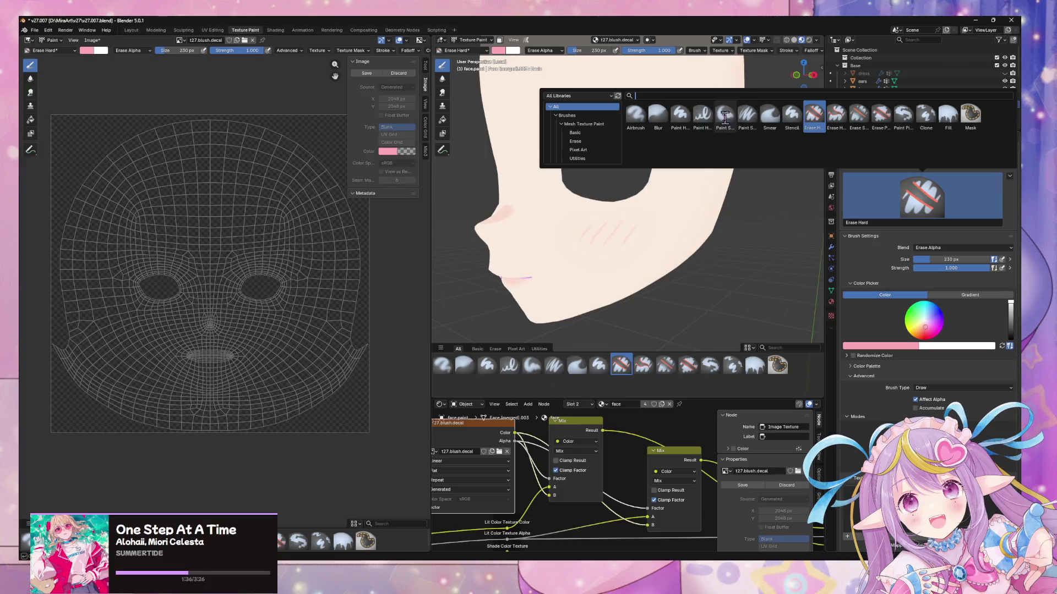
- Switch to the Paint Hard brush and position a level stencil over the cheek
click(672, 118)
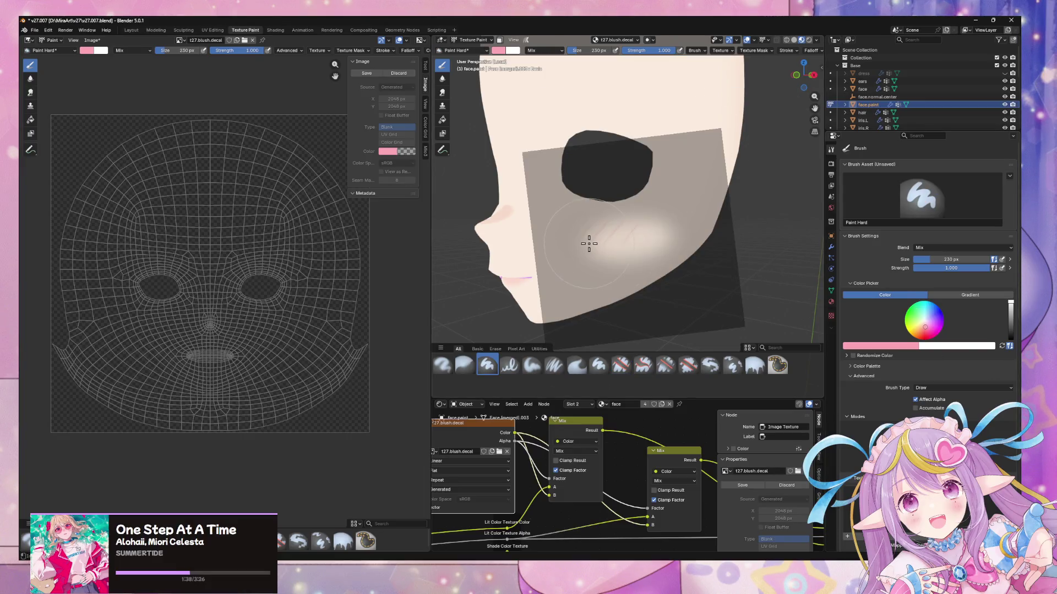
mouse_move(705, 156)
right_down()
mouse_move(661, 217)
mouse_move(636, 229)
mouse_move(647, 214)
mouse_move(672, 212)
mouse_move(639, 244)
right_up()
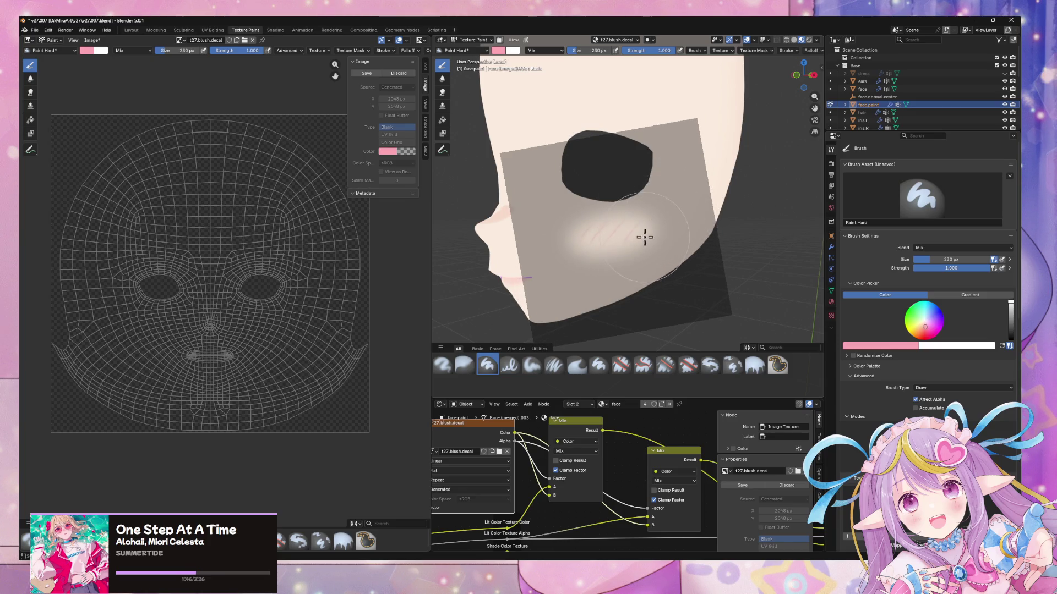
mouse_move(691, 229)
middle_down()
mouse_move(703, 213)
mouse_move(677, 227)
middle_up()
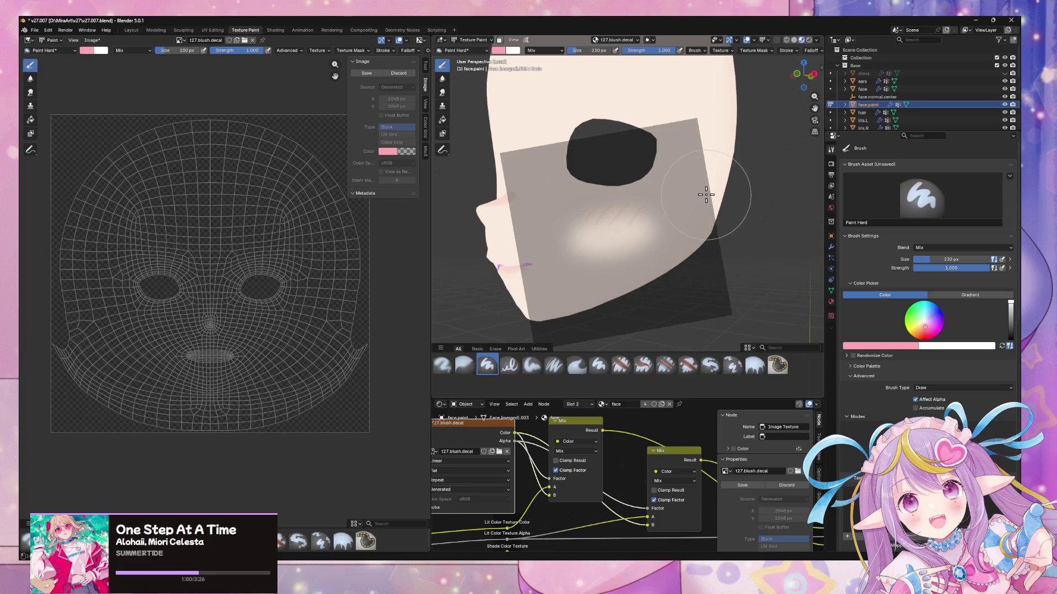
middle_drag(703, 194, 701, 199)
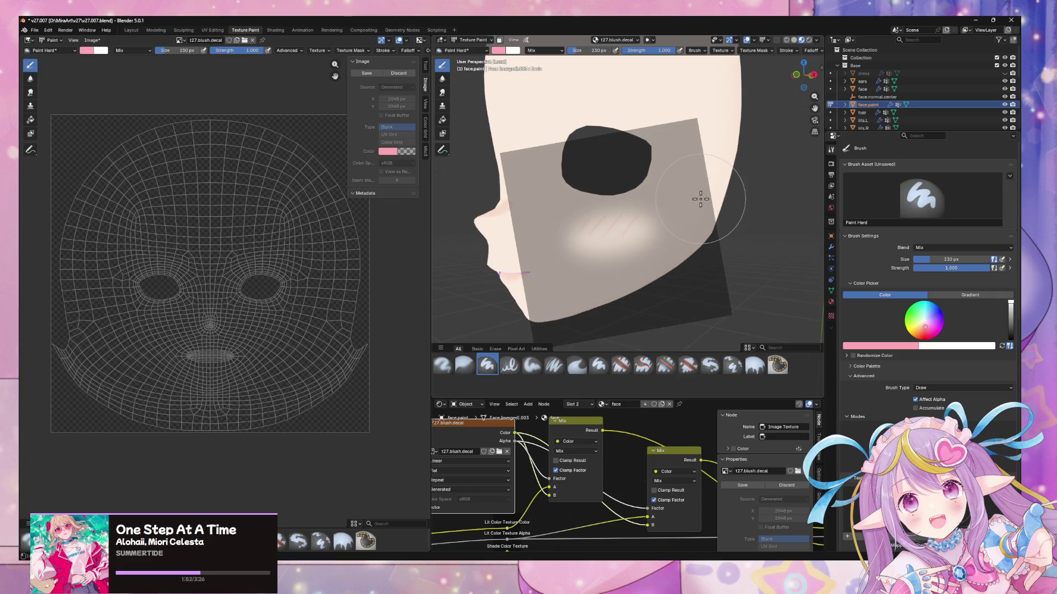
ctrl+right_drag(708, 193, 717, 202)
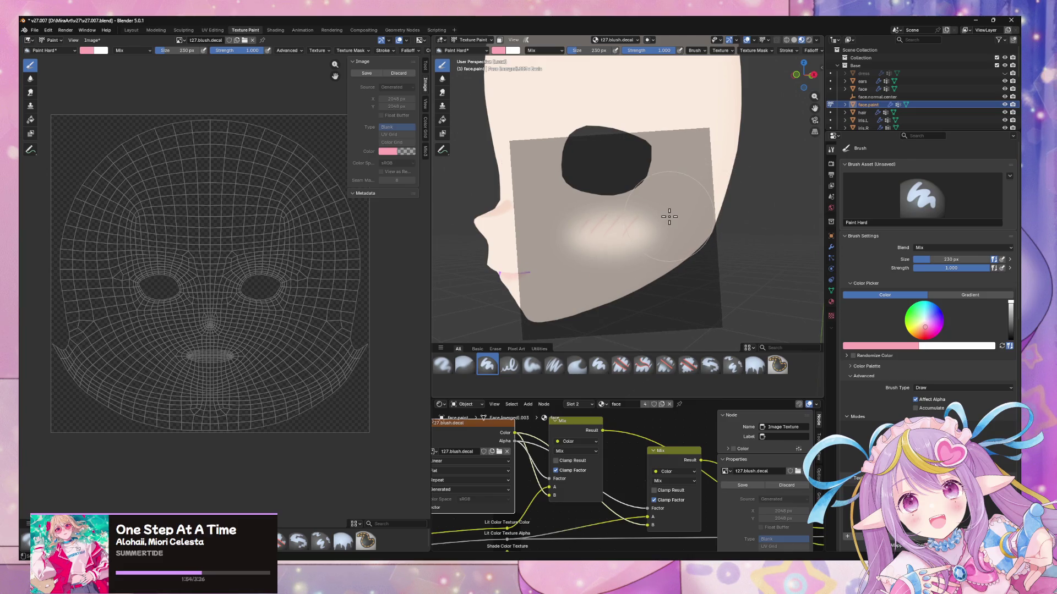
mouse_move(660, 216)
right_down()
mouse_move(646, 226)
mouse_move(663, 226)
mouse_move(663, 238)
right_up()
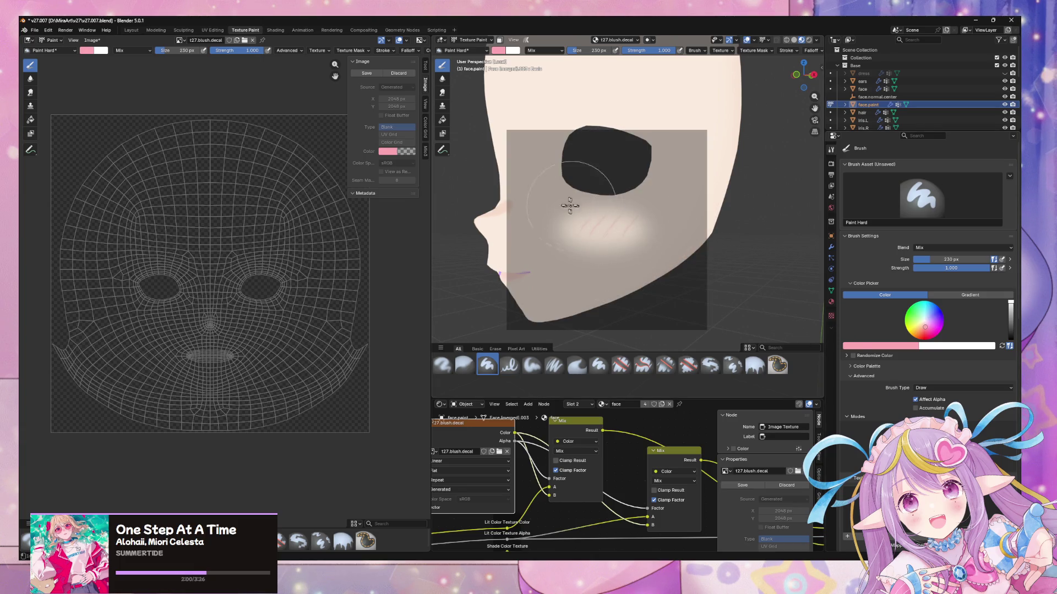
- Paint a trial blush stroke across the cheek below the eye, then undo it
drag(646, 172, 633, 231)
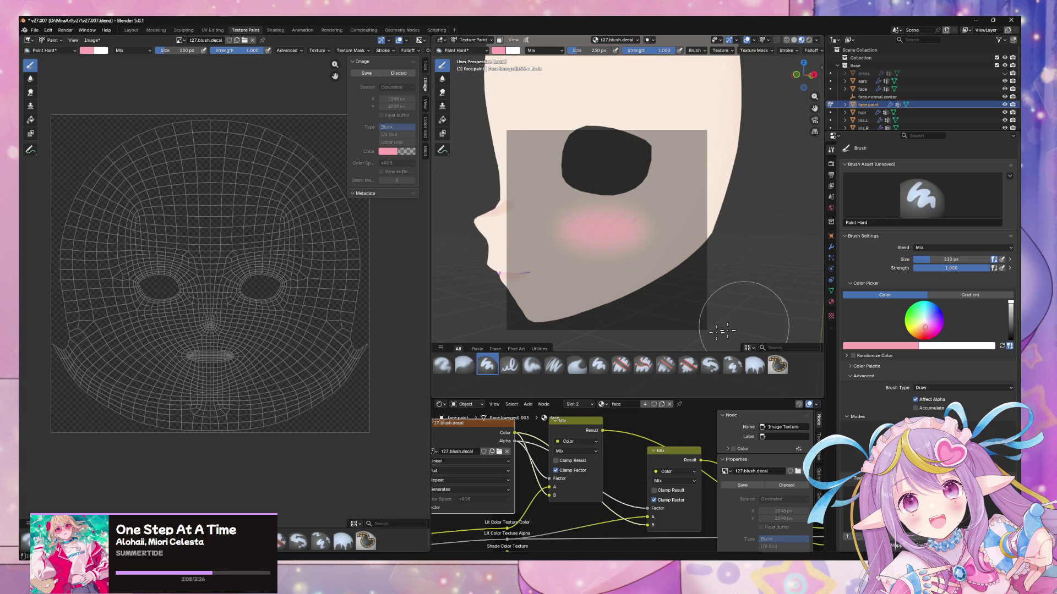
drag(614, 299, 747, 309)
mouse_move(670, 286)
middle_down()
mouse_move(687, 260)
mouse_move(738, 255)
mouse_move(750, 264)
mouse_move(695, 263)
mouse_move(732, 259)
mouse_move(655, 236)
mouse_move(672, 218)
mouse_move(665, 212)
middle_up()
key(ctrl+z)
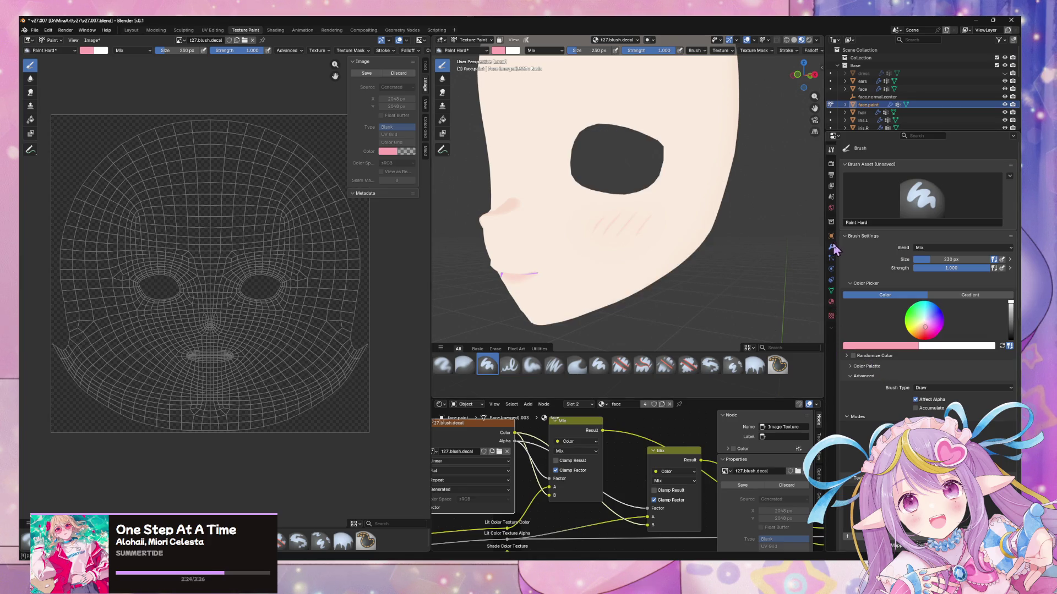
scroll(935, 308, down, 10)
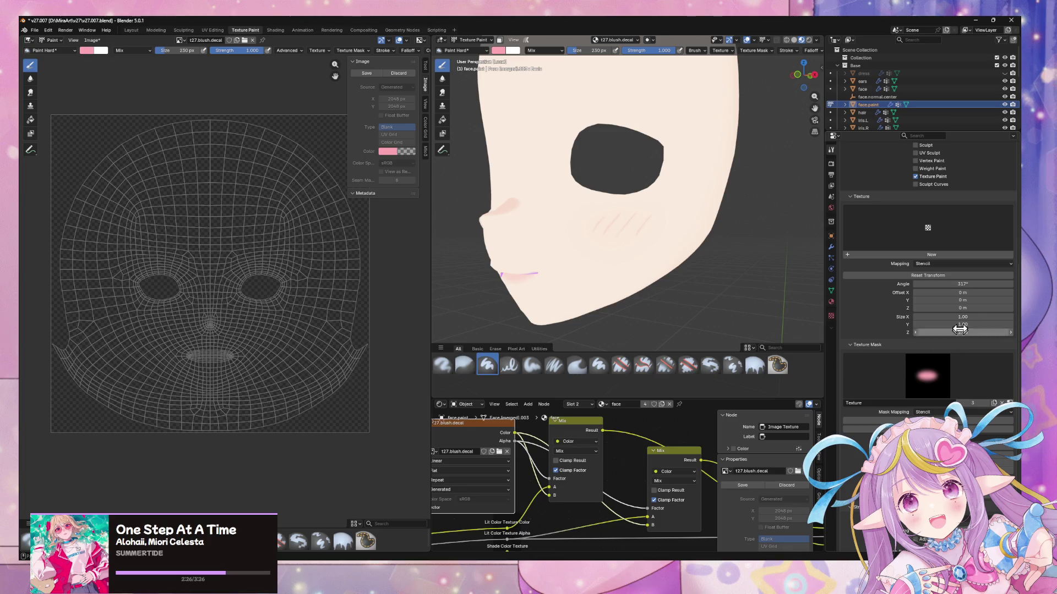
- Scroll the brush settings down to the Texture Mask and Stroke panels
scroll(964, 326, down, 5)
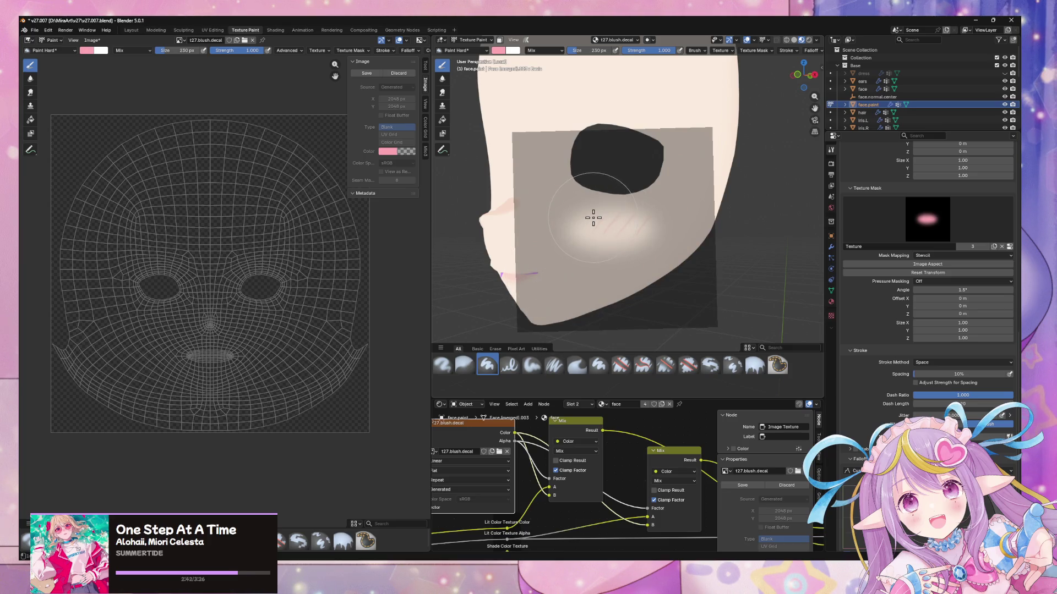
- Move the stencil over the cheek and enlarge it around its centre
right_drag(610, 223, 607, 222)
mouse_move(626, 224)
middle_down()
mouse_move(697, 227)
mouse_move(637, 220)
mouse_move(645, 224)
middle_up()
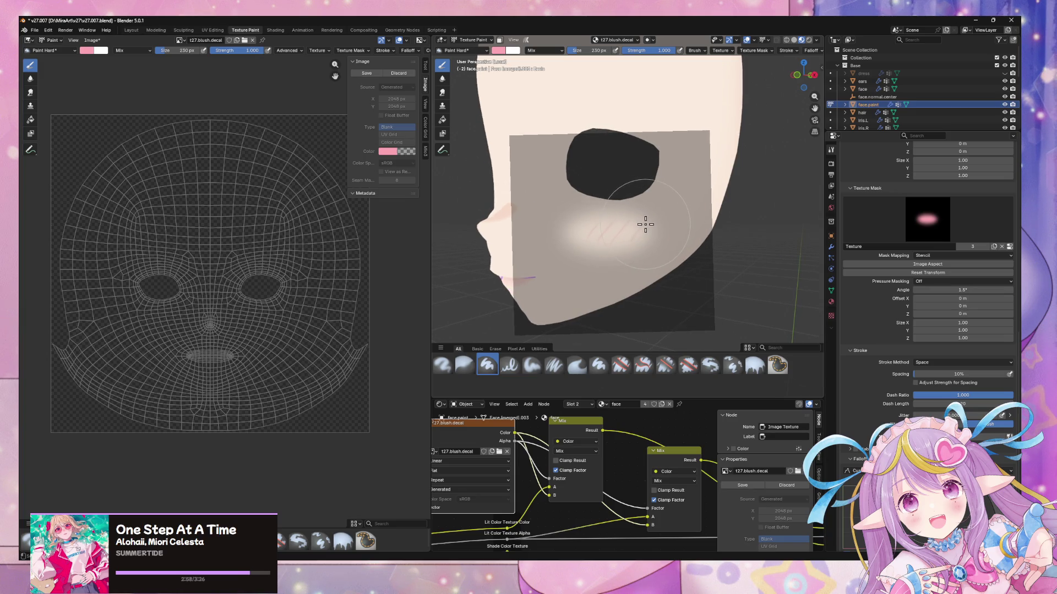
mouse_move(643, 223)
shift+right_down()
mouse_move(649, 229)
mouse_move(640, 224)
shift+right_up()
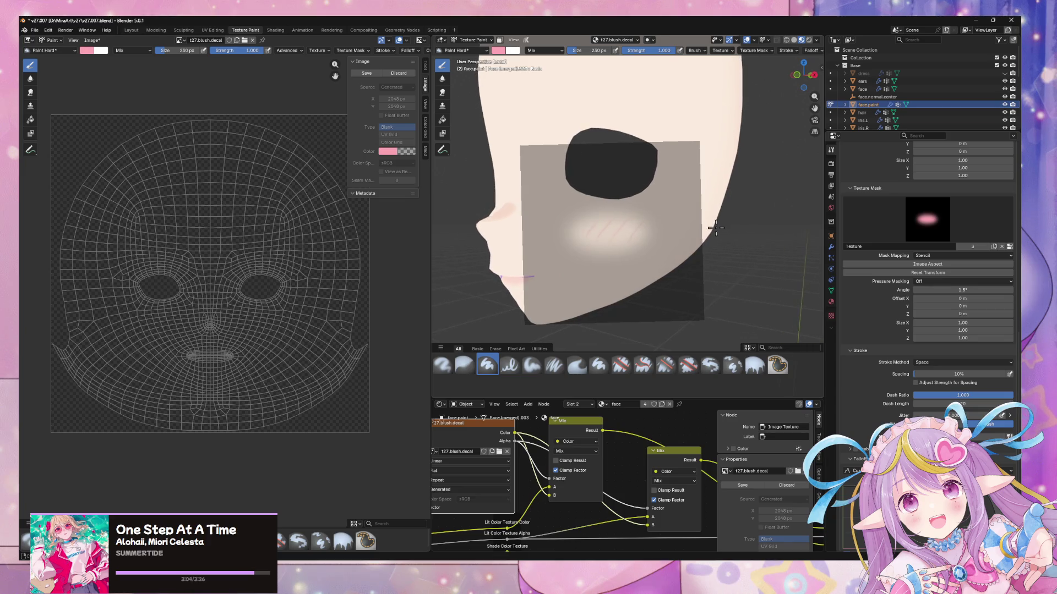
shift+right_drag(649, 229, 714, 222)
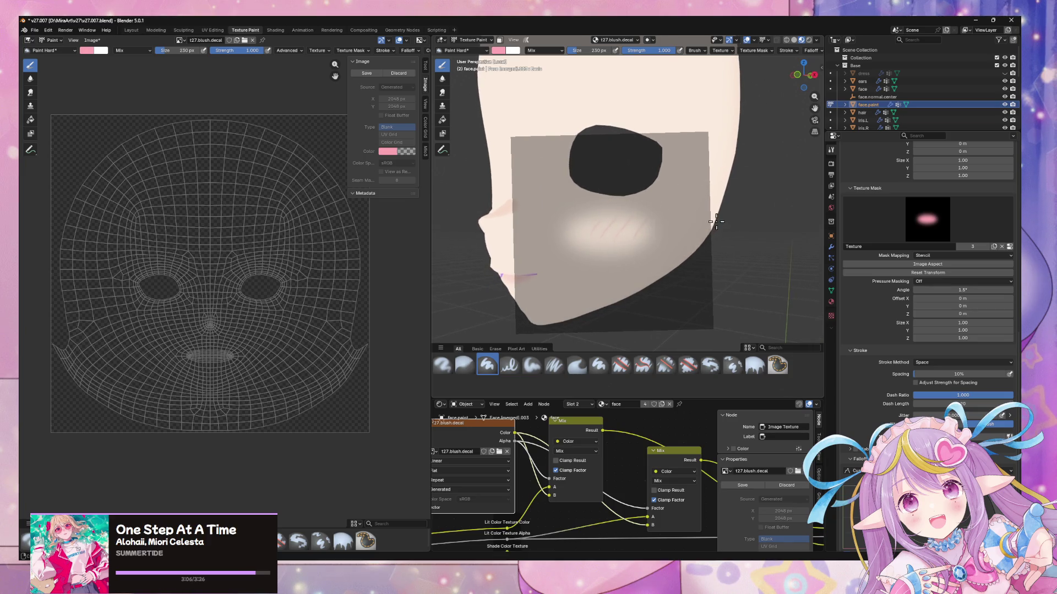
middle_drag(714, 221, 757, 210)
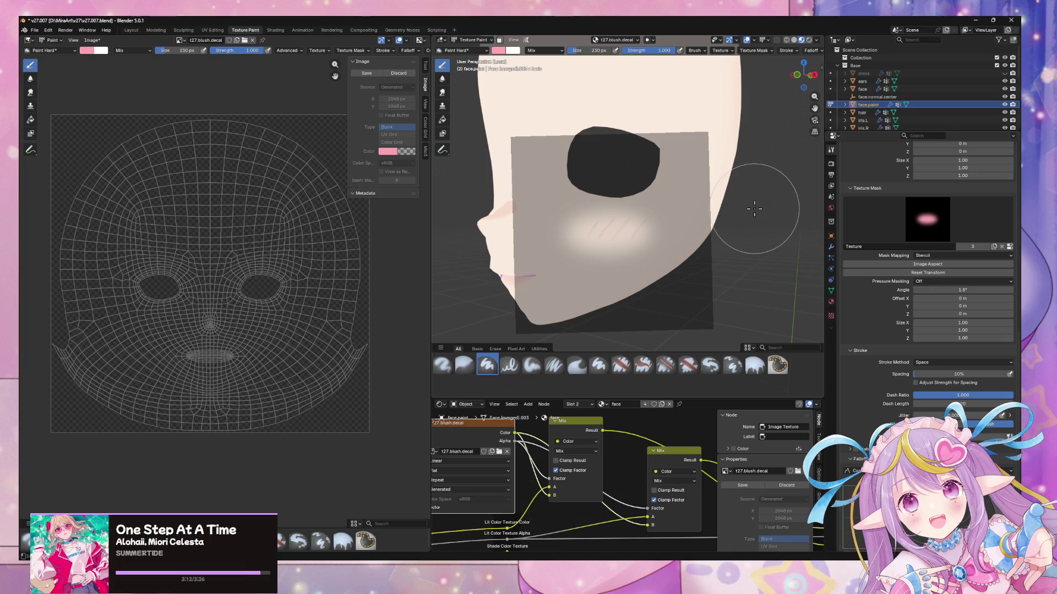
- Paint soft pink blush across the cheeks, undoing and then redoing the last stroke
drag(660, 241, 589, 206)
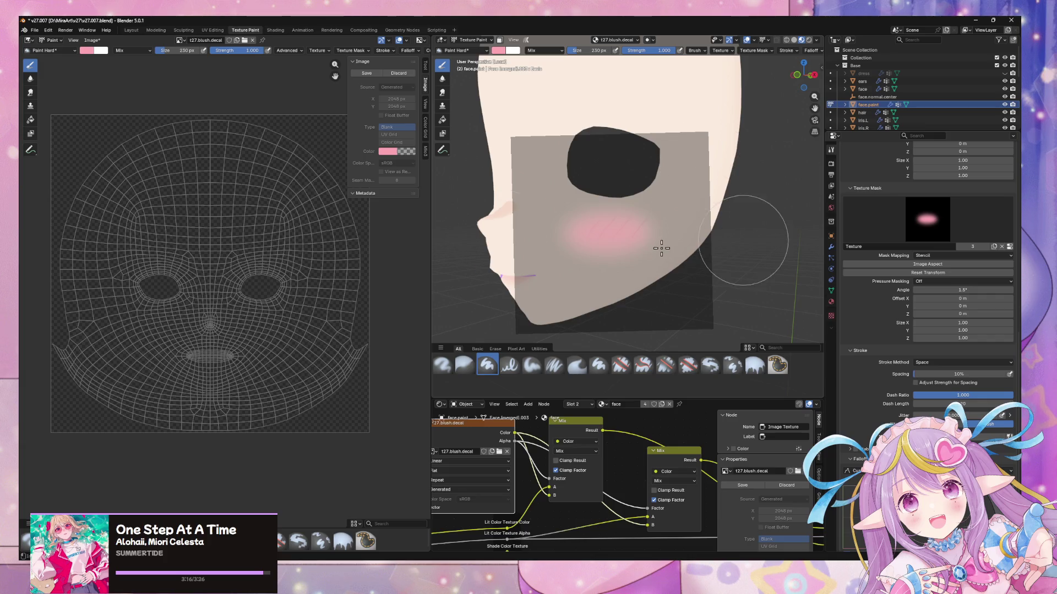
drag(660, 248, 578, 243)
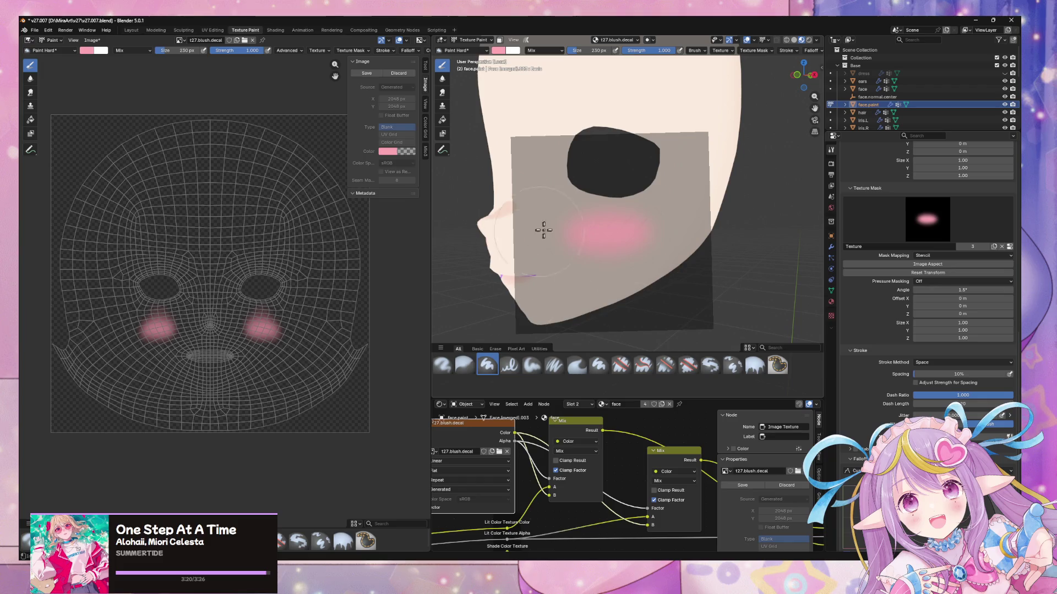
key(ctrl+z)
key(ctrl+z)
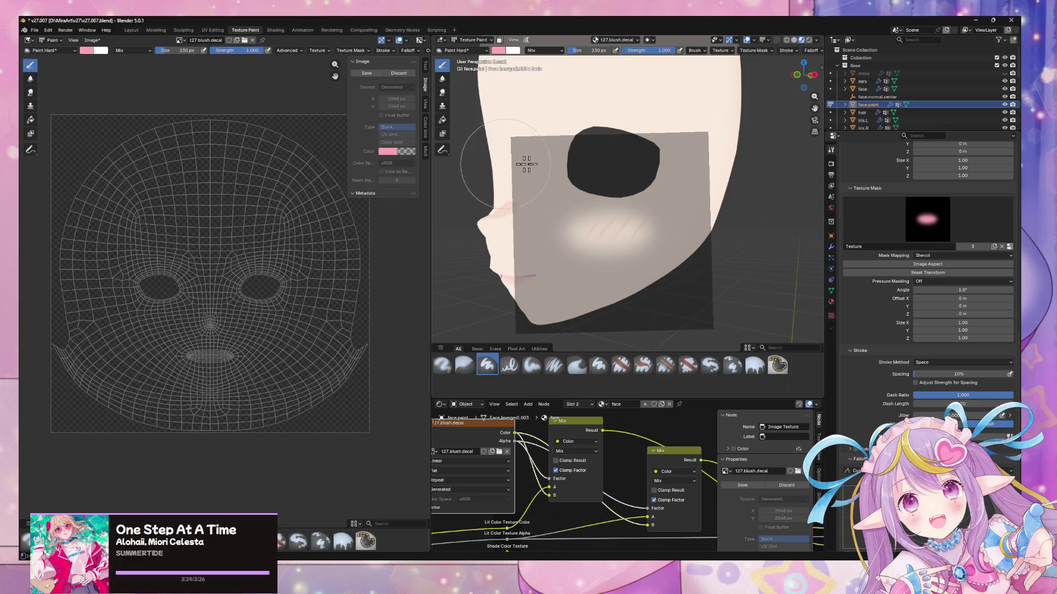
key(ctrl+shift+z)
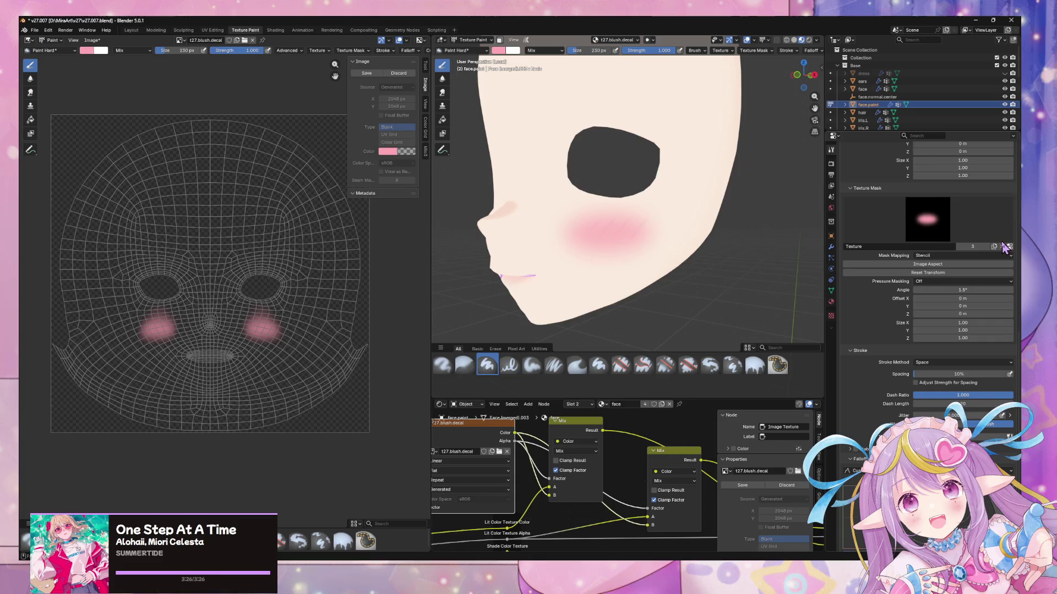
mouse_move(778, 215)
middle_down()
mouse_move(715, 231)
mouse_move(743, 209)
mouse_move(756, 223)
mouse_move(815, 228)
mouse_move(698, 208)
mouse_move(474, 219)
mouse_move(510, 203)
middle_up()
- Save the painted texture over t27.blush.png via Image > Save As and switch to Unity
scroll(500, 210, down, 4)
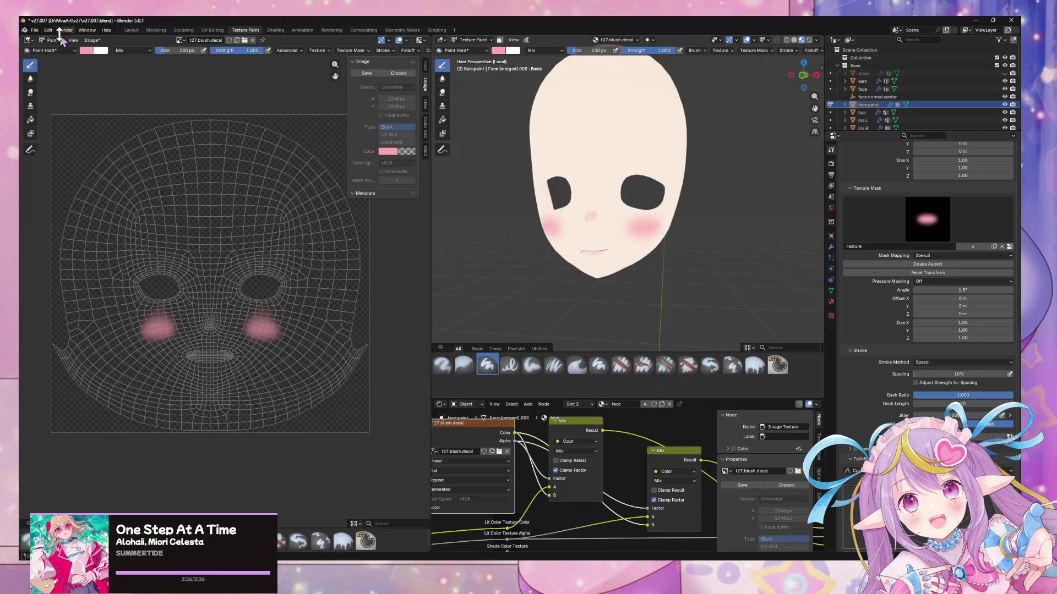
click(92, 41)
click(120, 142)
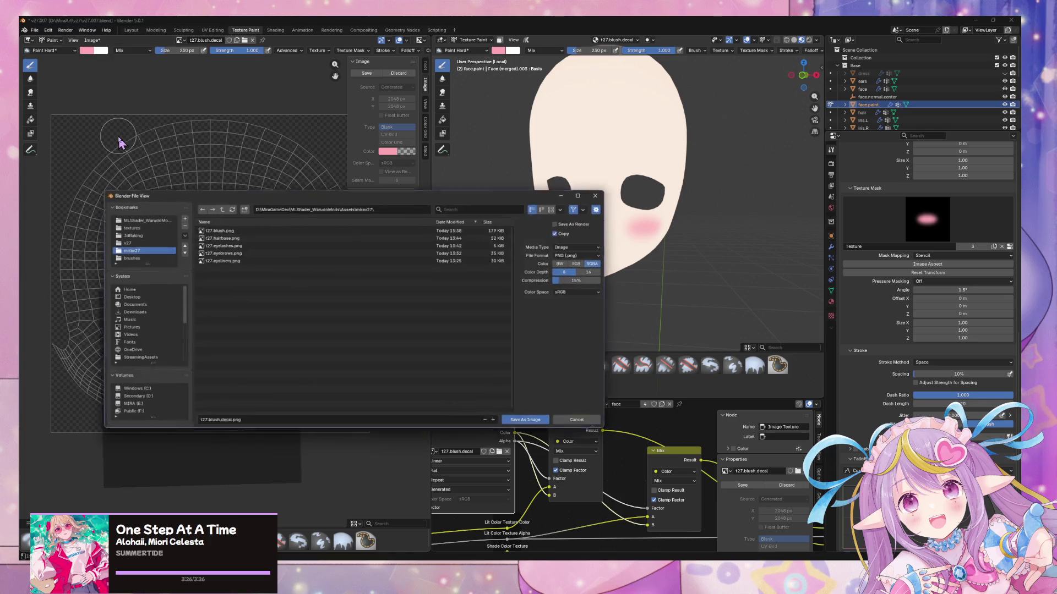
click(255, 235)
click(509, 424)
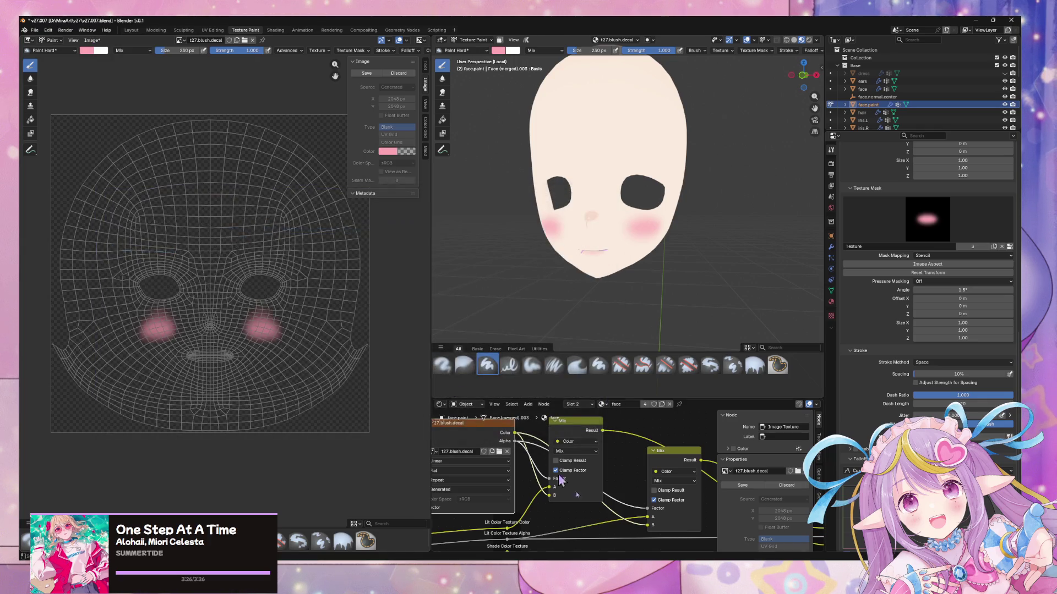
key(alt+Tab)
mouse_move(617, 220)
middle_down()
mouse_move(432, 205)
mouse_move(462, 226)
mouse_move(479, 210)
mouse_move(678, 258)
middle_up()
- Orbit and zoom the Unity scene camera to a frontal close-up of the character's cheeks
mouse_move(678, 258)
alt+mouse_down()
mouse_move(547, 207)
mouse_move(502, 177)
mouse_move(512, 186)
mouse_move(507, 240)
mouse_move(500, 210)
alt+mouse_up()
scroll(505, 179, down, 5)
scroll(621, 197, up, 10)
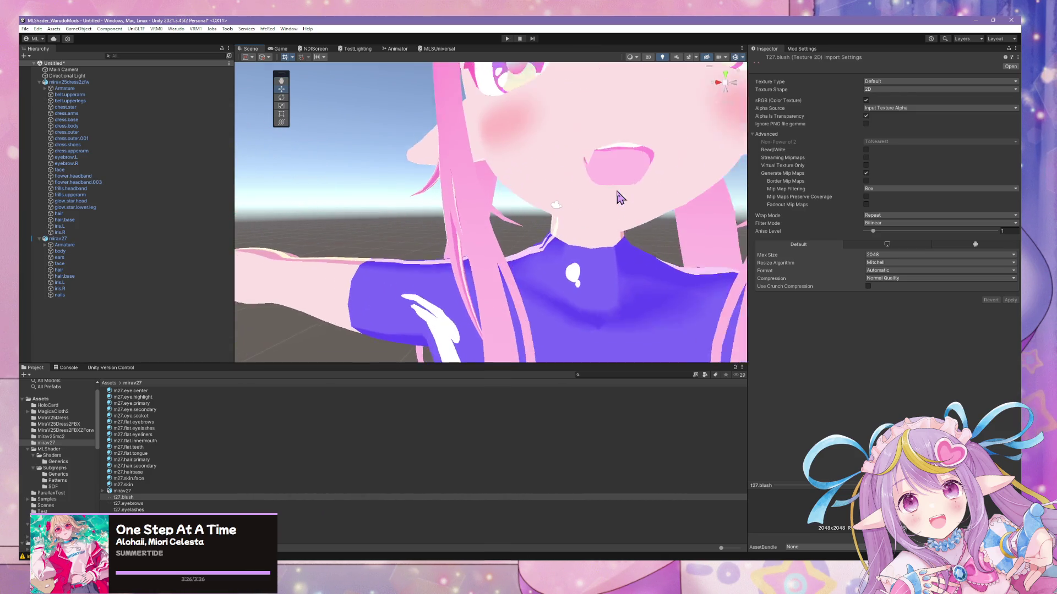
scroll(620, 197, down, 5)
scroll(600, 198, up, 6)
scroll(584, 199, down, 5)
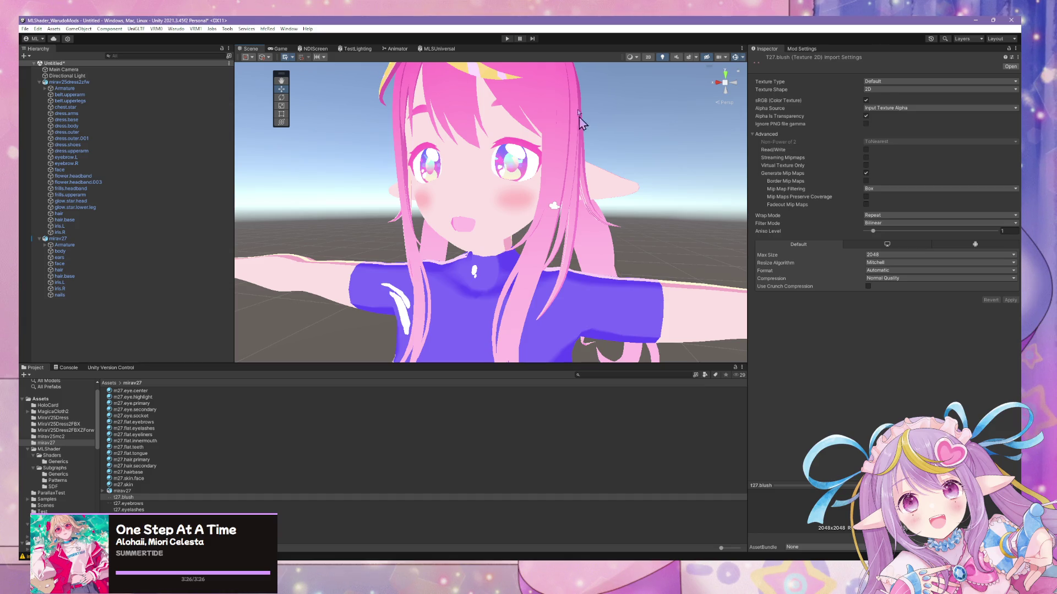
scroll(550, 156, down, 5)
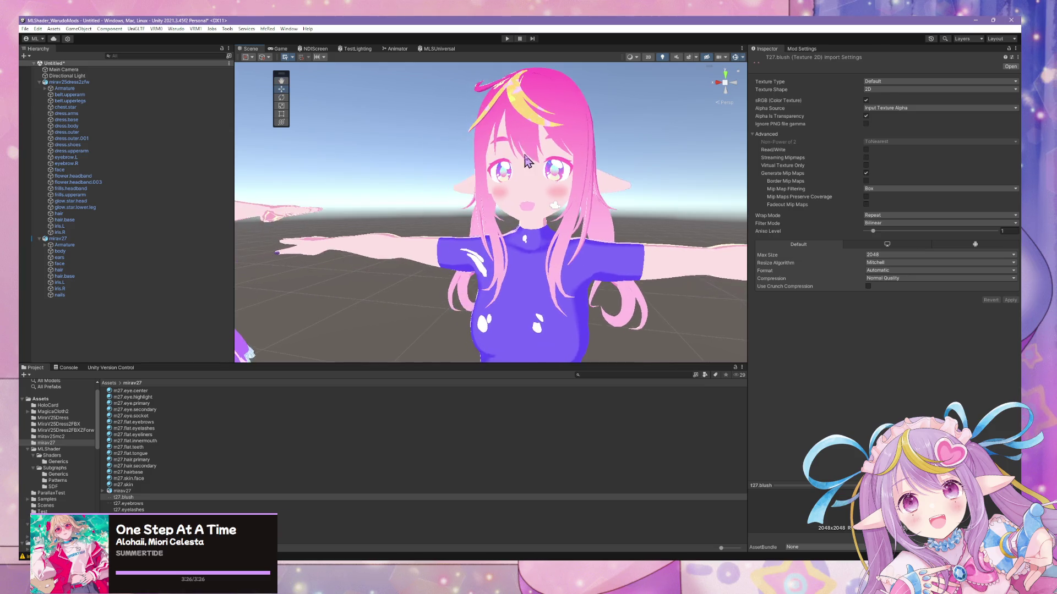
scroll(526, 160, up, 3)
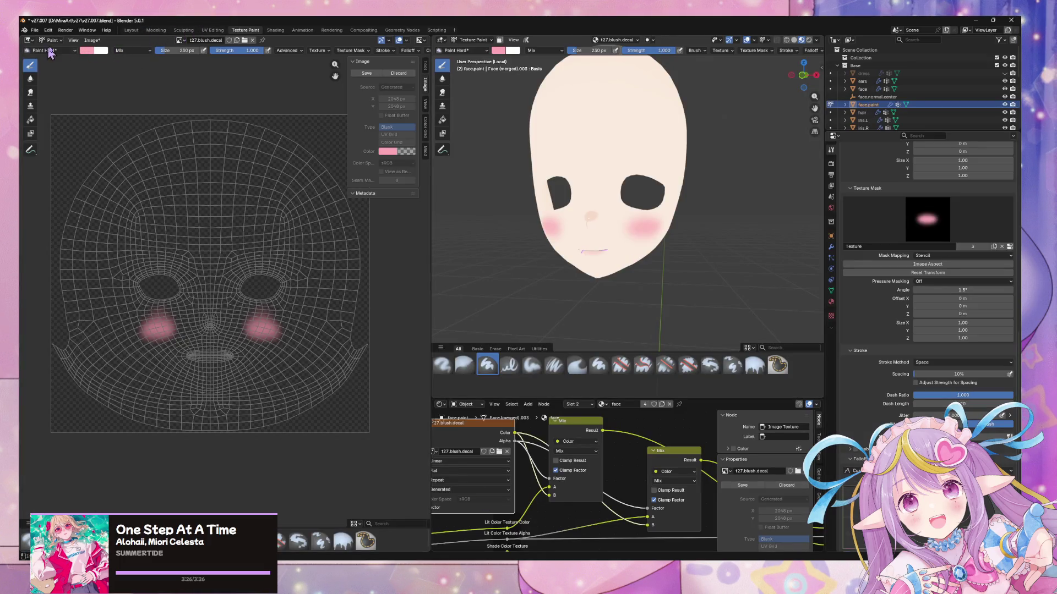
- Open the Save As dialog in the v27 folder and create a new folder
click(92, 40)
click(124, 130)
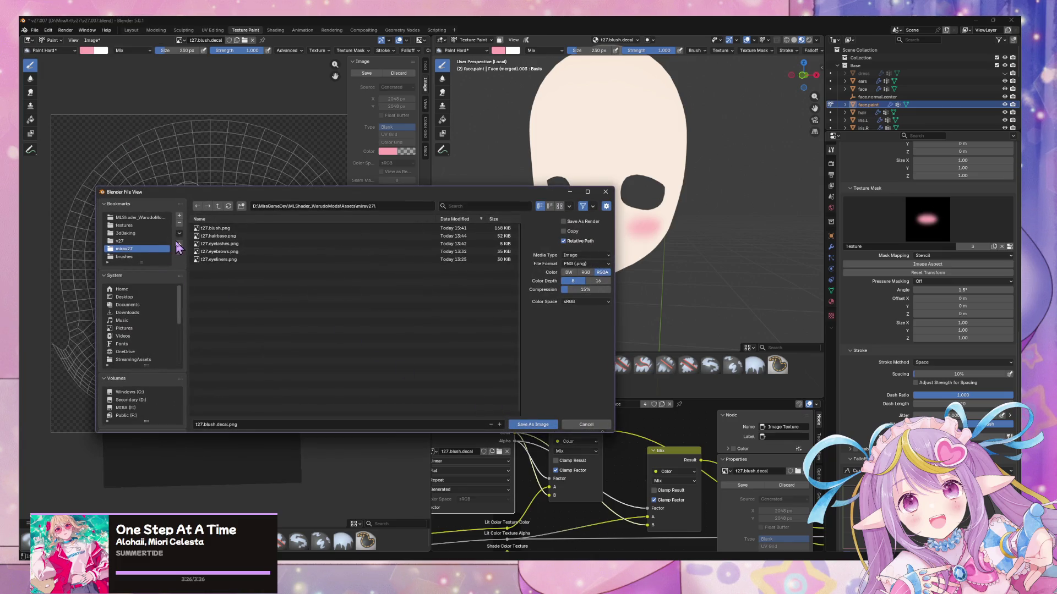
click(129, 242)
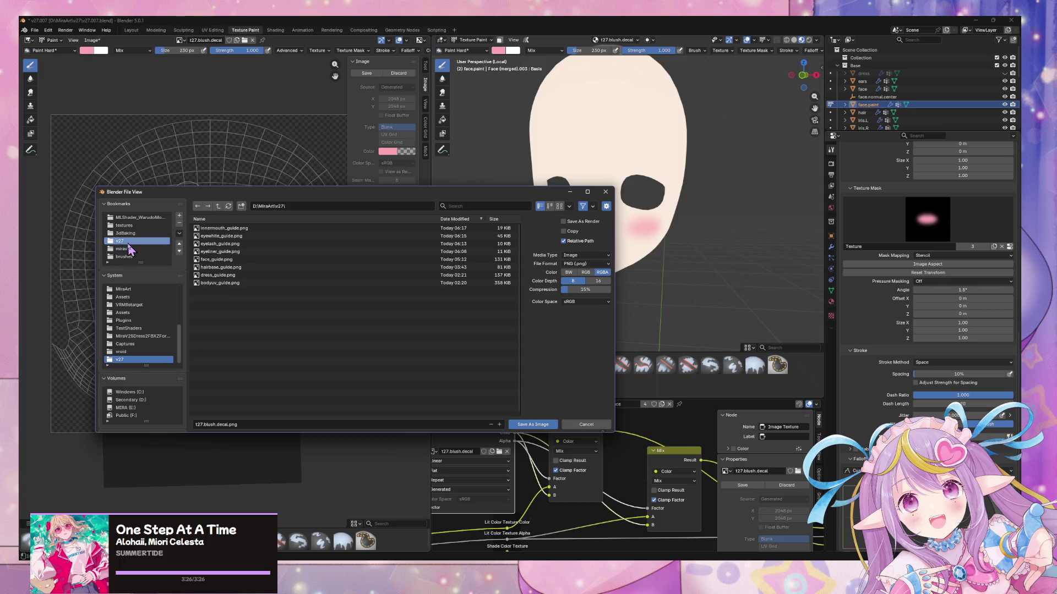
click(242, 206)
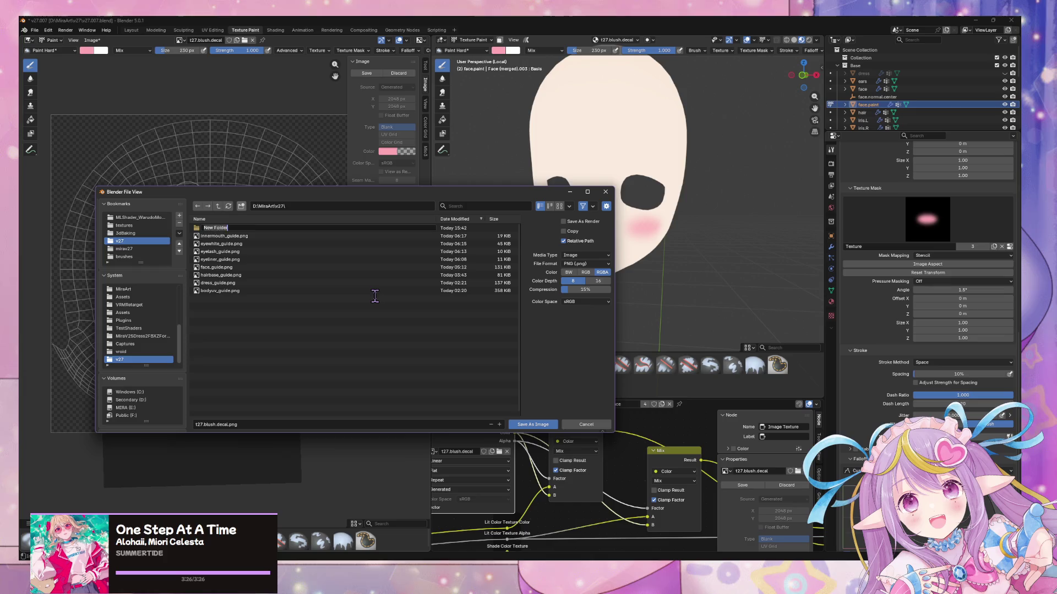
text(textures)
key(Return)
- Rename the new folder to 'textures', correcting its spelling
key(F2)
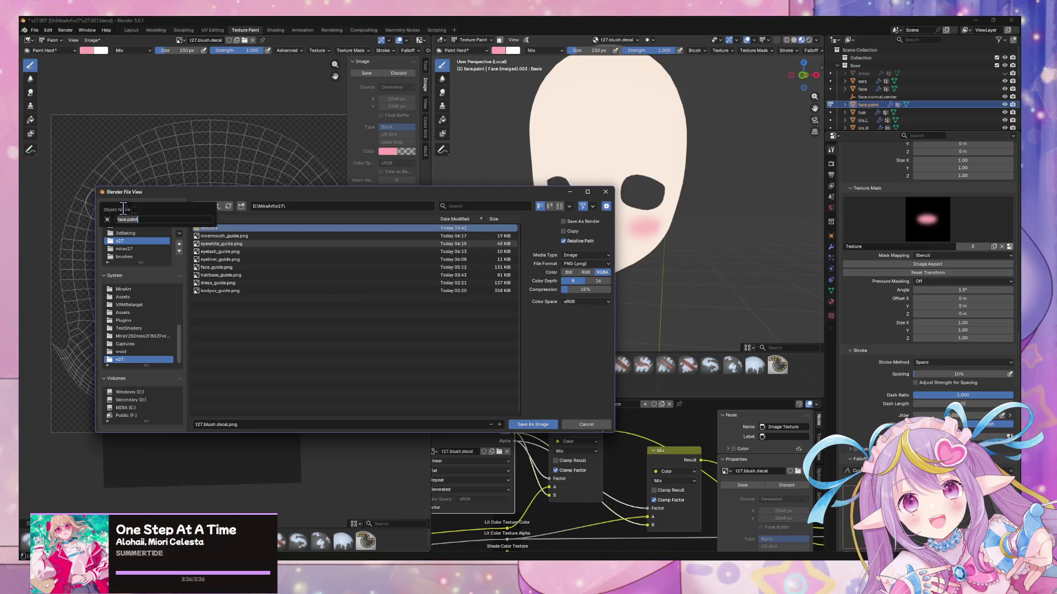
key(F2)
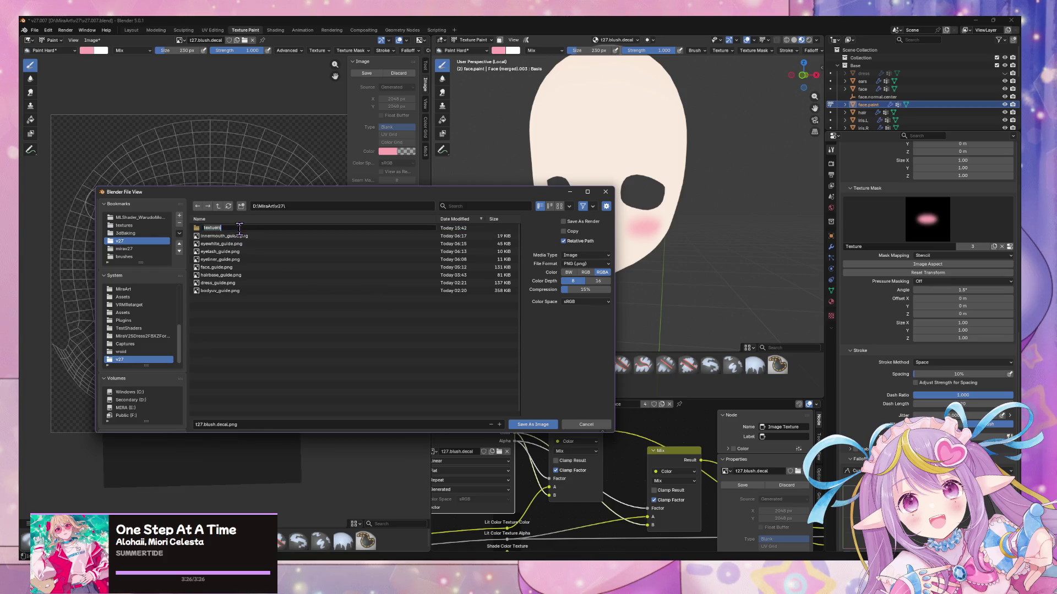
text(ers)
key(Return)
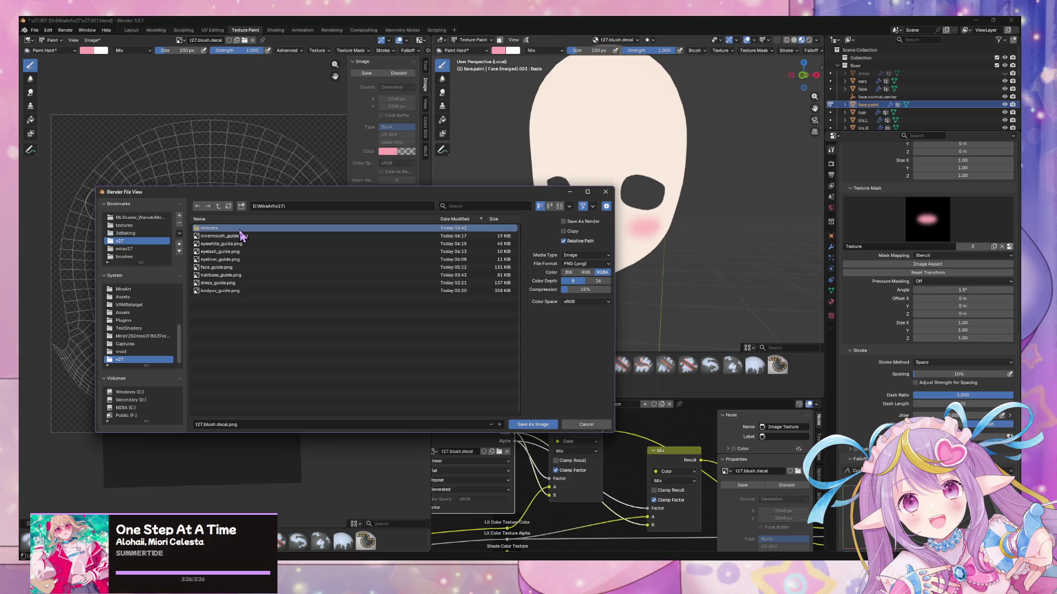
key(F2)
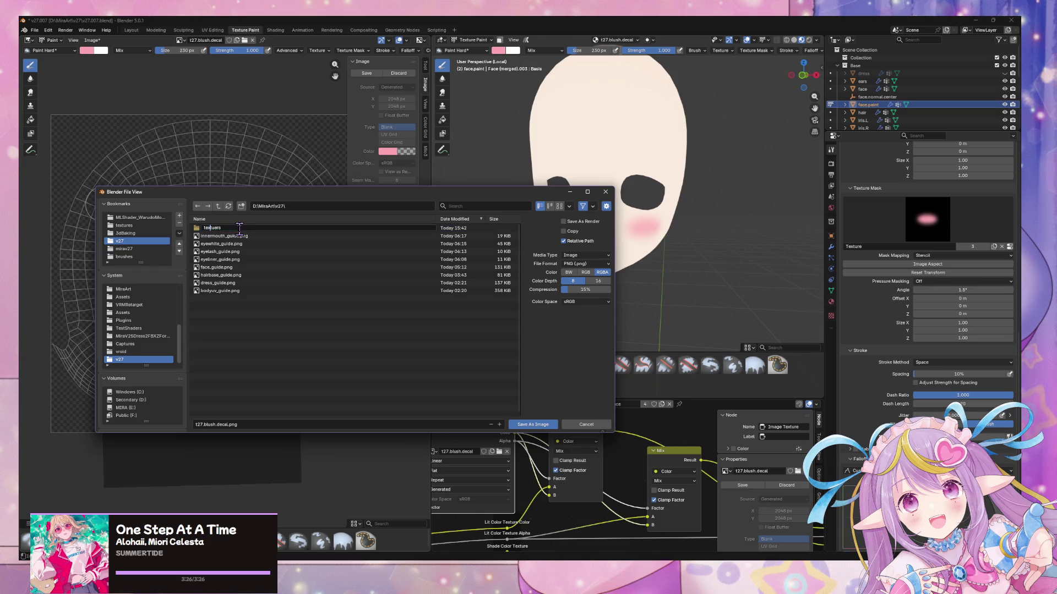
text(e)
key(Return)
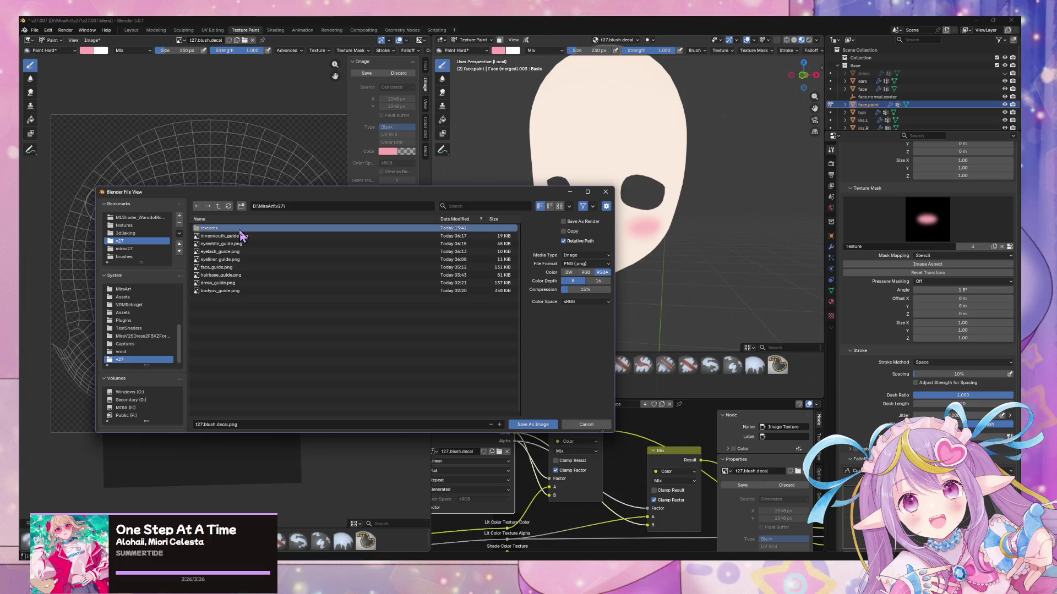
- Save the image as t27.blush.decal.png inside the textures folder
double_click(240, 229)
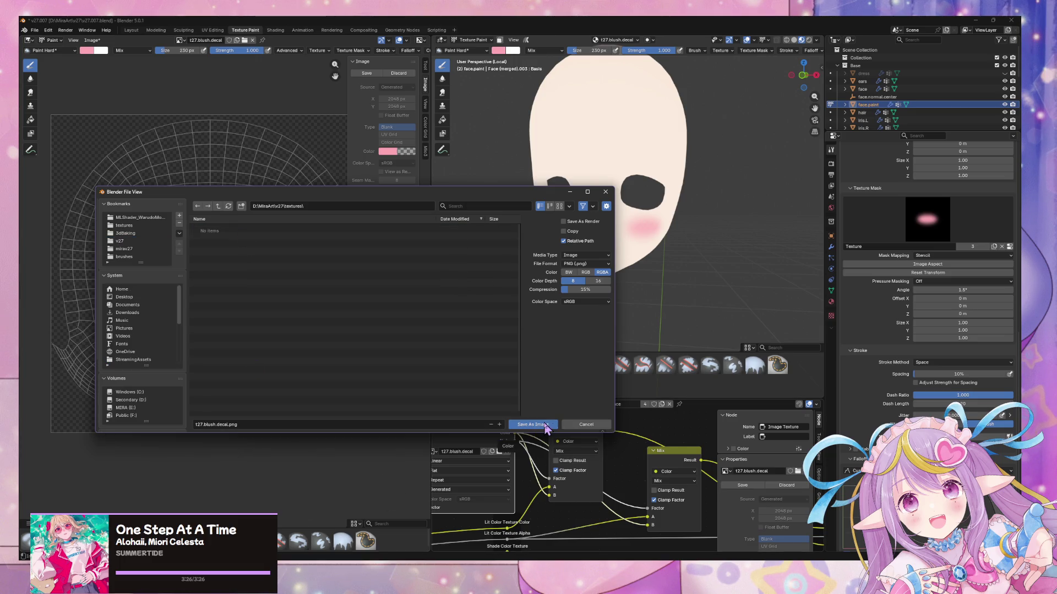
click(532, 425)
mouse_move(710, 207)
middle_down()
mouse_move(744, 203)
mouse_move(727, 200)
middle_up()
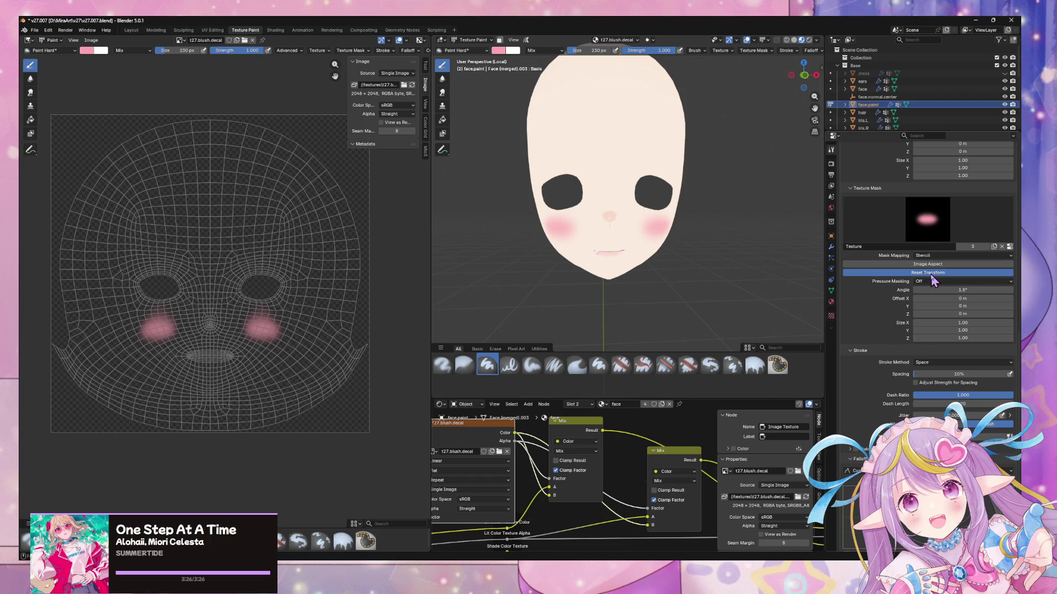
- Reset the Texture Mask transform so the stencil's rotation returns to zero
click(868, 272)
scroll(628, 238, up, 1)
mouse_move(537, 304)
right_down()
mouse_move(578, 272)
mouse_move(542, 287)
right_up()
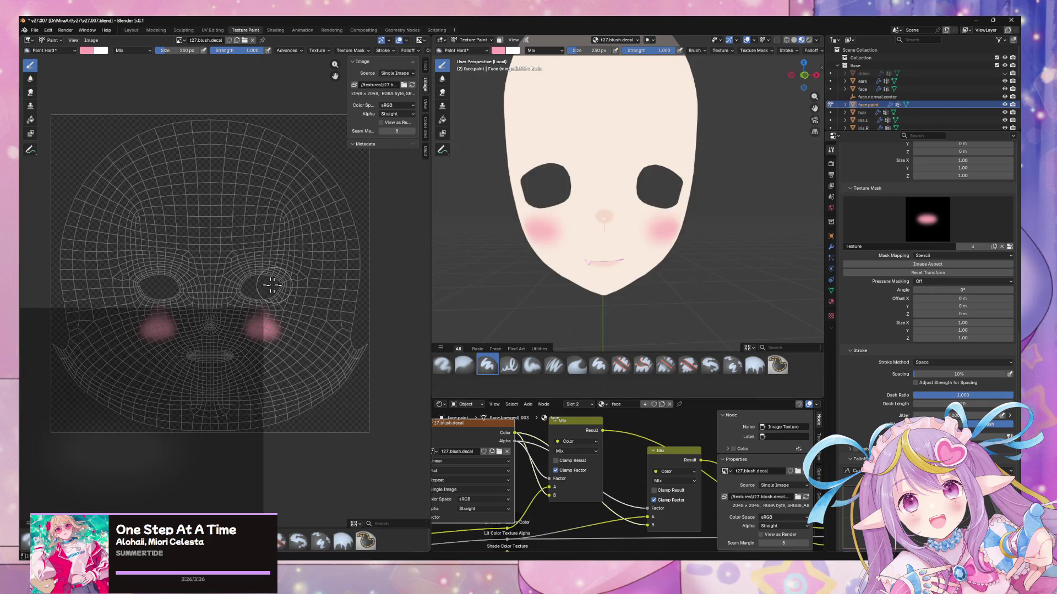
click(457, 48)
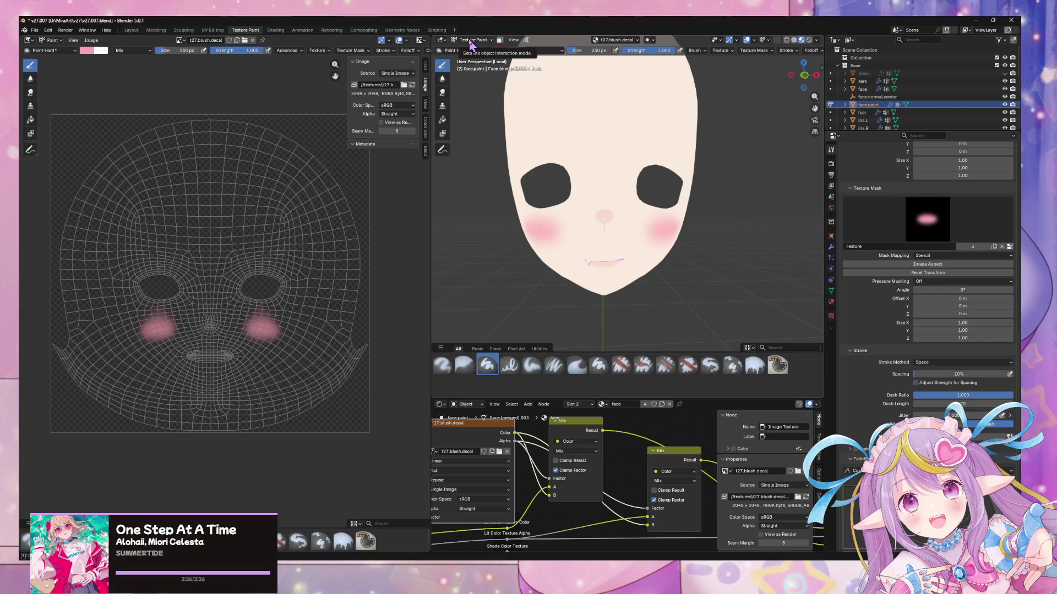
mouse_move(677, 181)
middle_down()
mouse_move(668, 258)
mouse_move(677, 233)
mouse_move(750, 219)
mouse_move(688, 207)
middle_up()
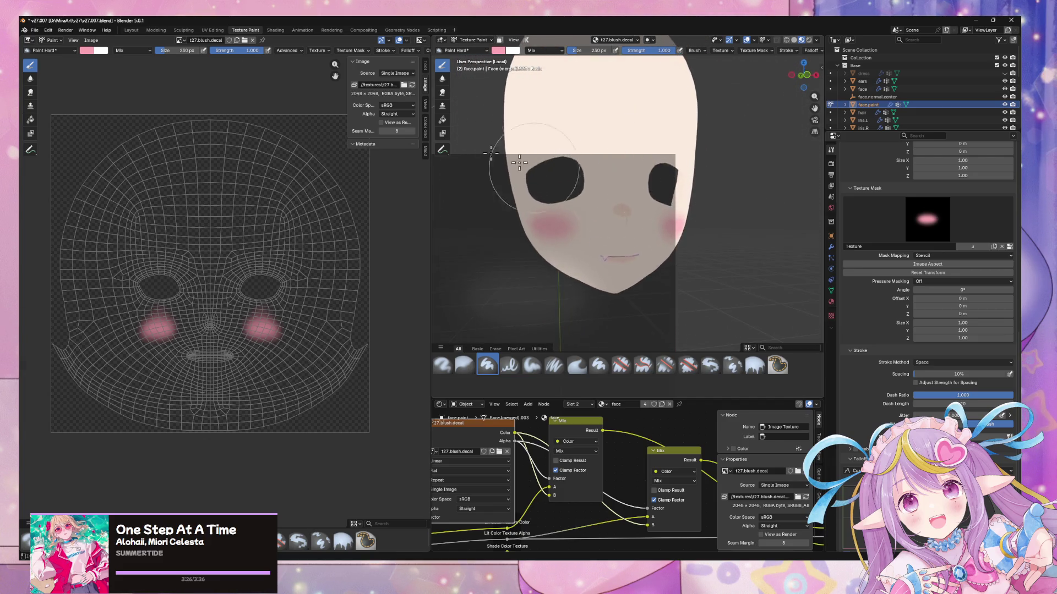
- Unlink the blush texture from the brush's texture mask, leaving the slot empty
click(1002, 247)
mouse_move(633, 181)
middle_down()
mouse_move(628, 232)
mouse_move(726, 215)
middle_up()
middle_drag(728, 214, 655, 193)
- Snap the viewport to Front Orthographic, facing both cheeks
scroll(655, 193, up, 3)
scroll(633, 177, down, 2)
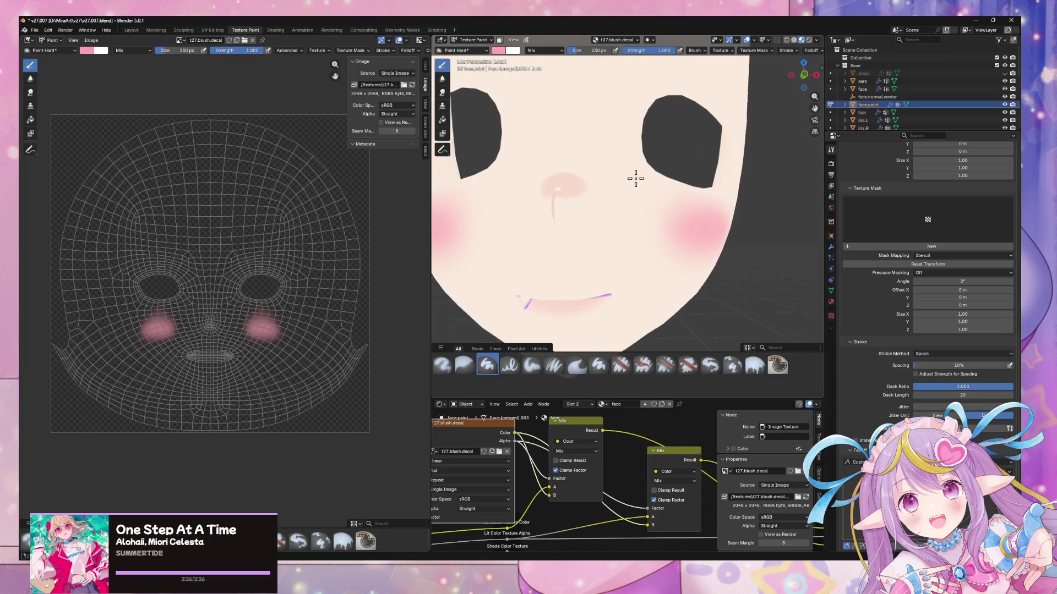
scroll(643, 176, down, 3)
scroll(643, 177, up, 5)
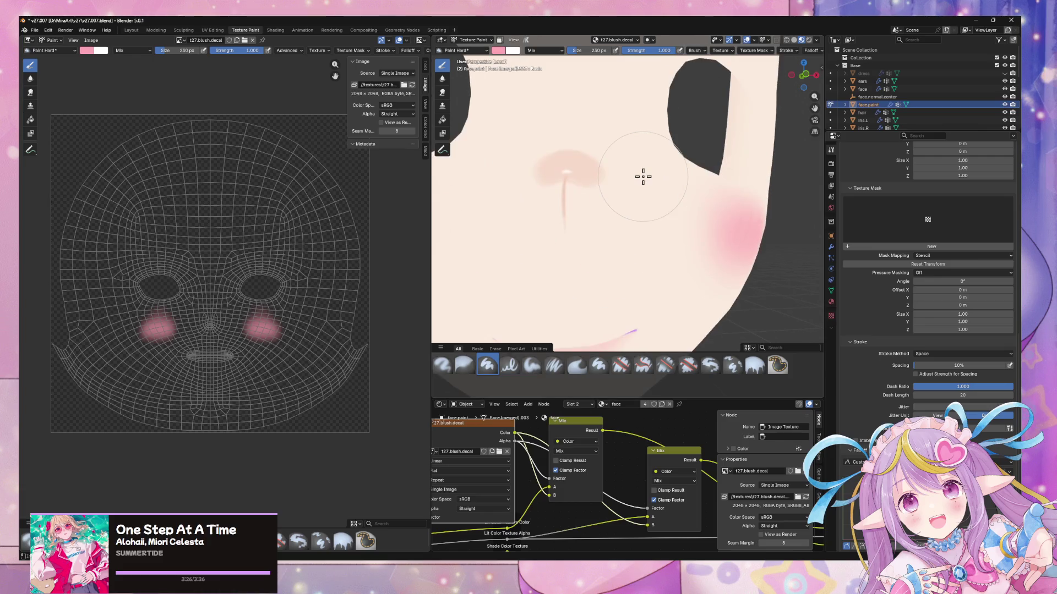
mouse_move(647, 173)
middle_down()
mouse_move(623, 163)
mouse_move(651, 168)
middle_up()
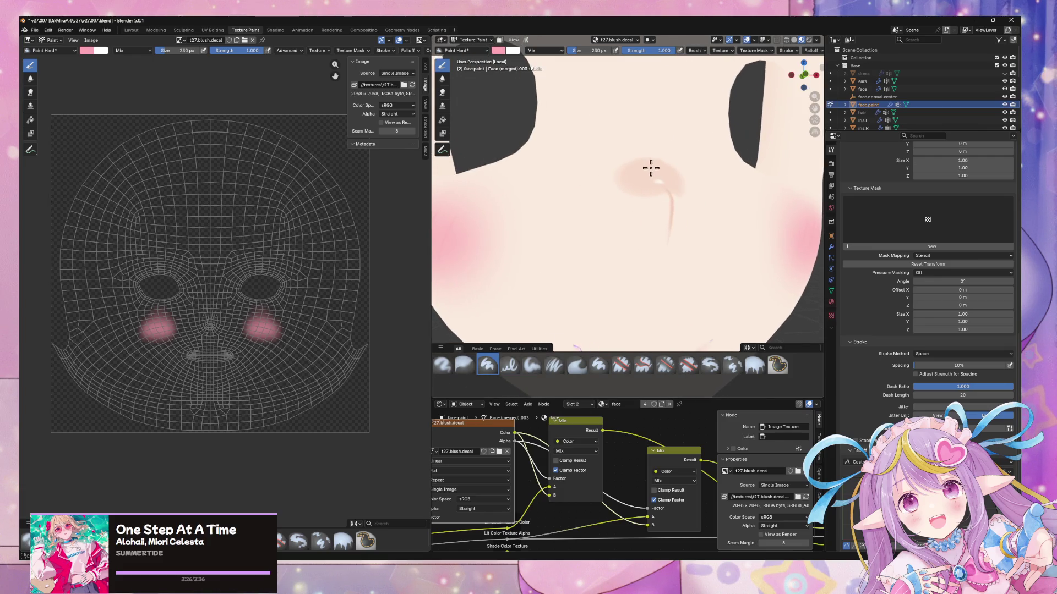
click(804, 75)
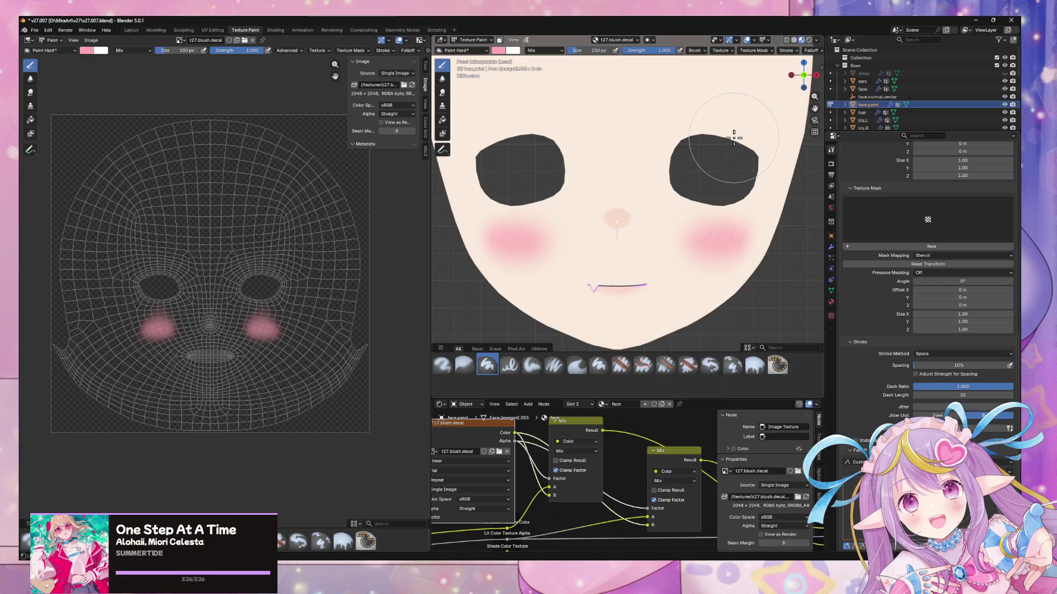
mouse_move(734, 138)
middle_down()
mouse_move(698, 144)
mouse_move(712, 129)
mouse_move(737, 132)
middle_up()
click(802, 75)
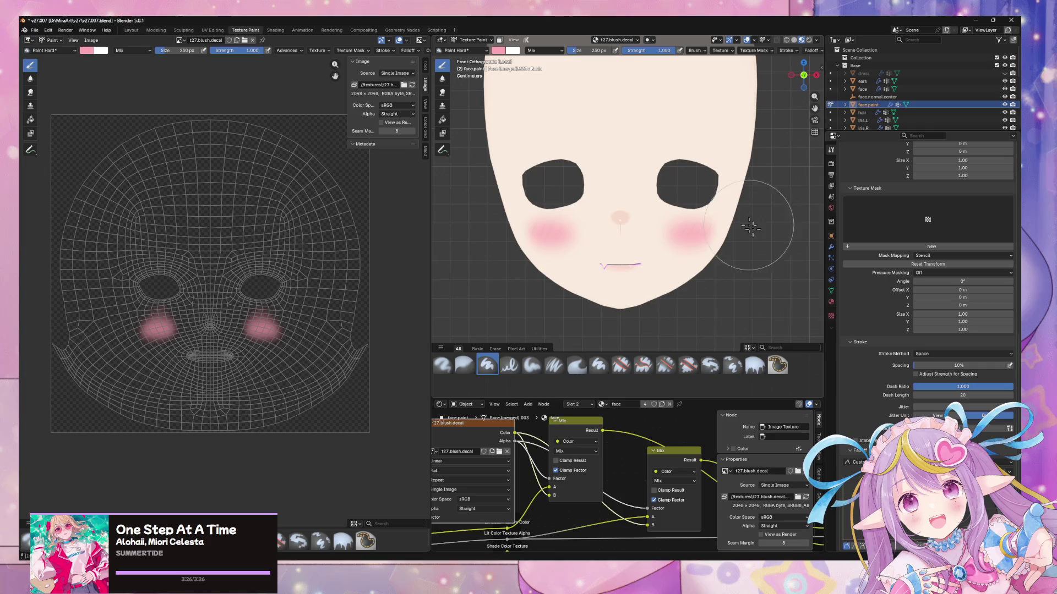
- Reassign the blurred pink ellipse as the texture mask and drag the stencil onto the face
click(930, 246)
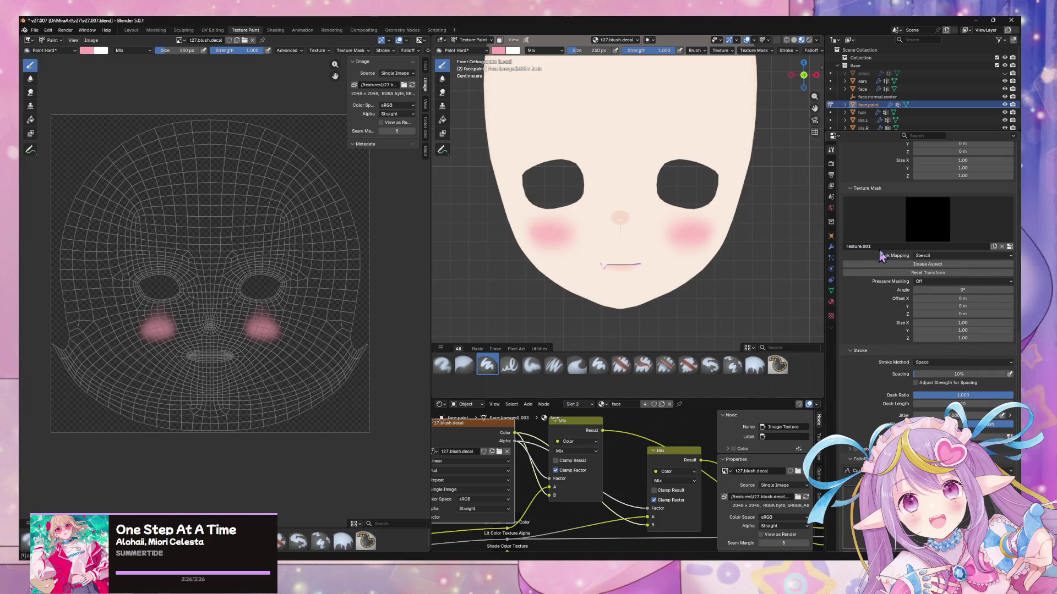
click(1002, 246)
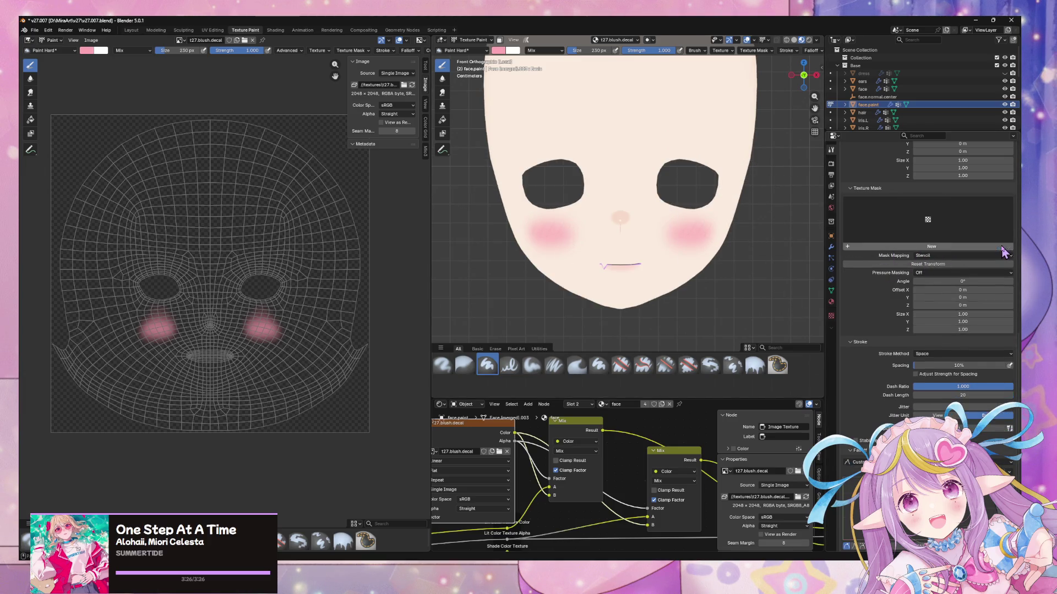
click(956, 227)
click(774, 263)
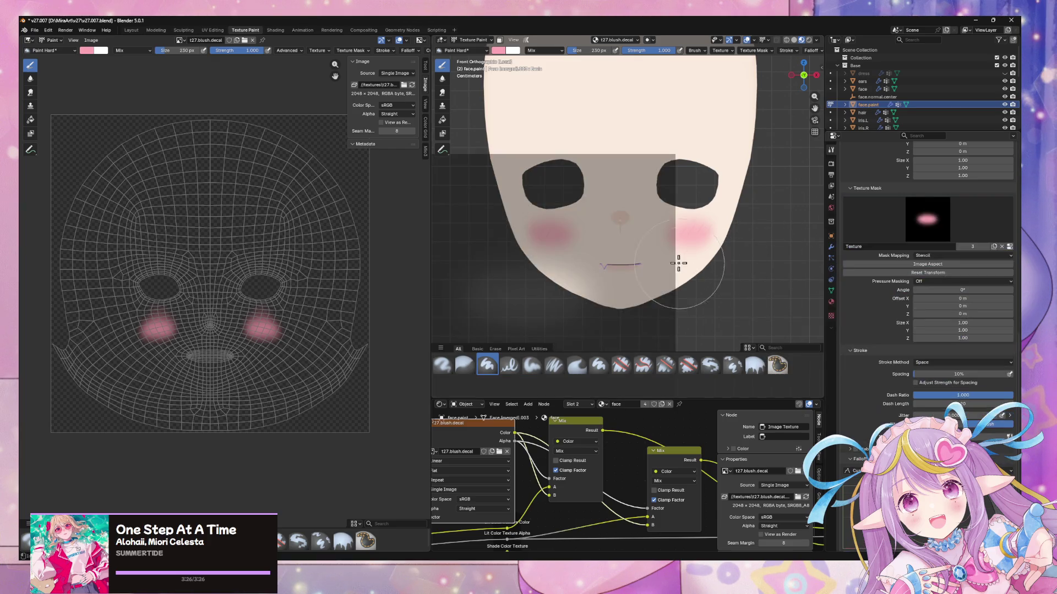
mouse_move(542, 296)
right_down()
mouse_move(623, 259)
mouse_move(613, 260)
mouse_move(656, 267)
mouse_move(611, 250)
mouse_move(621, 258)
right_up()
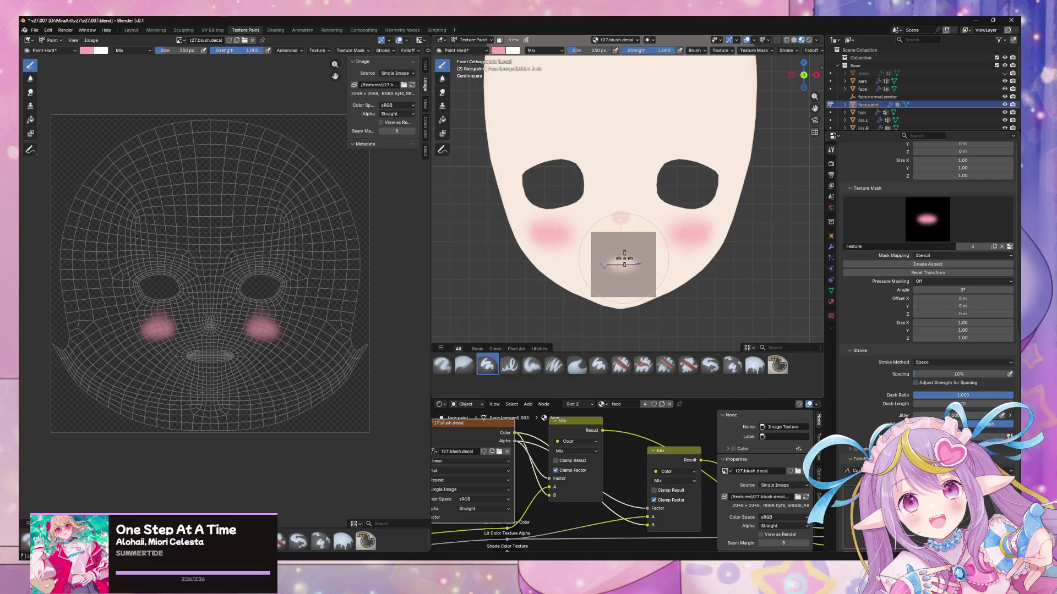
- Enlarge the stencil over the mouth and paint a trial pink tint under the lip line
scroll(622, 259, up, 3)
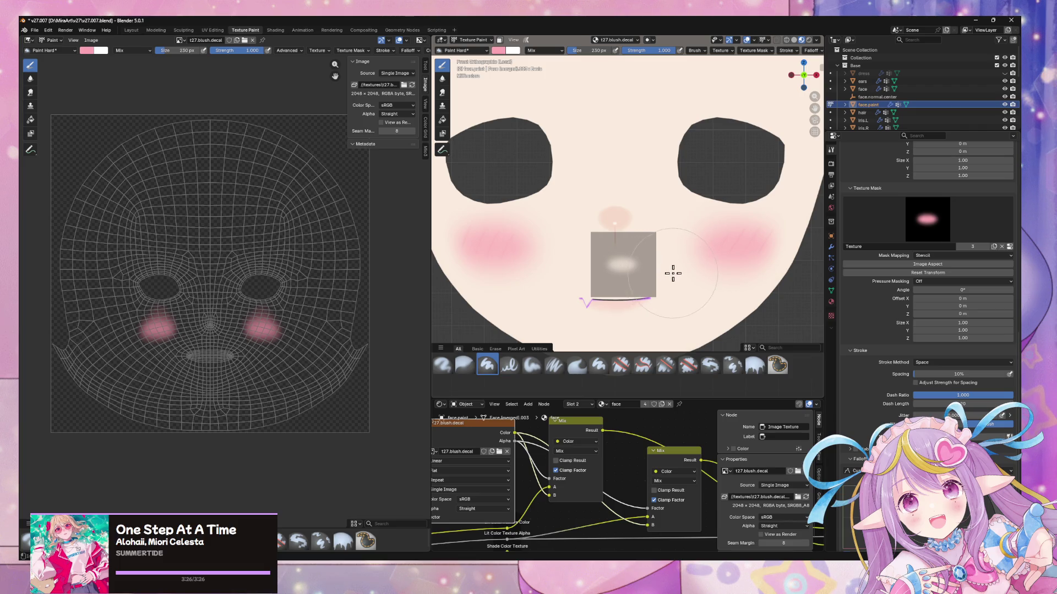
scroll(672, 267, up, 4)
scroll(672, 258, down, 4)
shift+middle_drag(681, 176, 677, 150)
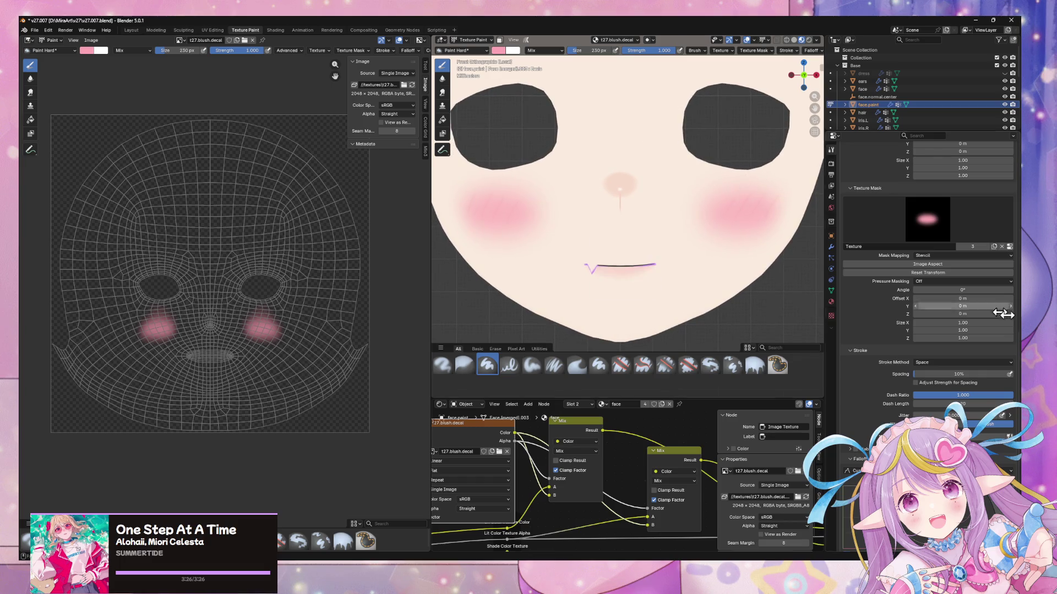
alt+right_drag(631, 273, 628, 274)
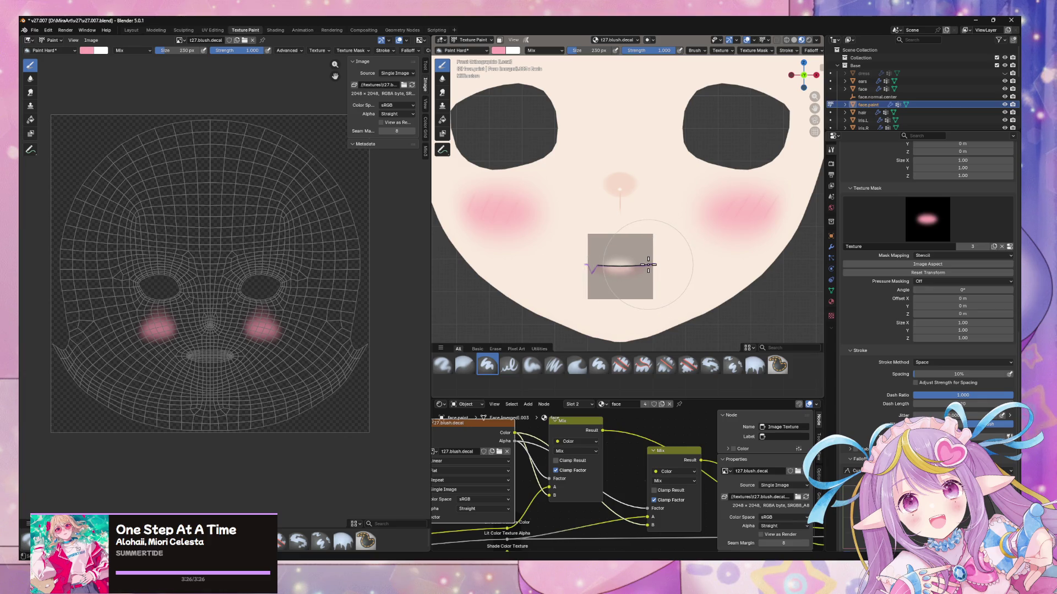
shift+right_drag(649, 265, 674, 272)
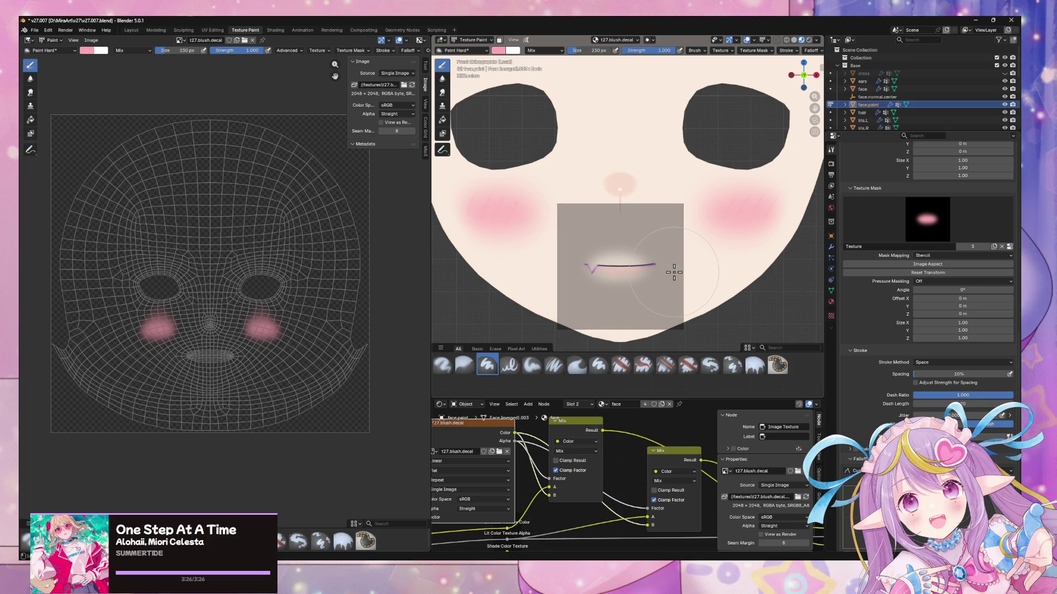
drag(653, 277, 647, 268)
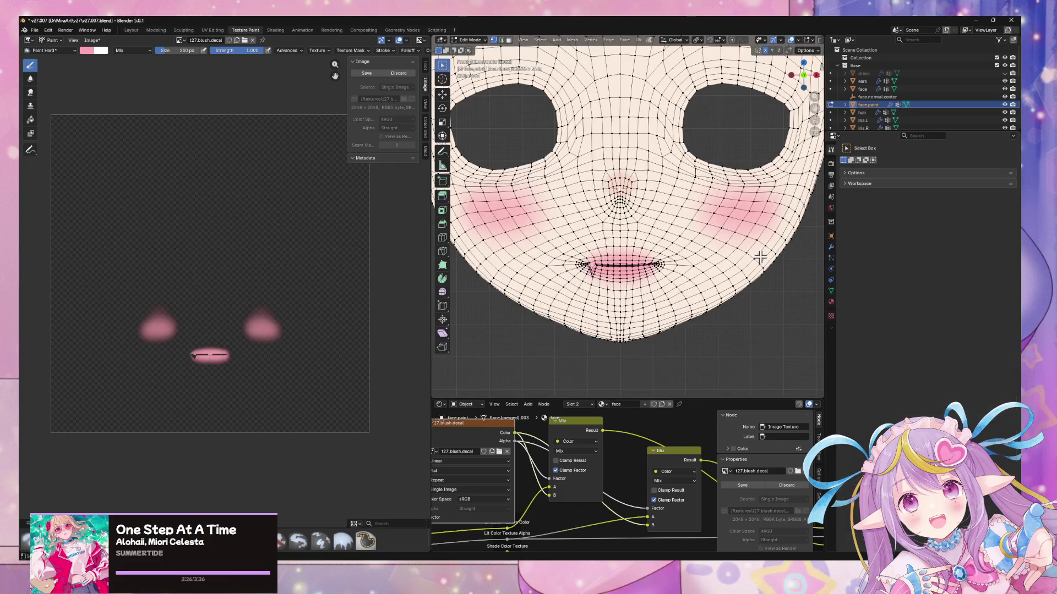
- Put the face mesh into Edit Mode and show its Object Data properties with shape keys
scroll(654, 266, up, 2)
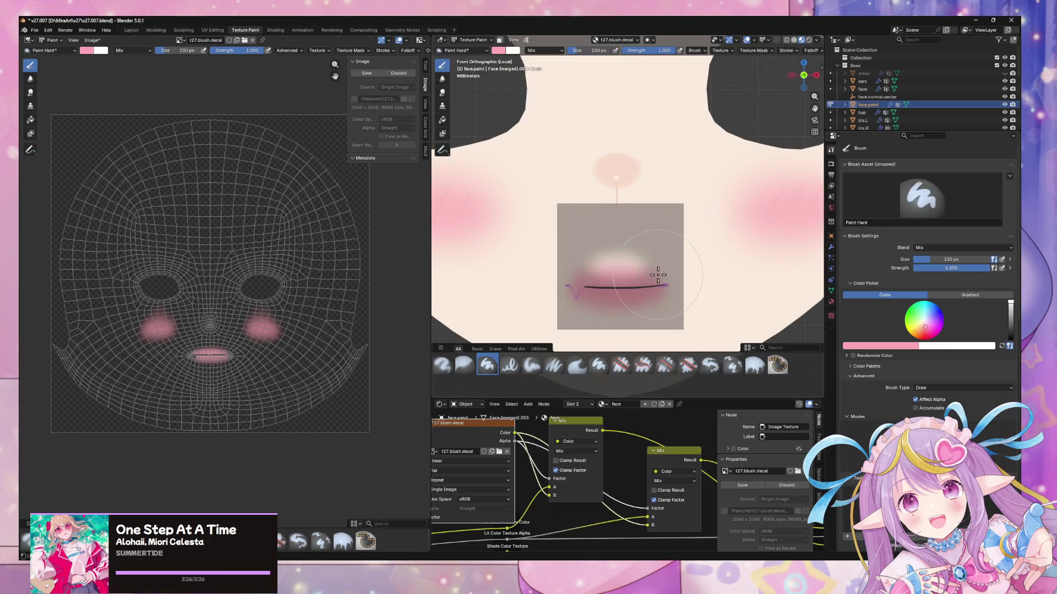
scroll(658, 275, down, 2)
key(Tab)
key(Tab)
key(Tab)
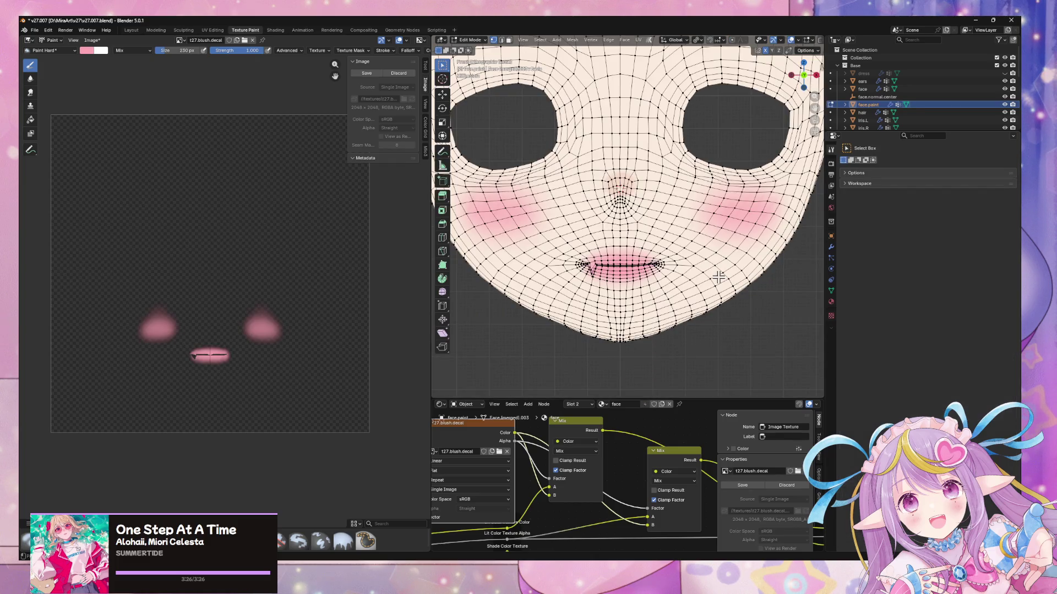
key(Tab)
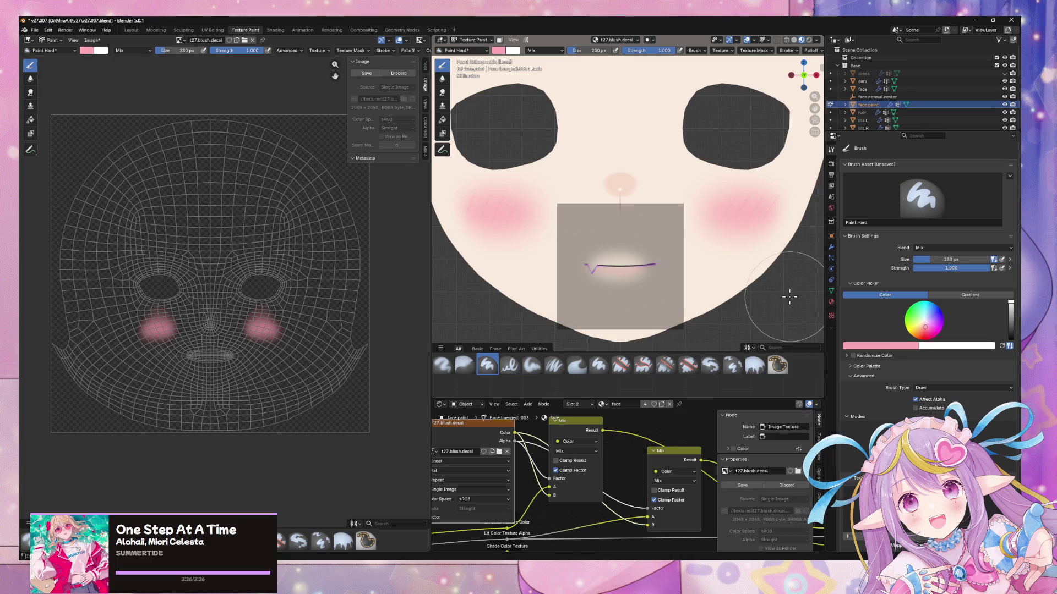
key(Tab)
key(Tab)
click(831, 290)
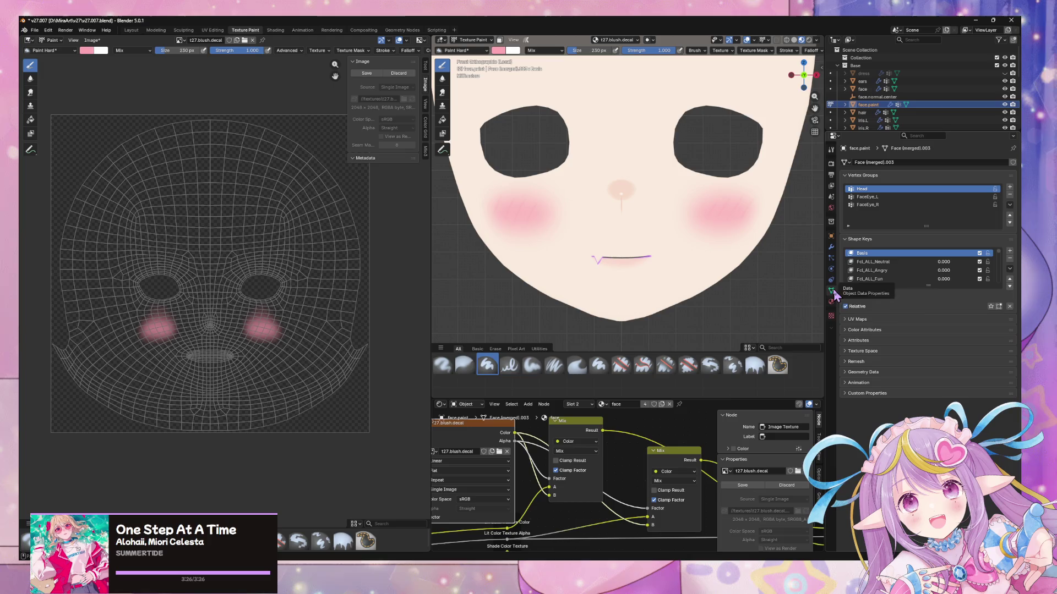
- Expand the shape key list and lower Fcl_BRW_Joy to 0.605
scroll(952, 281, down, 5)
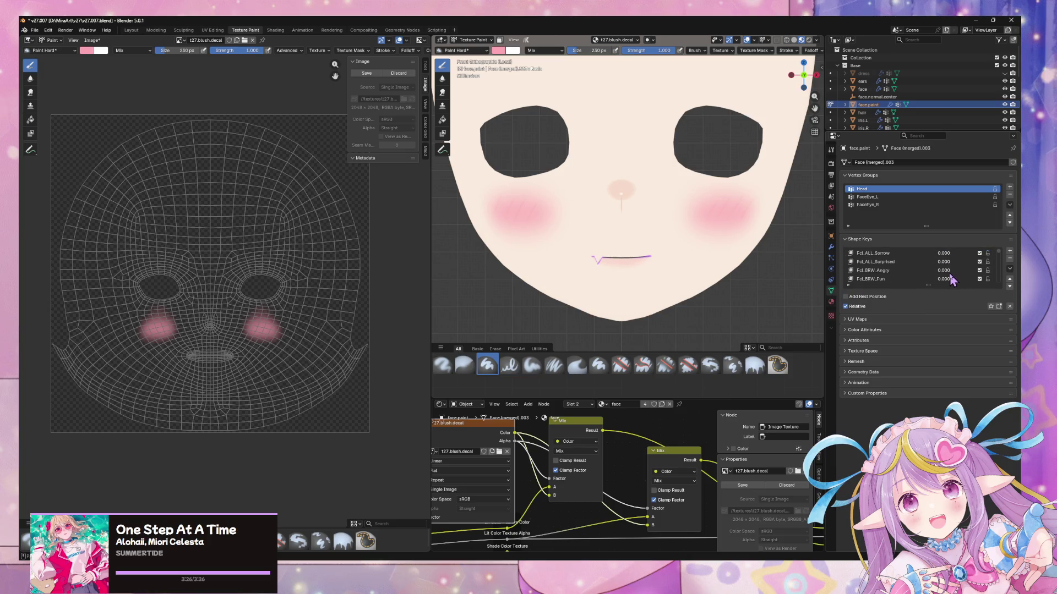
scroll(946, 278, down, 1)
click(831, 247)
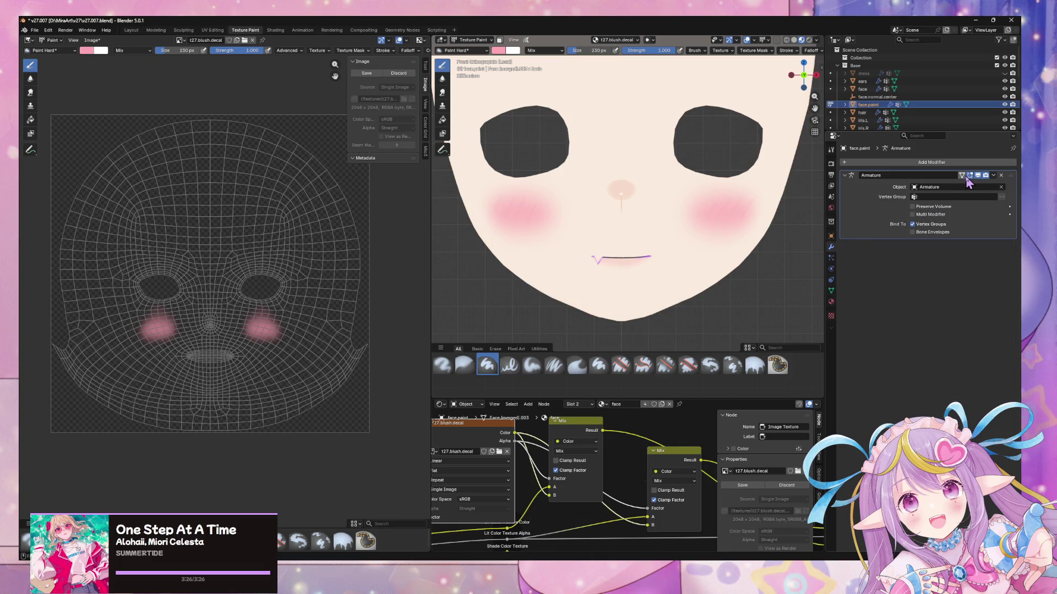
click(832, 294)
scroll(968, 275, down, 9)
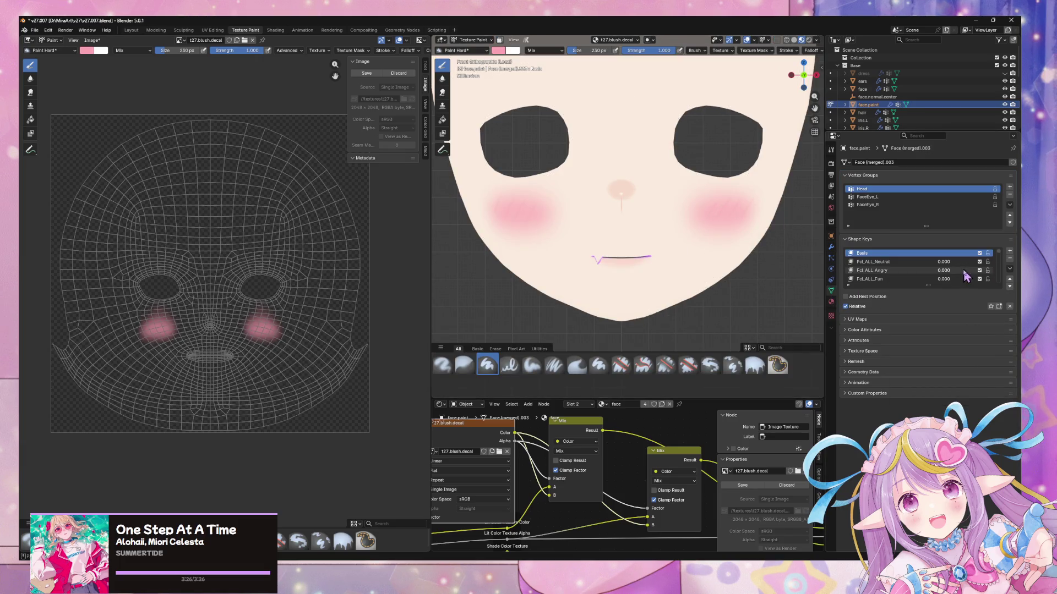
scroll(966, 277, down, 8)
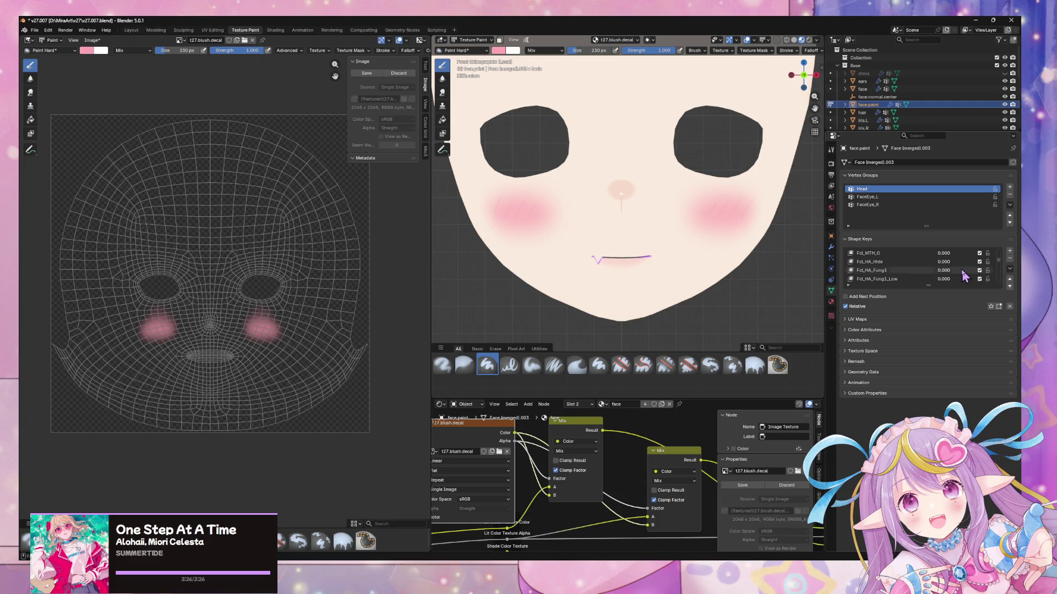
drag(928, 285, 928, 479)
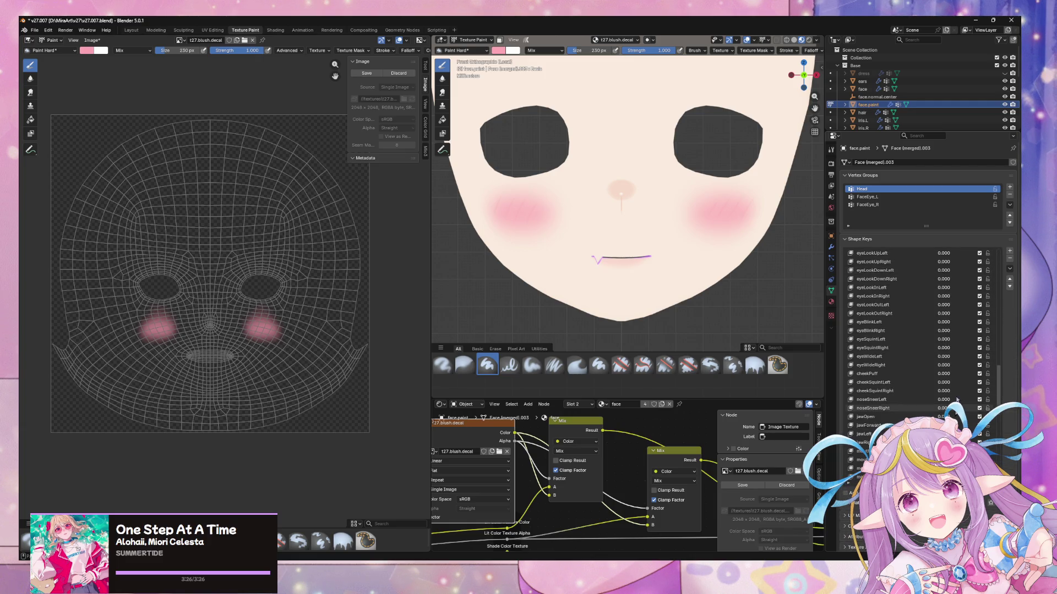
scroll(969, 331, up, 20)
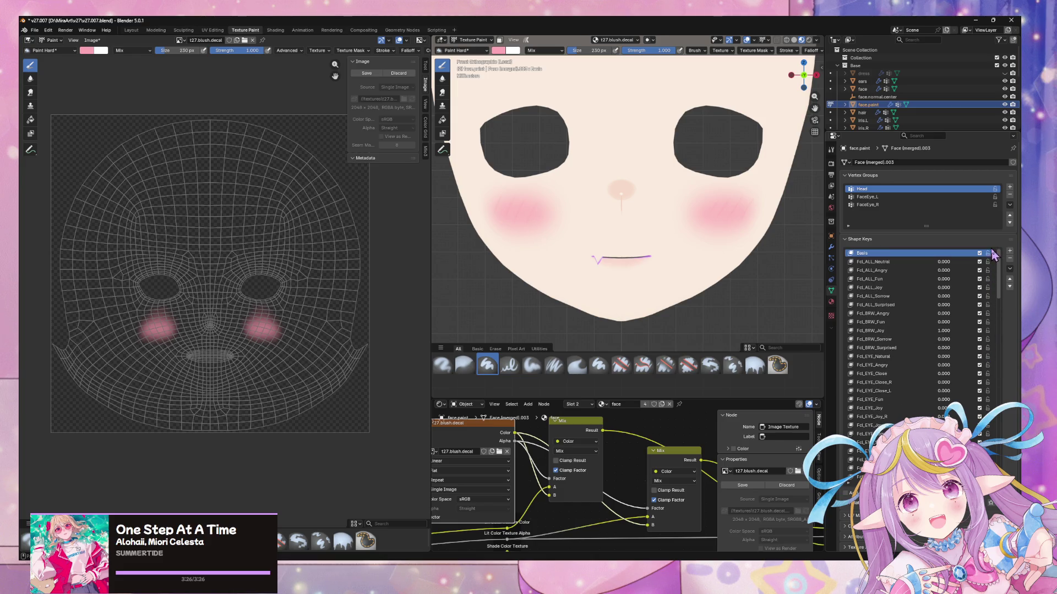
drag(944, 330, 921, 331)
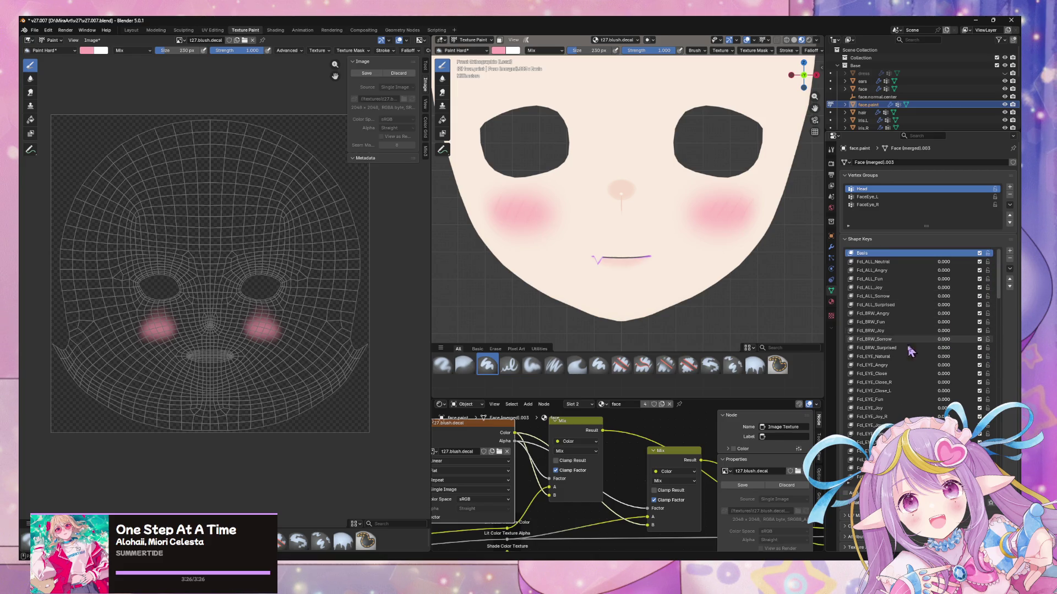
- Zero the mouth joy key and open the mouth with Fcl_MTH_Fun at 0.500
scroll(930, 405, down, 14)
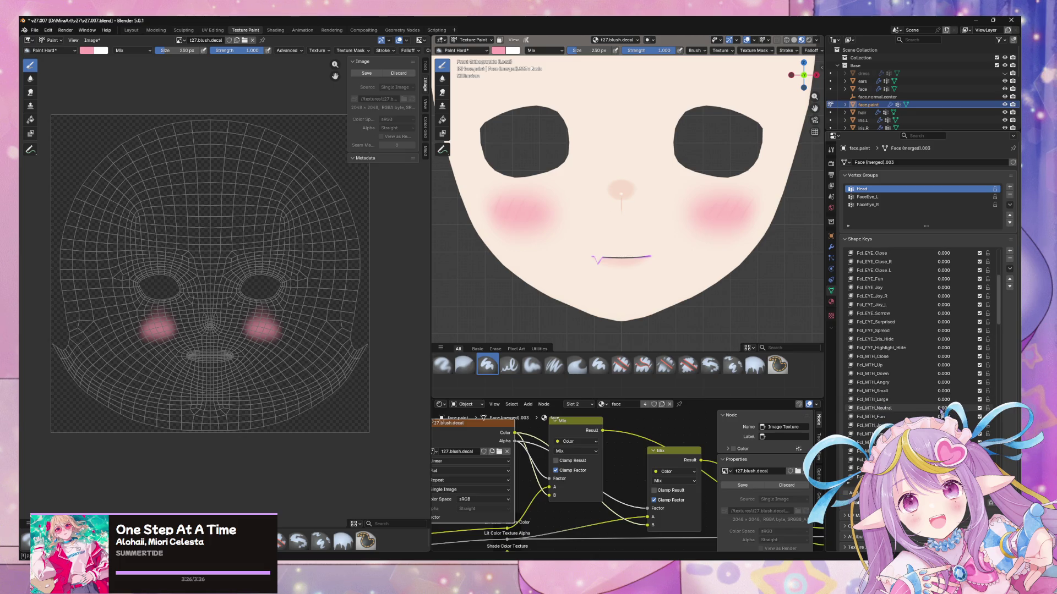
drag(943, 426, 971, 426)
scroll(954, 387, down, 6)
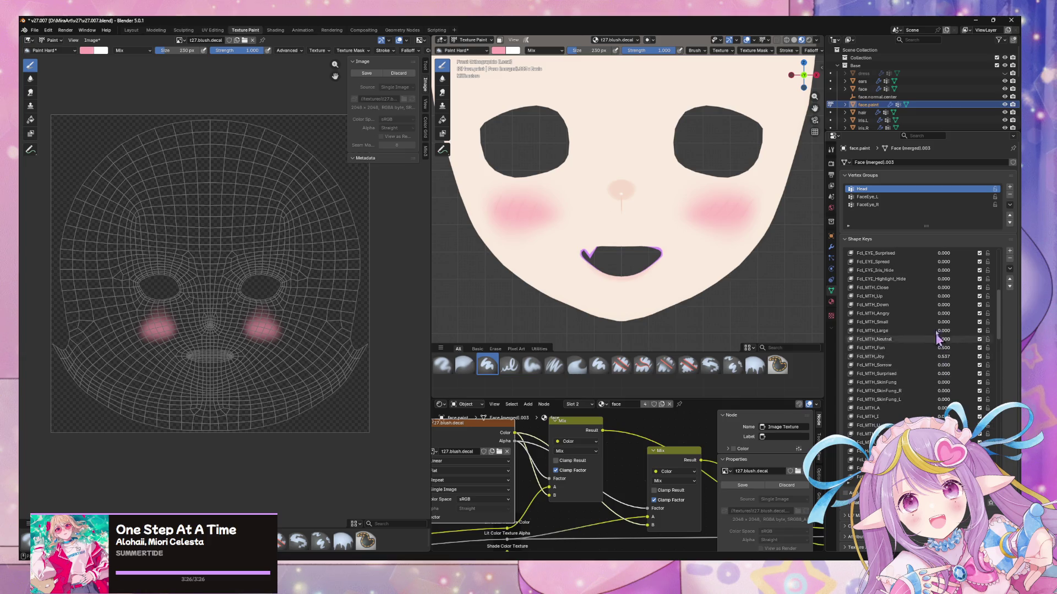
drag(943, 374, 919, 374)
drag(936, 426, 969, 426)
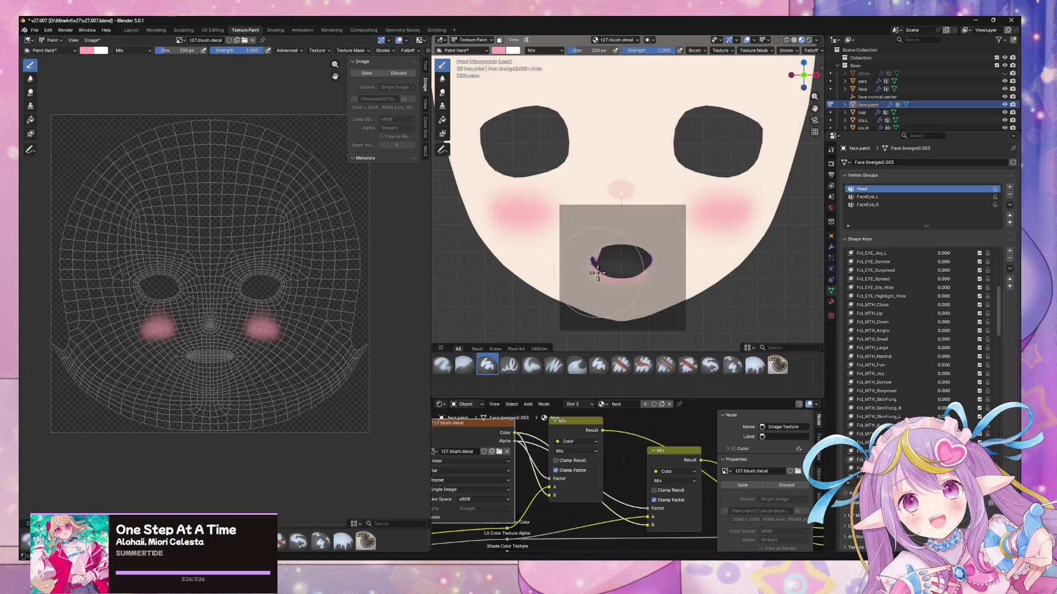
- Toggle the face between Edit Mode and Texture Paint while zooming the viewport
key(Tab)
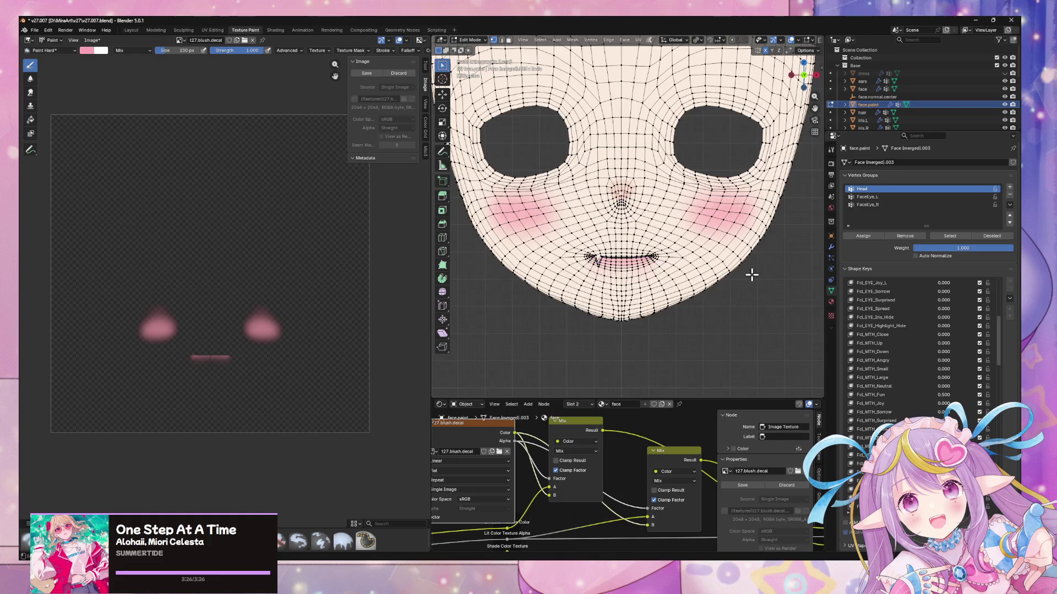
scroll(752, 275, up, 5)
key(Tab)
key(Tab)
scroll(752, 275, down, 4)
scroll(759, 295, down, 1)
scroll(716, 308, up, 6)
key(Tab)
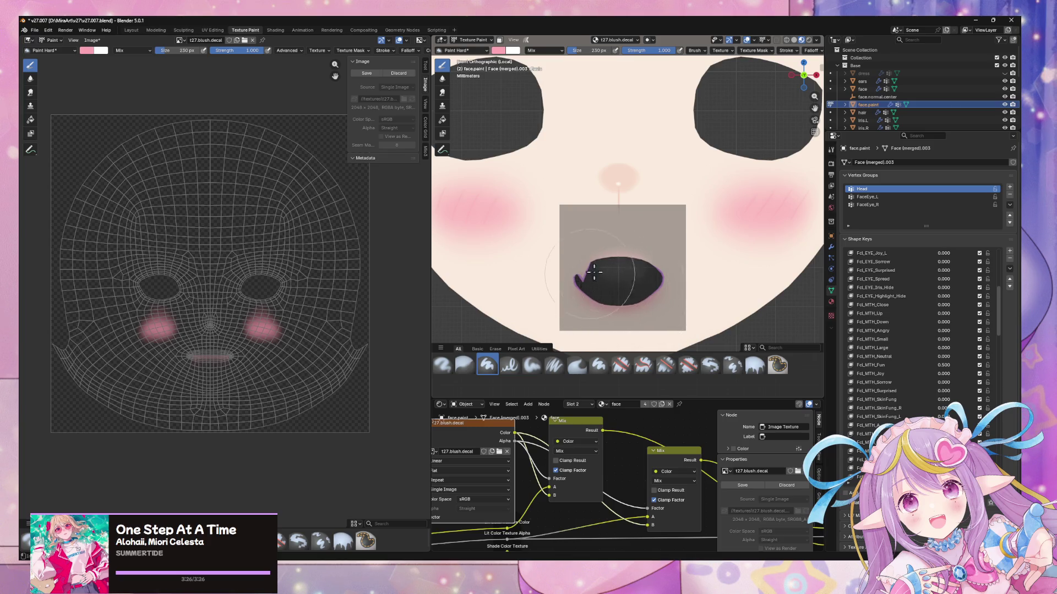
- Hide the viewport overlays, review the blushed face from several angles, and open the Image menu
key(Tab)
scroll(701, 304, down, 3)
middle_drag(701, 297, 719, 264)
key(Tab)
key(Tab)
click(806, 45)
mouse_move(694, 177)
middle_down()
mouse_move(703, 156)
mouse_move(663, 302)
middle_up()
scroll(663, 302, down, 5)
middle_drag(642, 264, 617, 263)
click(92, 41)
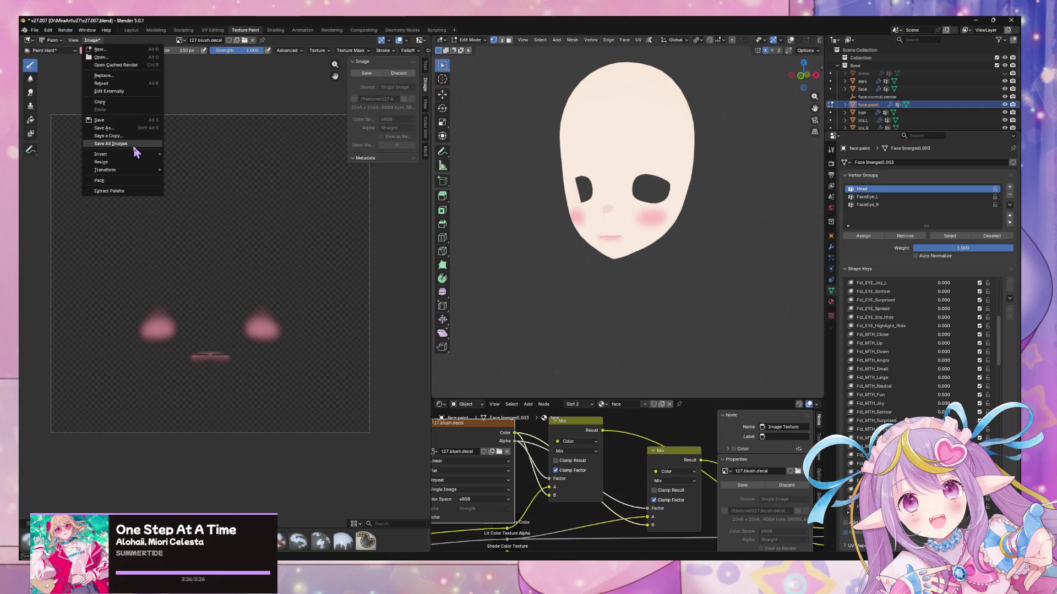
- Save a copy of the blush decal texture into the mirav27 assets folder, then switch to Unity
click(132, 136)
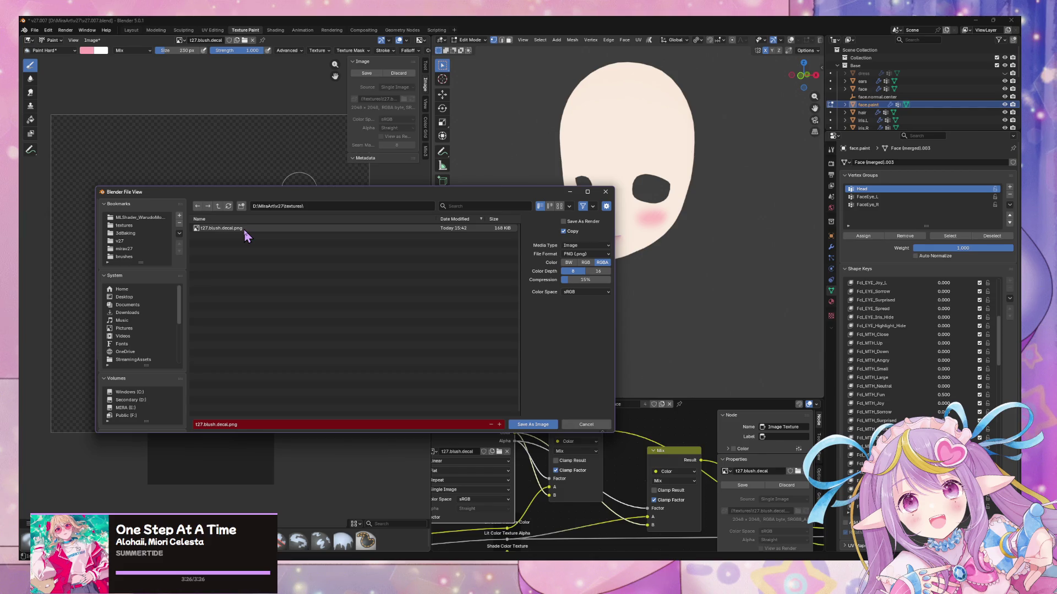
click(121, 241)
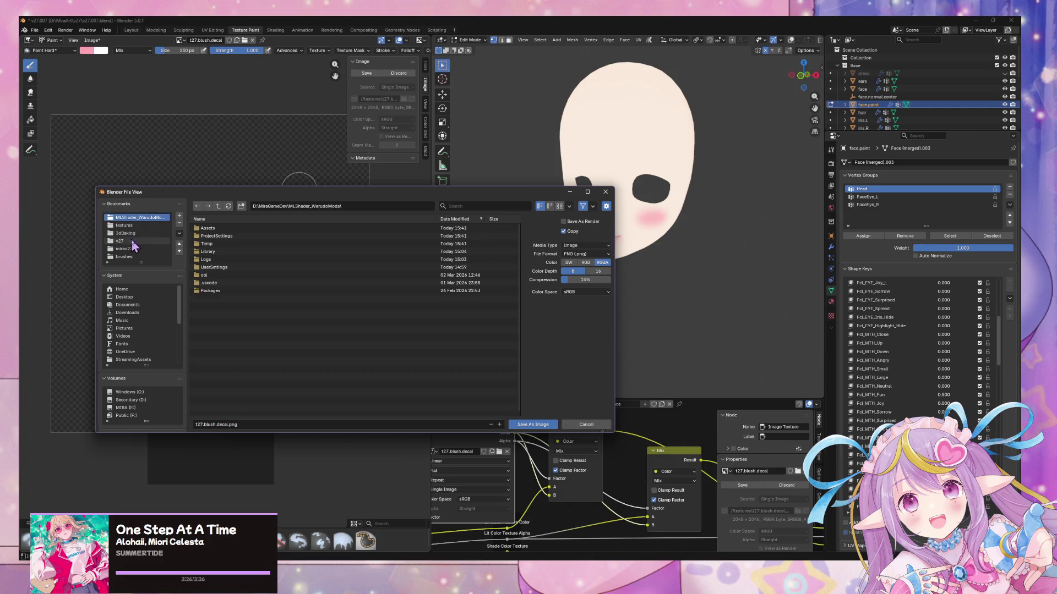
click(124, 249)
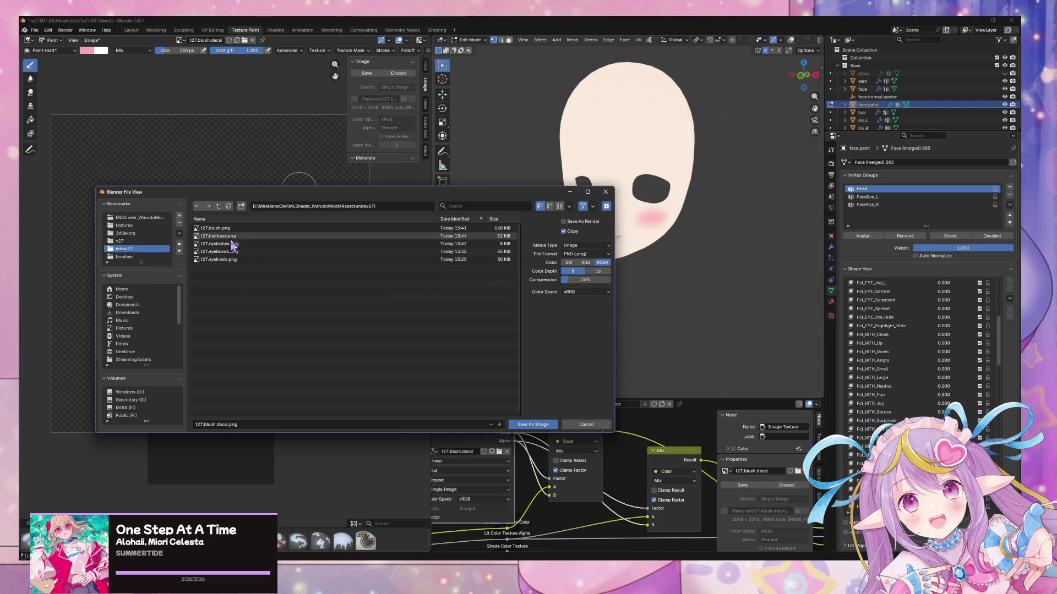
key(Return)
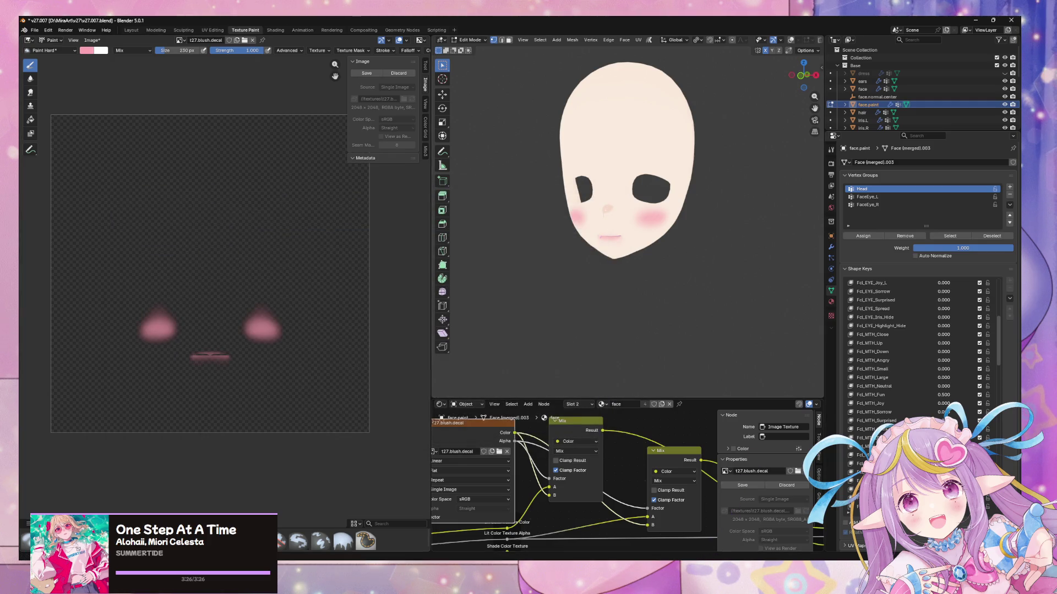
key(alt+Tab)
mouse_move(533, 232)
right_down()
mouse_move(614, 255)
mouse_move(578, 258)
mouse_move(647, 281)
mouse_move(642, 235)
mouse_move(601, 200)
mouse_move(578, 200)
mouse_move(600, 272)
right_up()
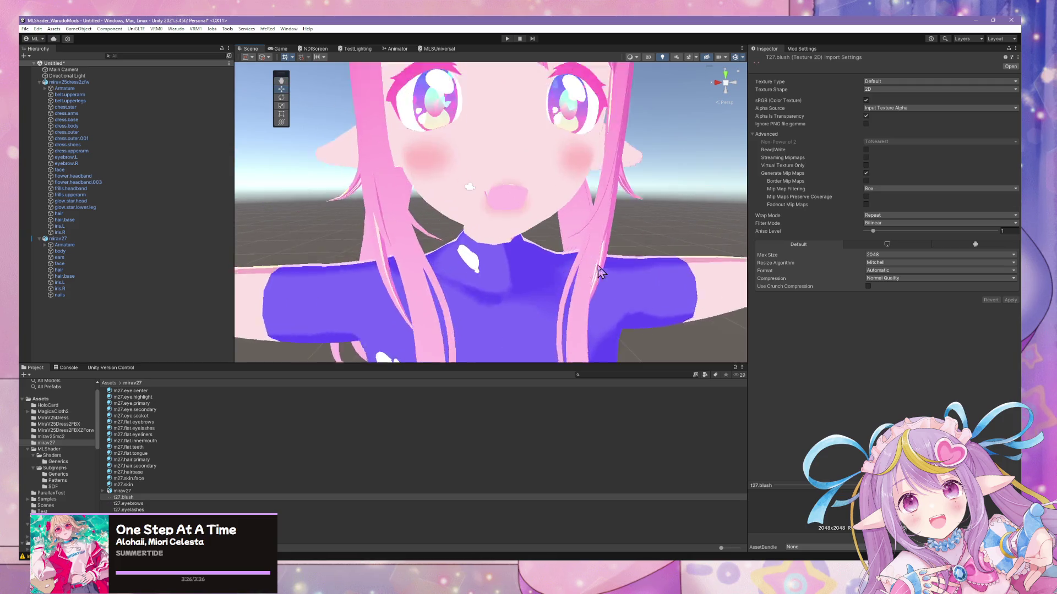
- Zoom Unity's Scene view to inspect the cheek blush, then return to Blender
scroll(599, 269, down, 5)
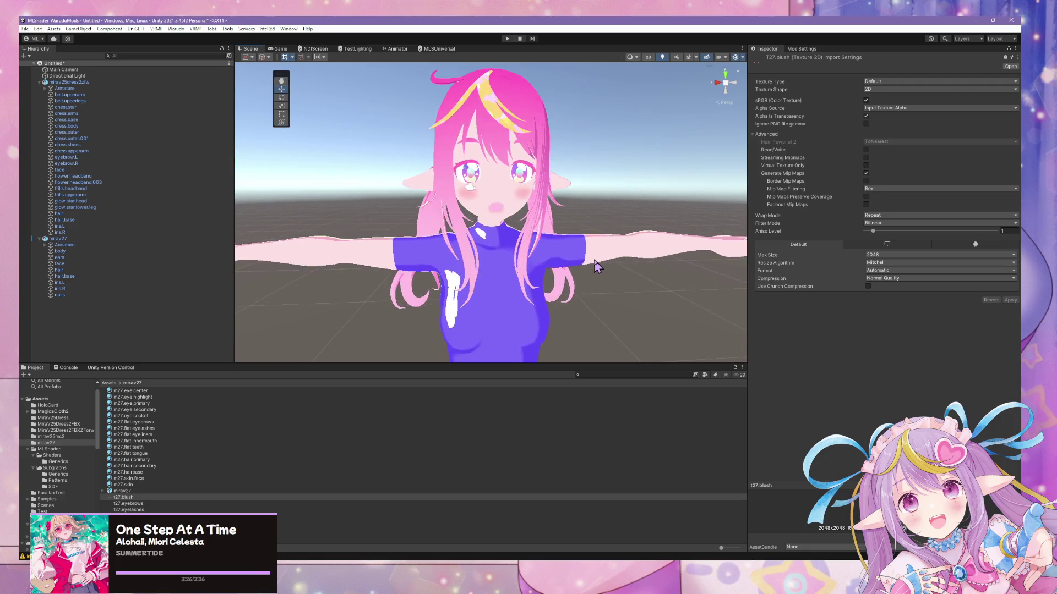
scroll(597, 267, up, 5)
scroll(597, 266, down, 5)
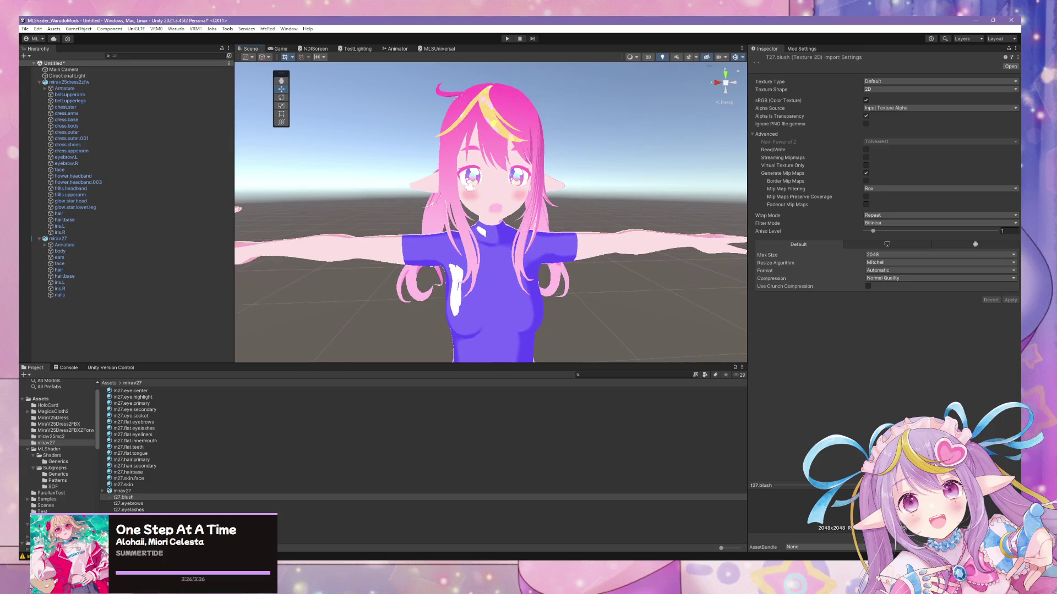
key(alt+Tab)
scroll(618, 272, up, 5)
scroll(620, 270, down, 5)
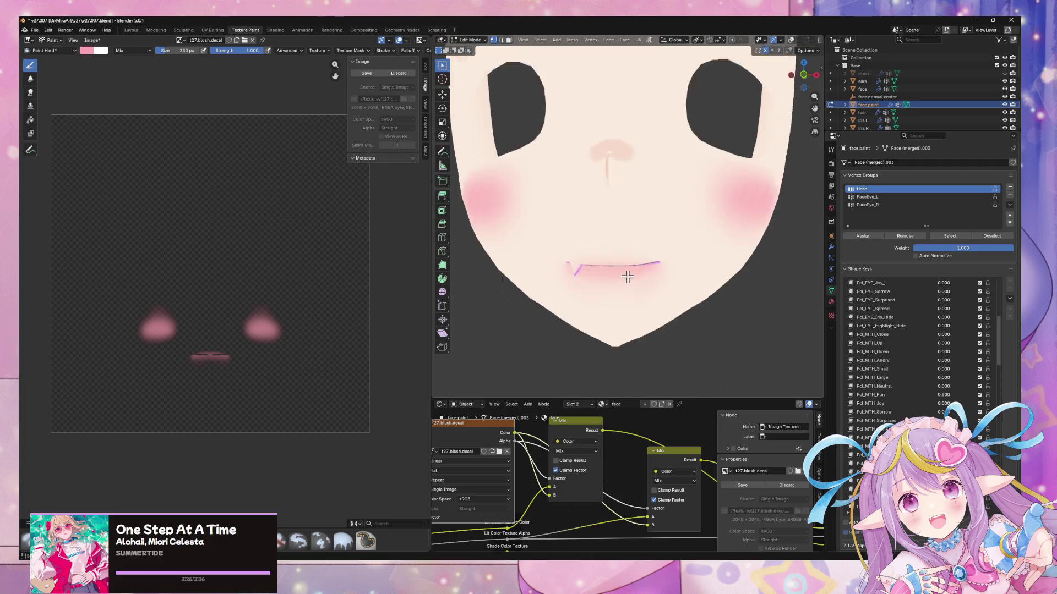
- Toggle the face back and forth between Edit Mode and Texture Paint
key(Tab)
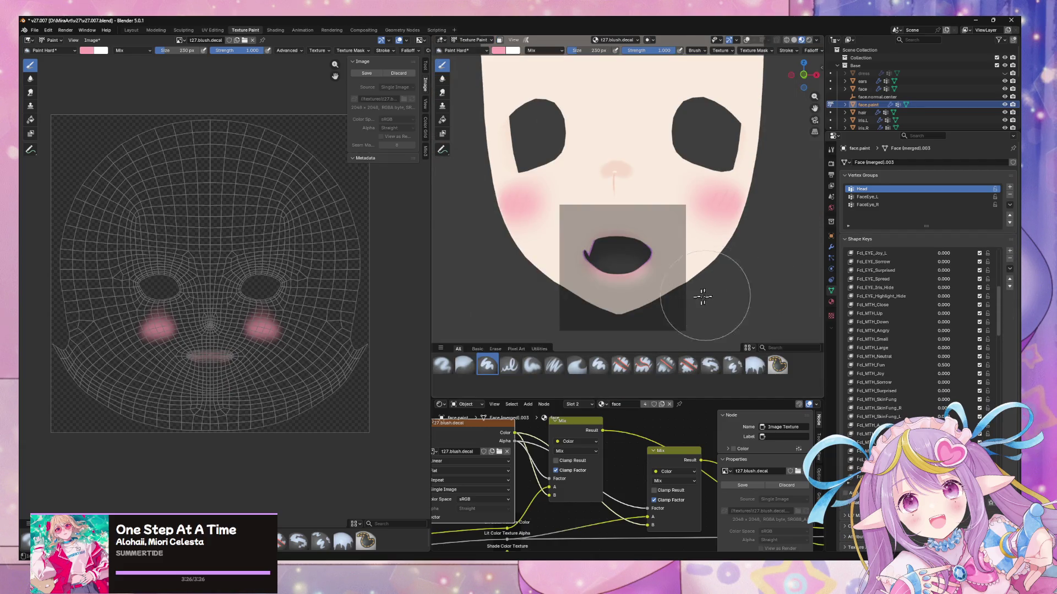
key(Tab)
key(Tab)
key(Tab)
key(Tab)
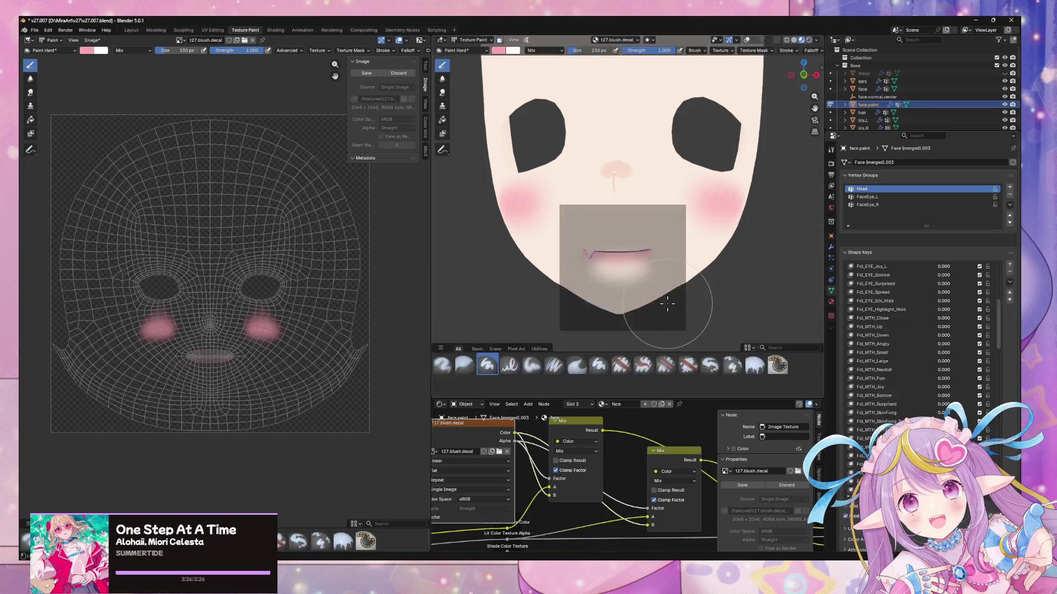
key(Tab)
key(Tab)
key(Tab)
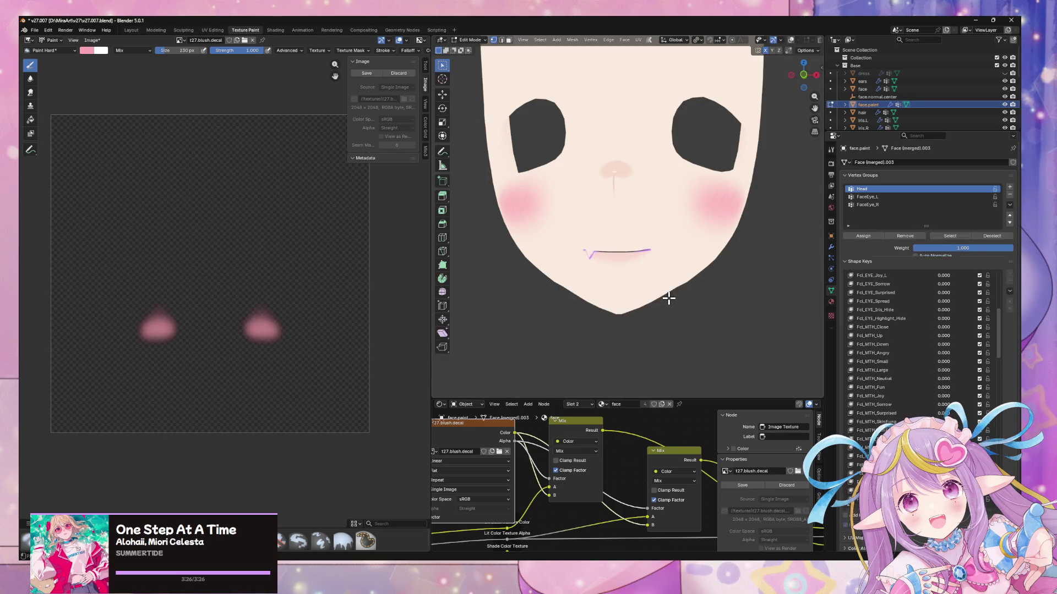
key(Tab)
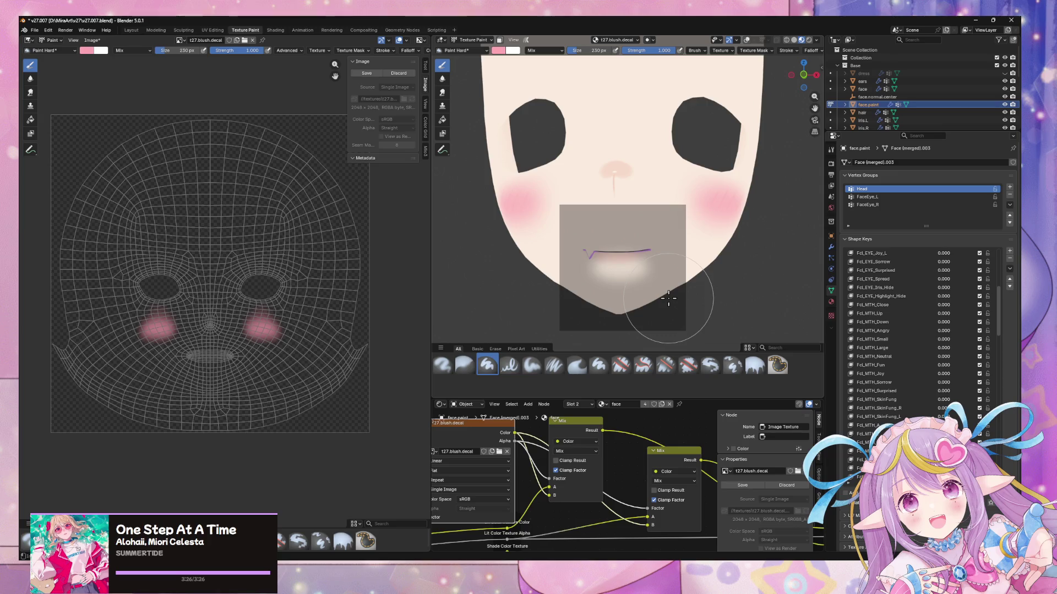
key(Tab)
key(Tab)
key(Tab)
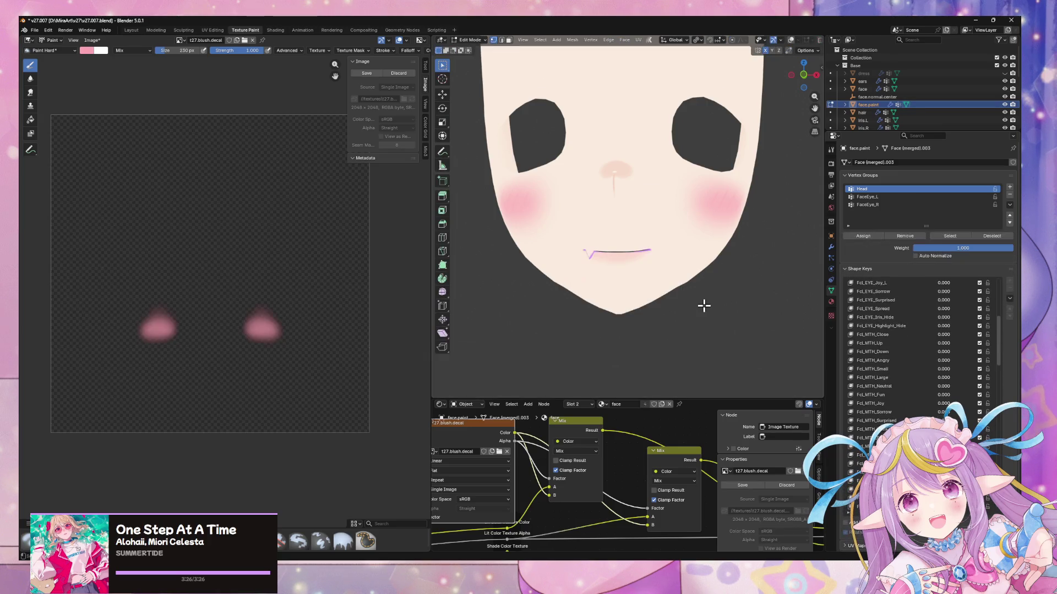
- Open Edit > Undo History and revert to an earlier entry
click(48, 29)
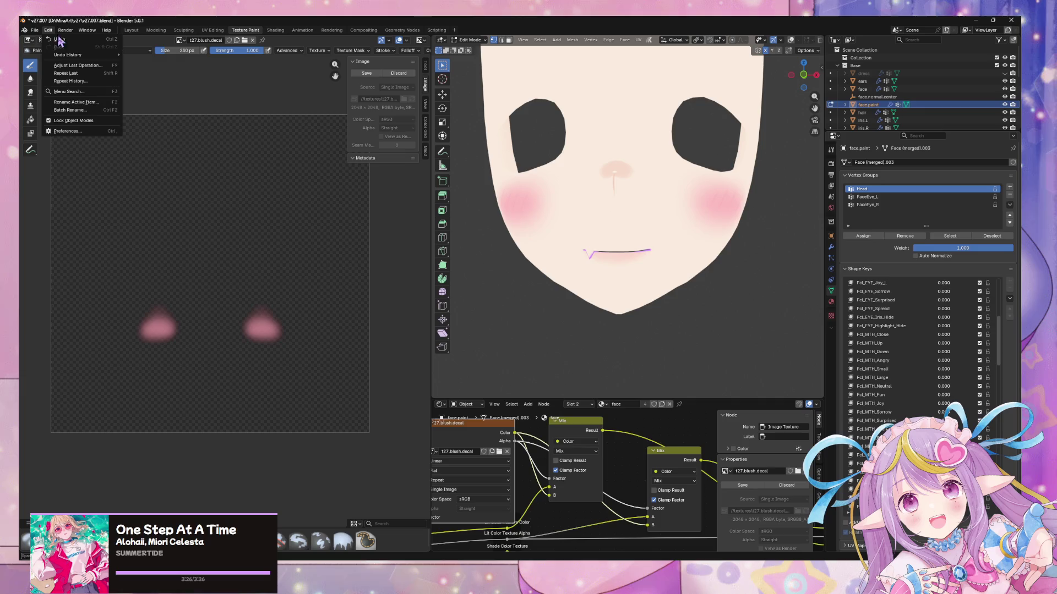
mouse_move(77, 55)
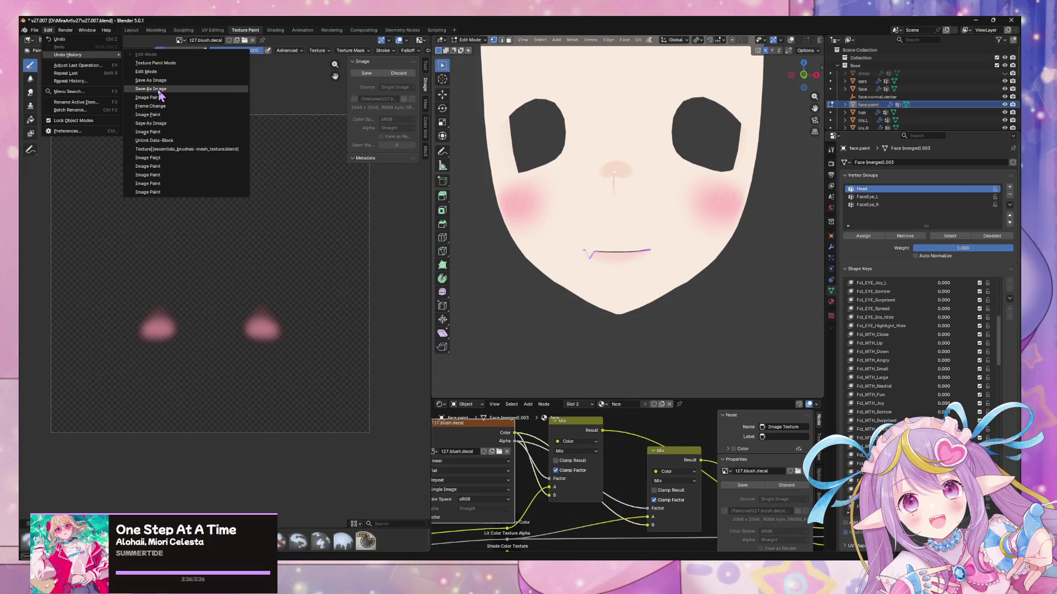
click(149, 71)
- Orbit to a frontal view, enter Texture Paint, and open the mouth with FcL_MTH shape keys (U about 0.2)
mouse_move(760, 231)
middle_down()
mouse_move(697, 214)
mouse_move(709, 222)
middle_up()
middle_drag(781, 132, 688, 220)
scroll(663, 239, up, 3)
key(Tab)
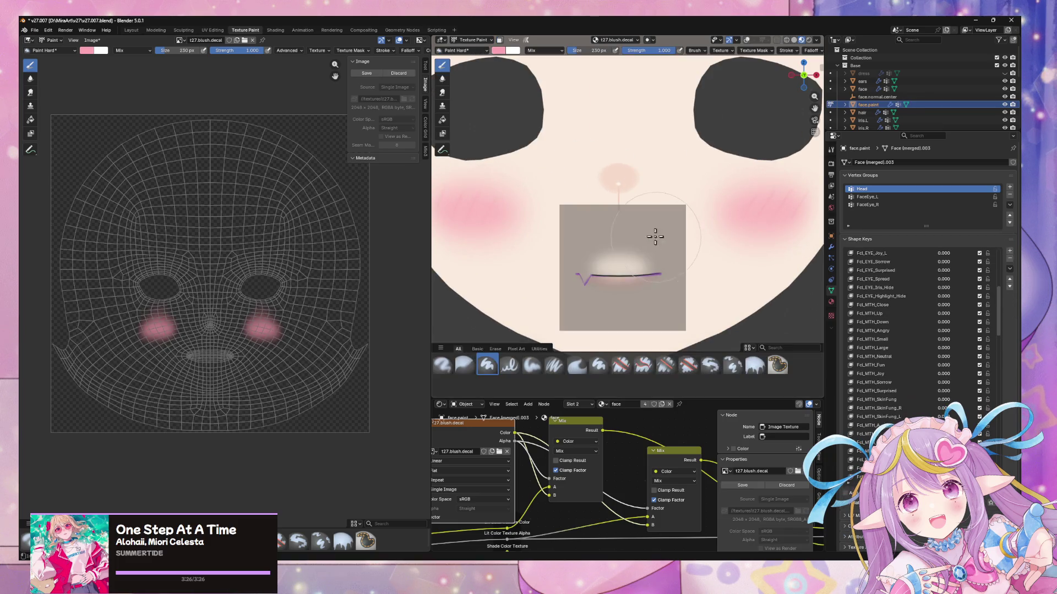
scroll(932, 369, down, 3)
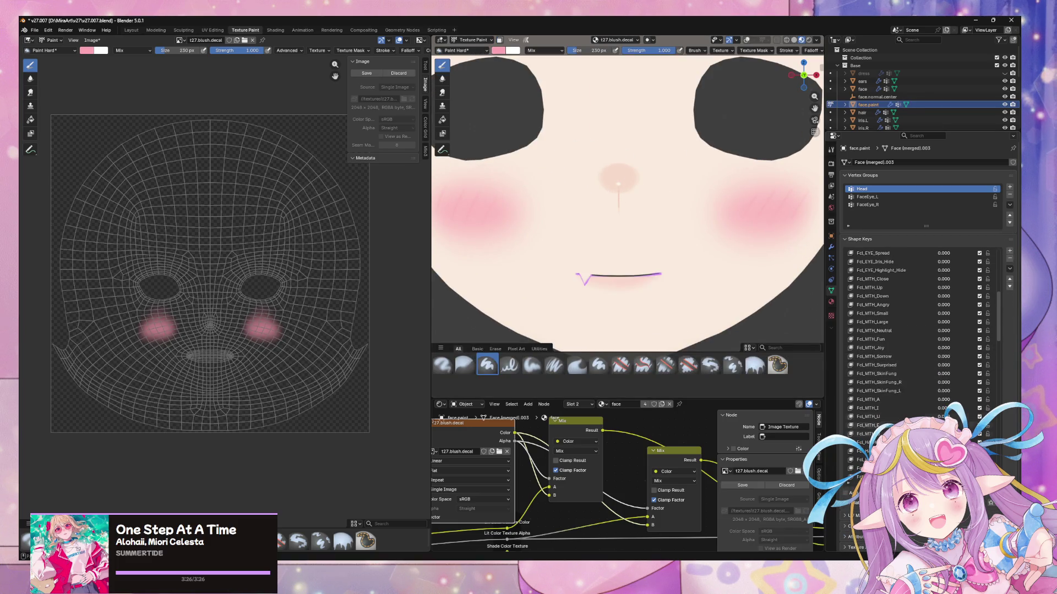
drag(944, 433, 969, 433)
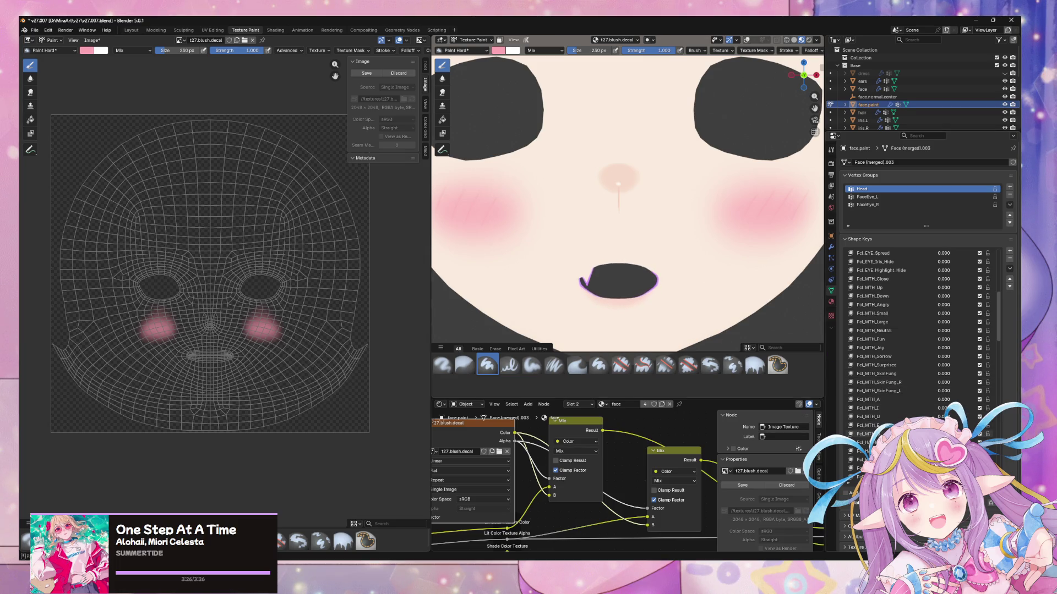
drag(944, 417, 952, 416)
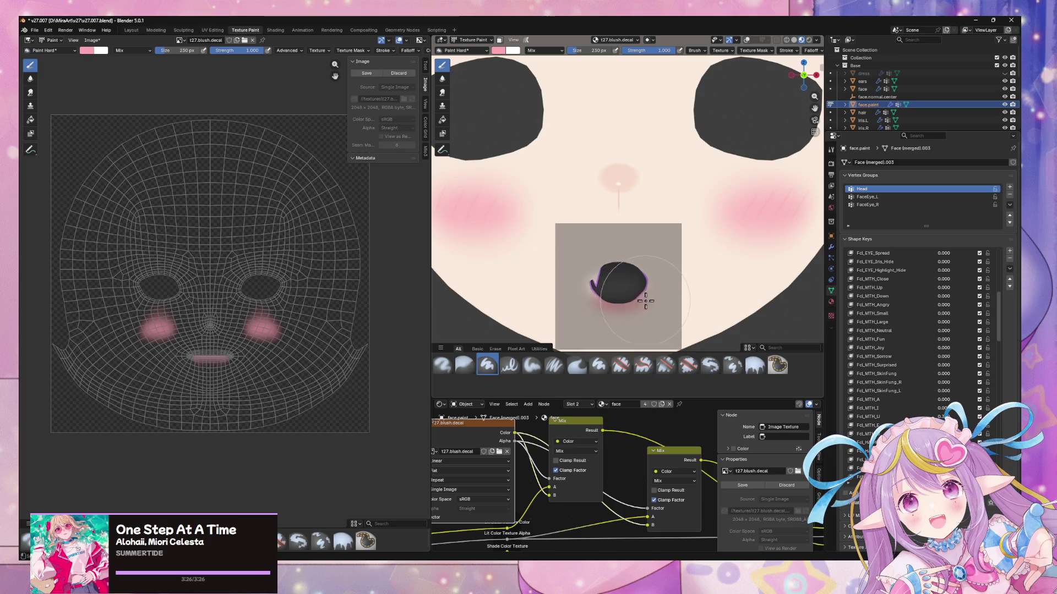
- Switch to Edit Mode and orbit the face to a side profile to view the mouth tint
key(Tab)
scroll(679, 308, down, 5)
mouse_move(679, 308)
middle_down()
mouse_move(644, 308)
mouse_move(630, 295)
mouse_move(731, 314)
mouse_move(741, 292)
mouse_move(684, 323)
mouse_move(751, 323)
mouse_move(630, 313)
middle_up()
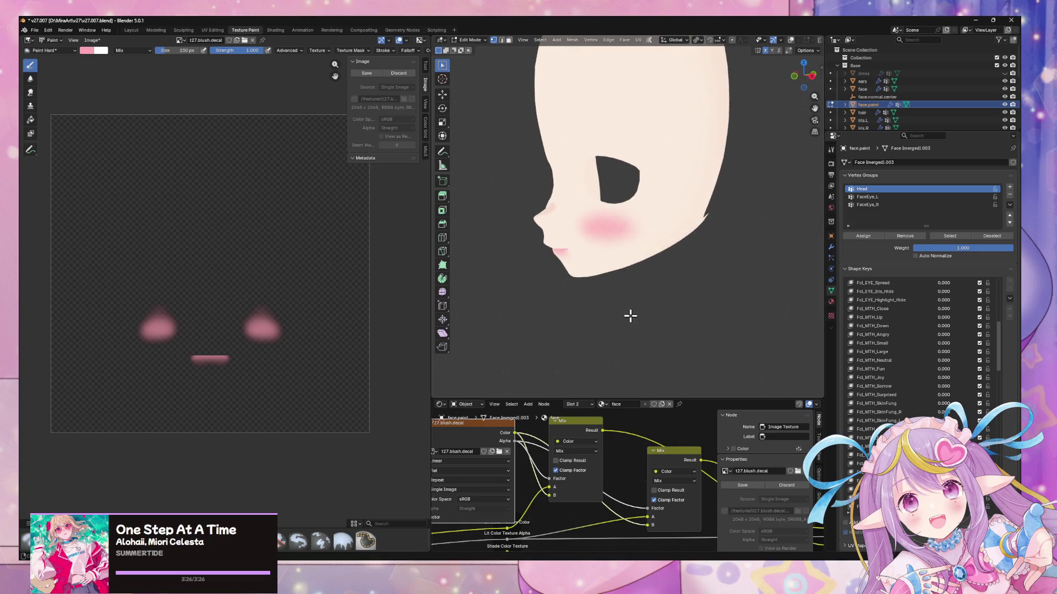
- Open the FBX export settings from the File menu, then cancel the export
click(34, 30)
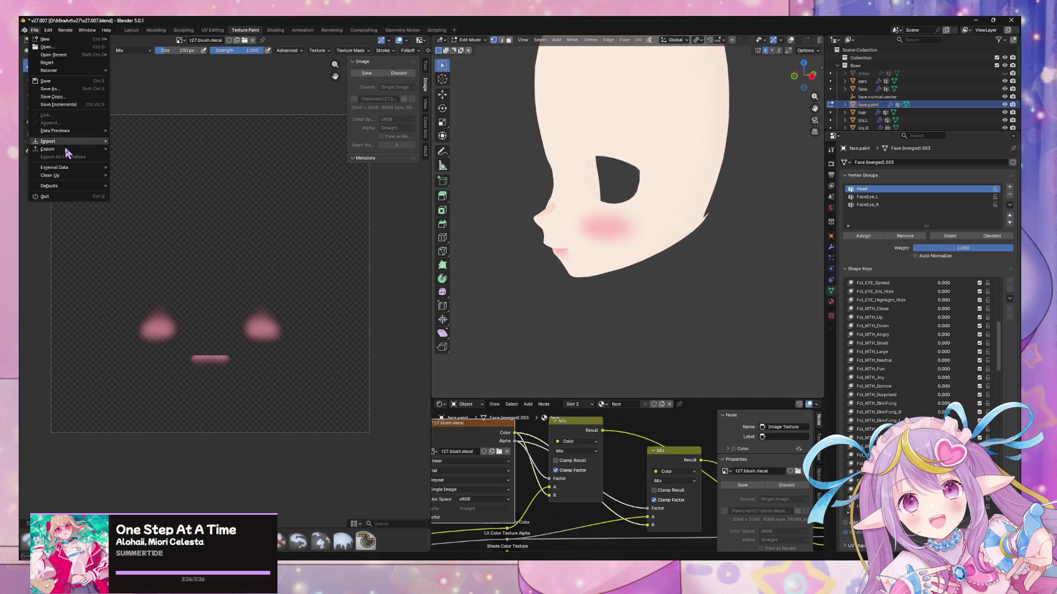
mouse_move(66, 149)
click(170, 218)
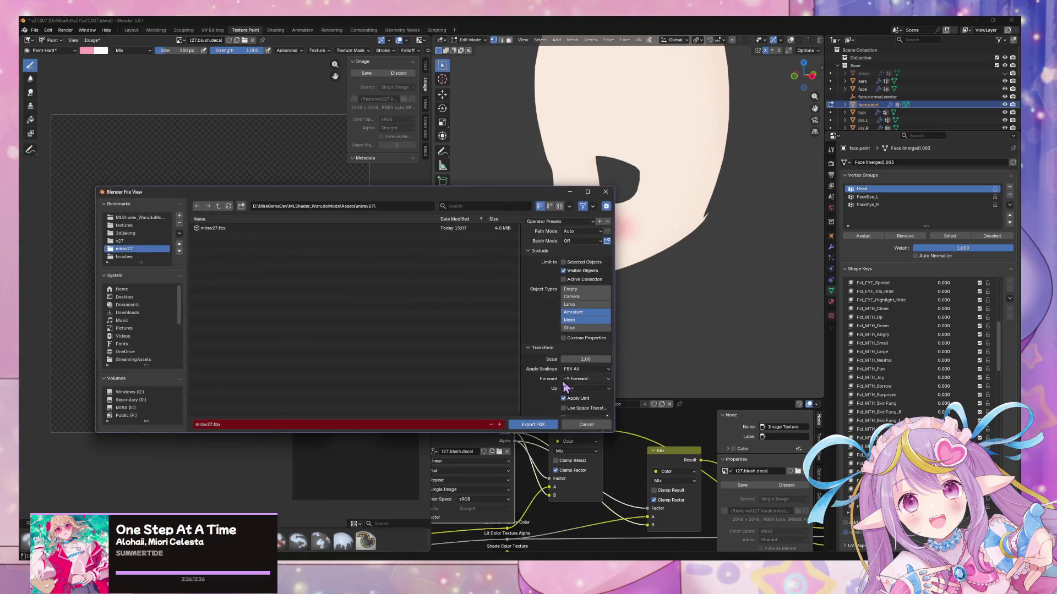
key(Escape)
- Save the texture over the existing blush decal file with Image > Save As
click(92, 40)
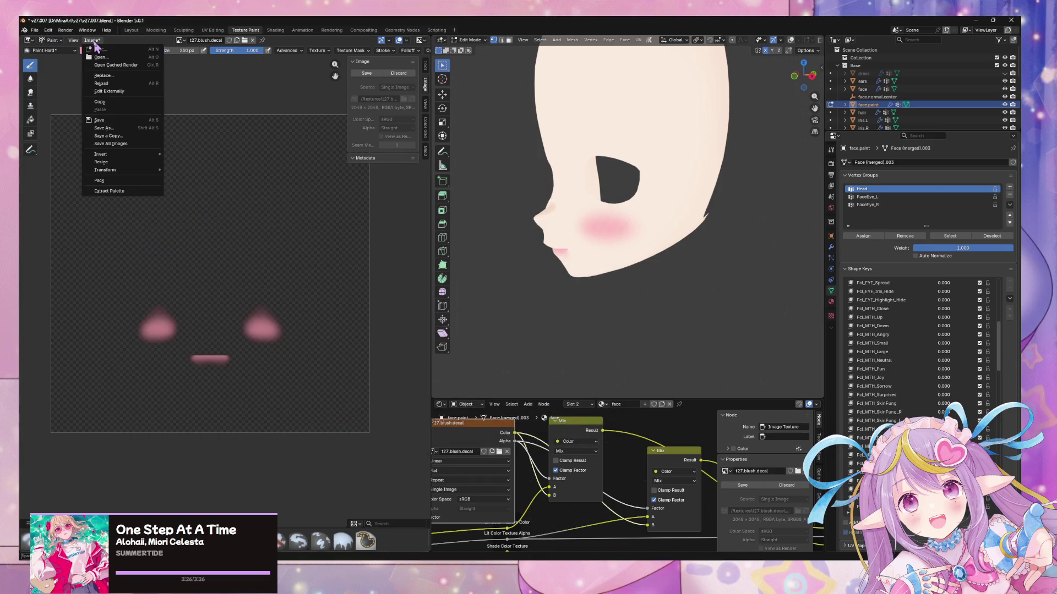
click(136, 146)
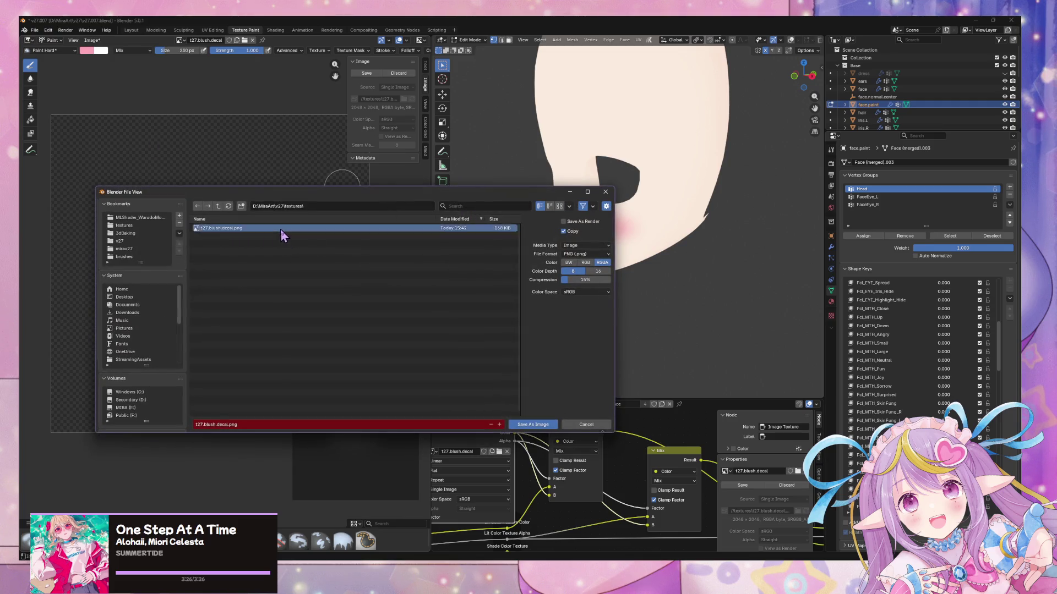
double_click(280, 229)
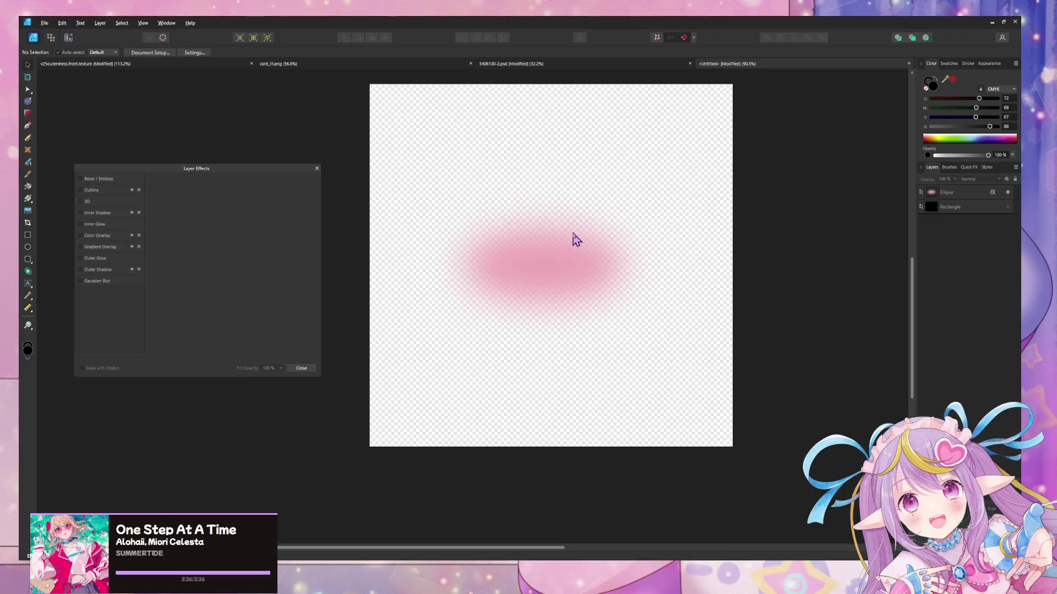
- Start exporting the blurred ellipse artwork, then cancel the export
key(ctrl+alt+shift+s)
click(790, 412)
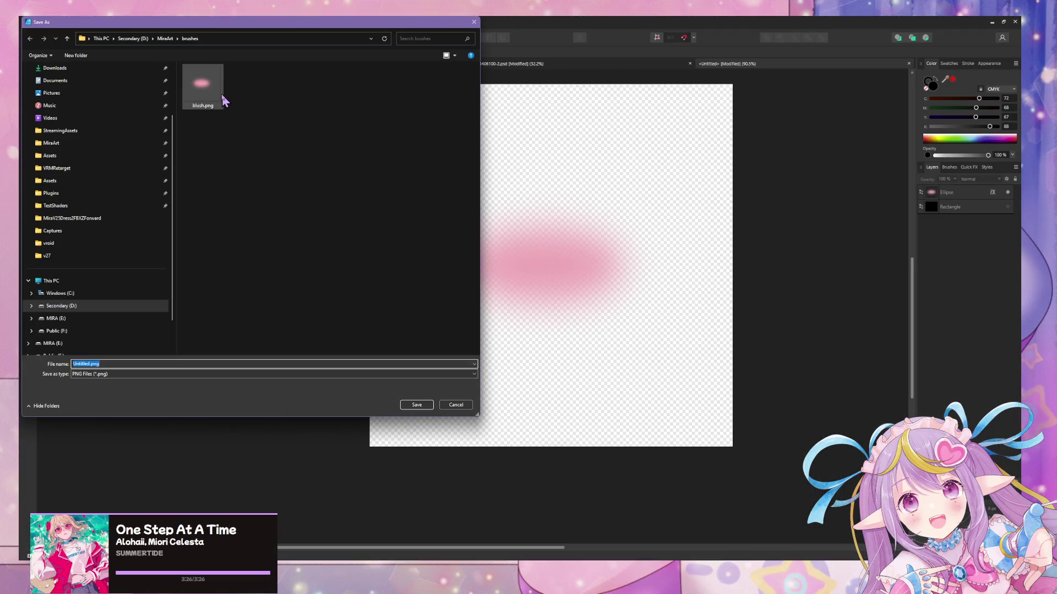
click(467, 405)
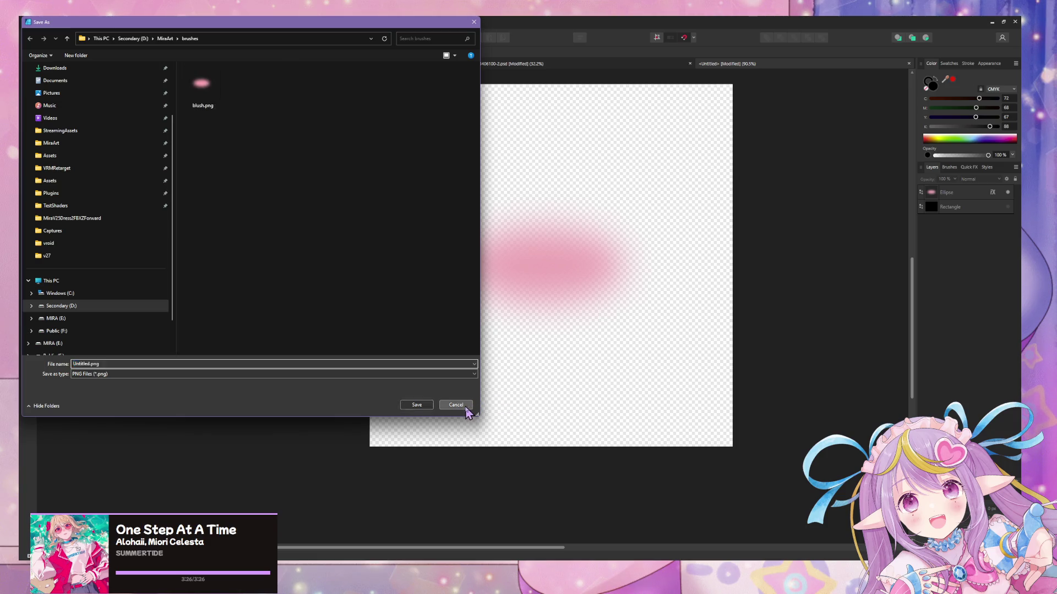
- Back in Blender, overwrite t27.blush.decal.png in the textures folder, then switch to Unity
key(alt+Tab)
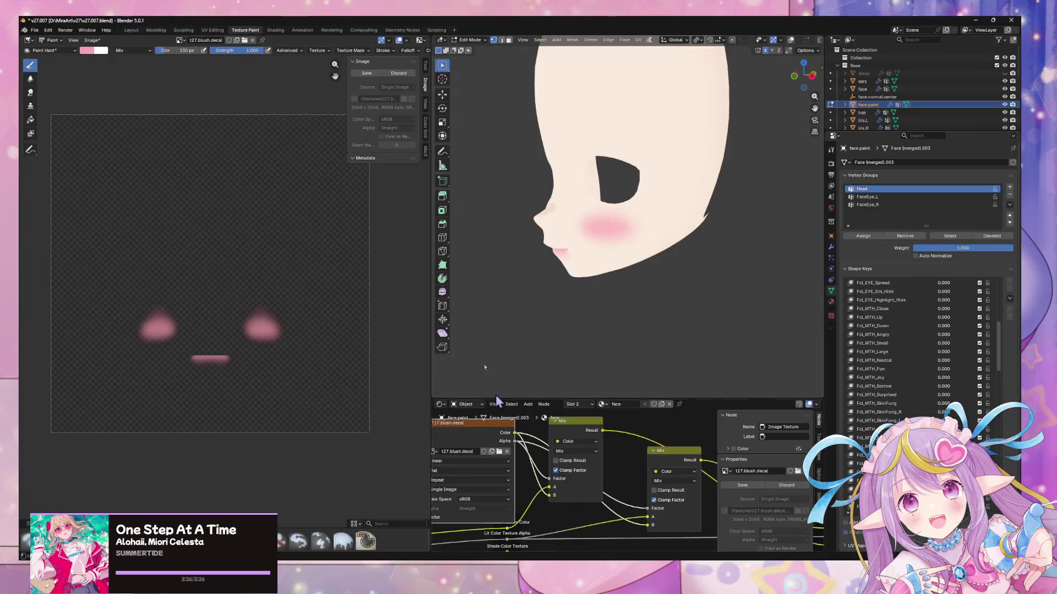
click(98, 40)
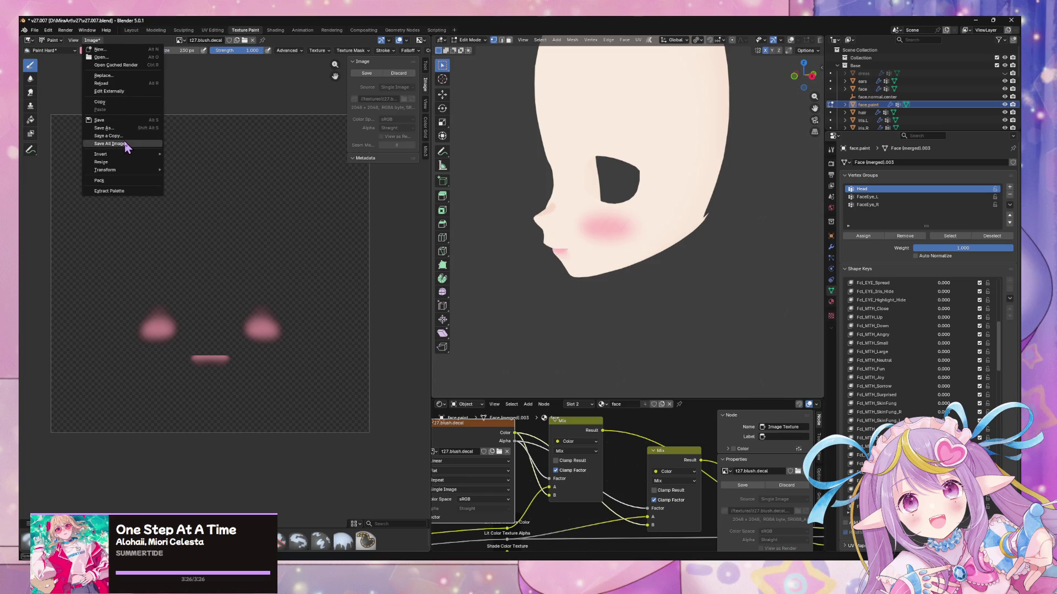
click(122, 144)
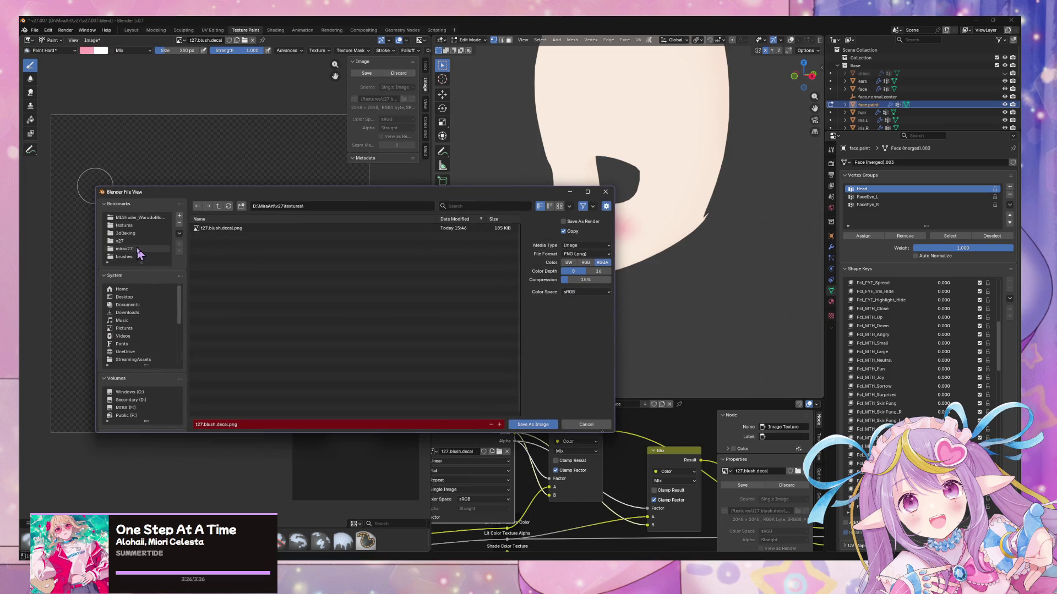
click(140, 249)
double_click(220, 248)
double_click(221, 230)
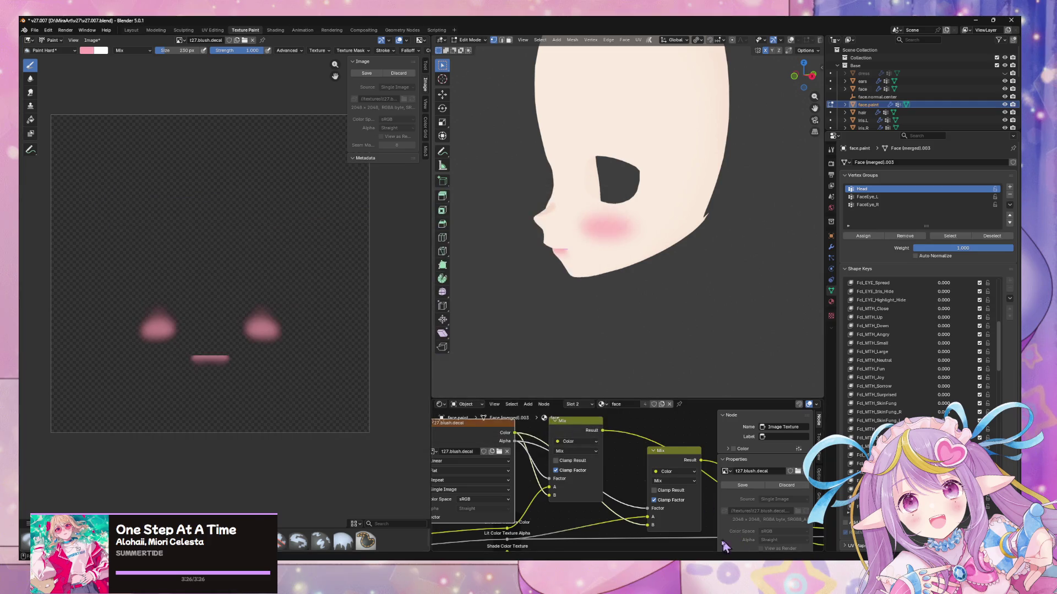
key(alt+Tab)
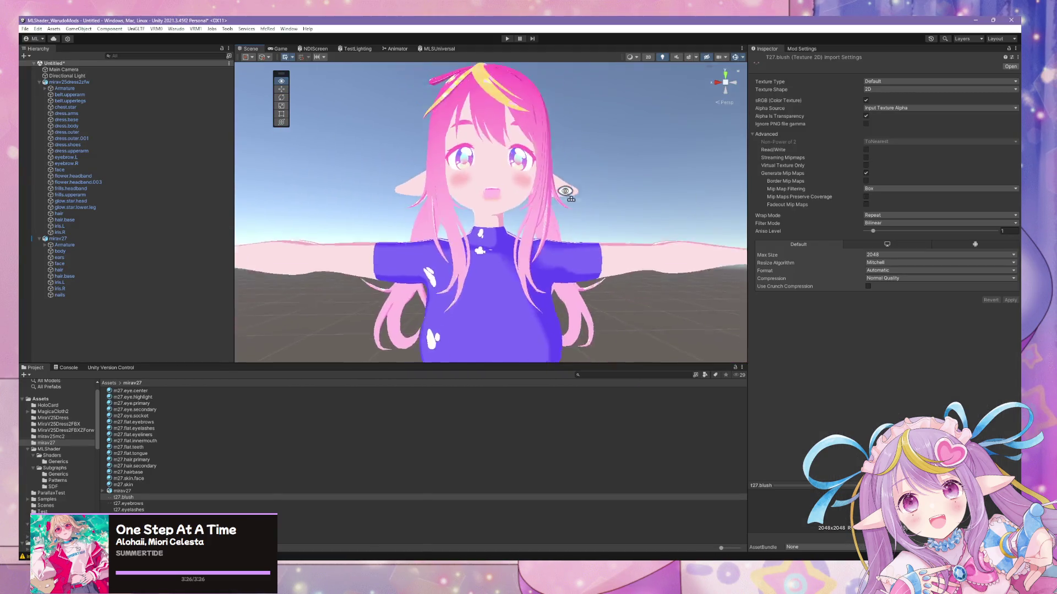
- Orbit and zoom around the avatar's face in Unity, then return to Blender and turn the head front-on
scroll(567, 187, up, 5)
scroll(568, 181, down, 4)
scroll(568, 187, up, 3)
mouse_move(569, 187)
alt+mouse_down()
mouse_move(478, 168)
mouse_move(771, 202)
alt+mouse_up()
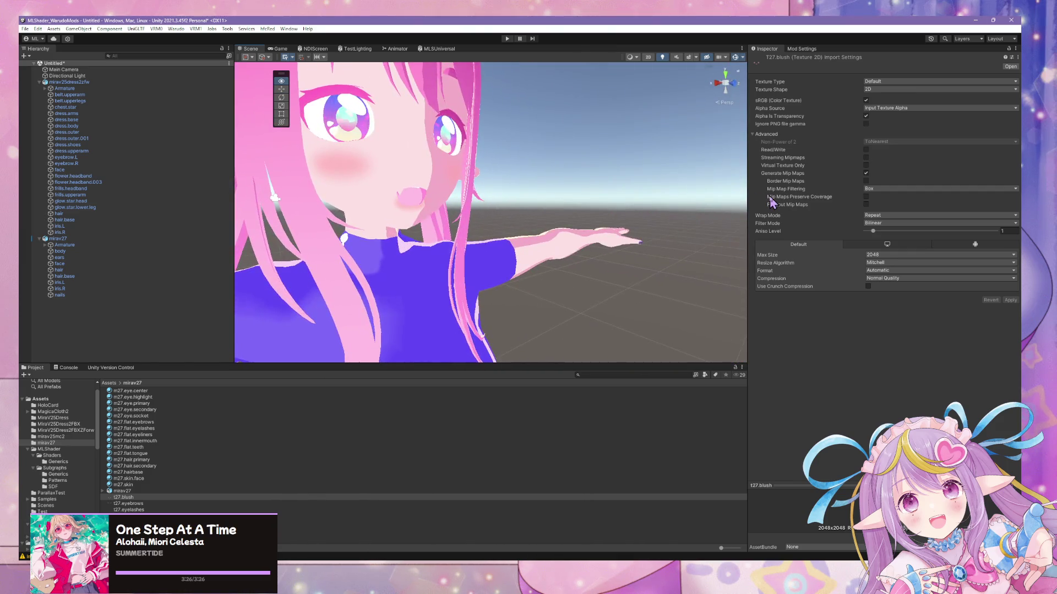
scroll(738, 190, up, 5)
scroll(738, 190, down, 5)
scroll(738, 189, up, 3)
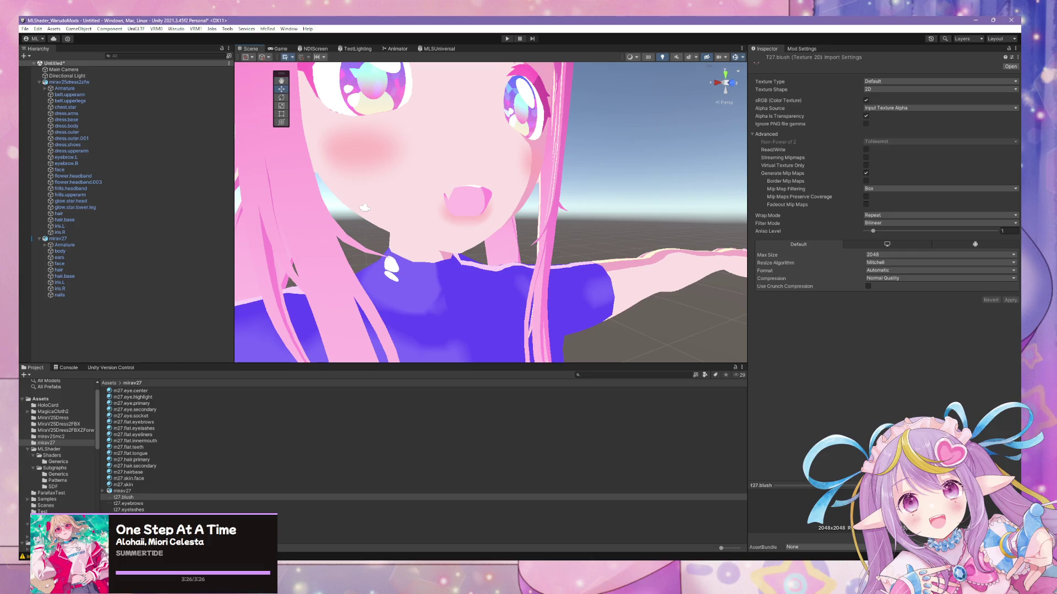
key(alt+Tab)
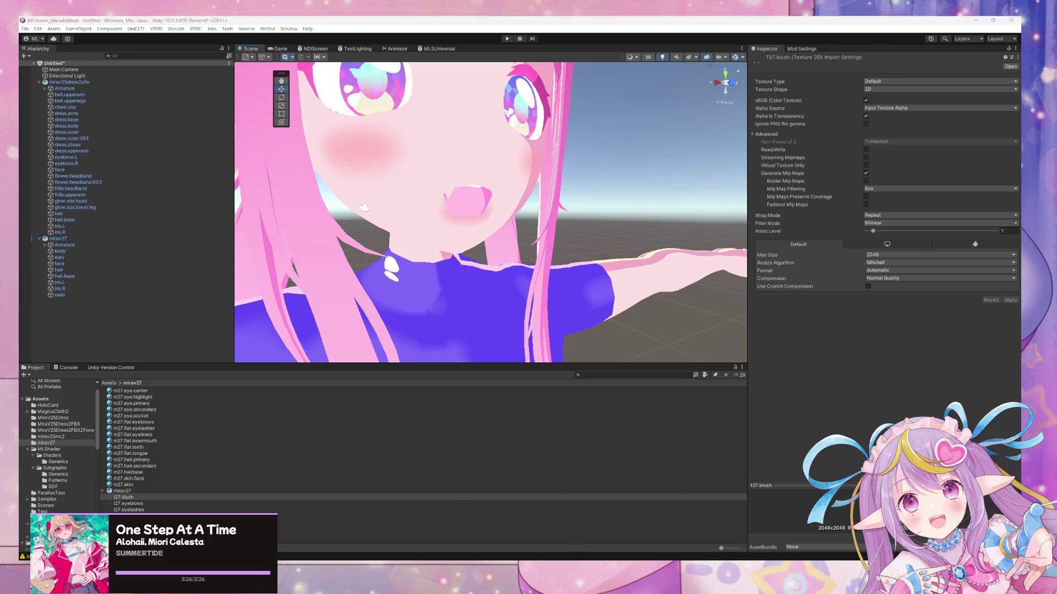
mouse_move(663, 224)
middle_down()
mouse_move(709, 204)
mouse_move(691, 205)
mouse_move(824, 77)
middle_up()
scroll(708, 204, up, 3)
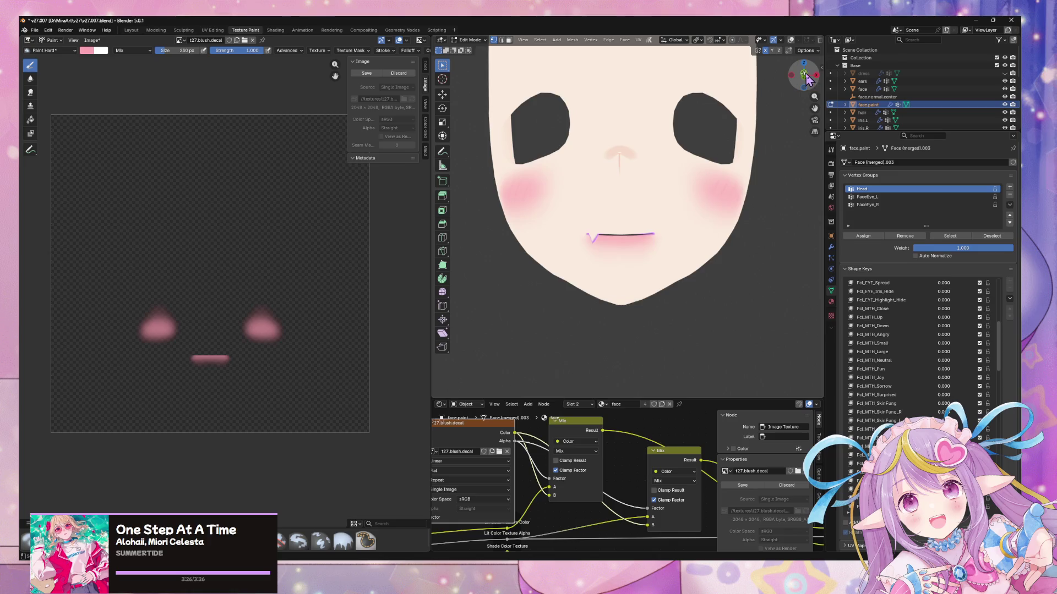
- Undo the pink stroke on the mouth, toggling between Texture Paint and Edit Mode
scroll(715, 211, up, 5)
key(Tab)
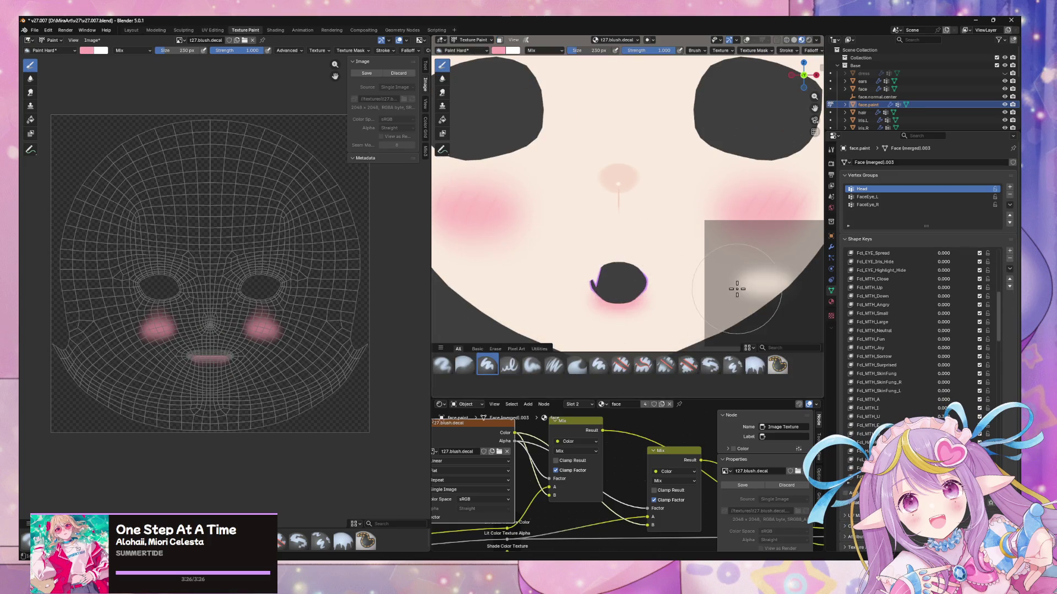
key(Tab)
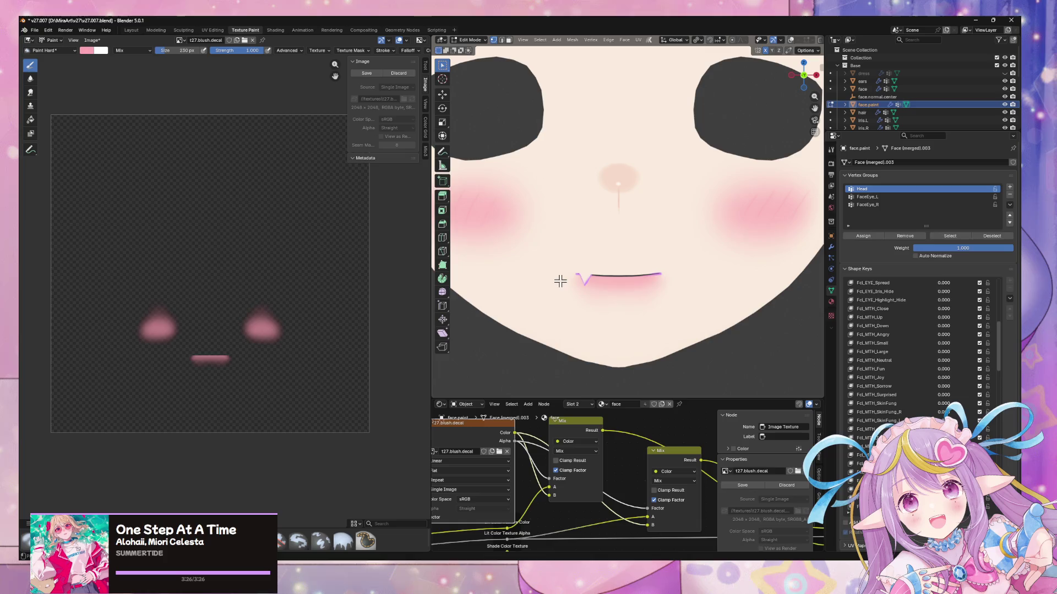
key(ctrl+z)
key(Tab)
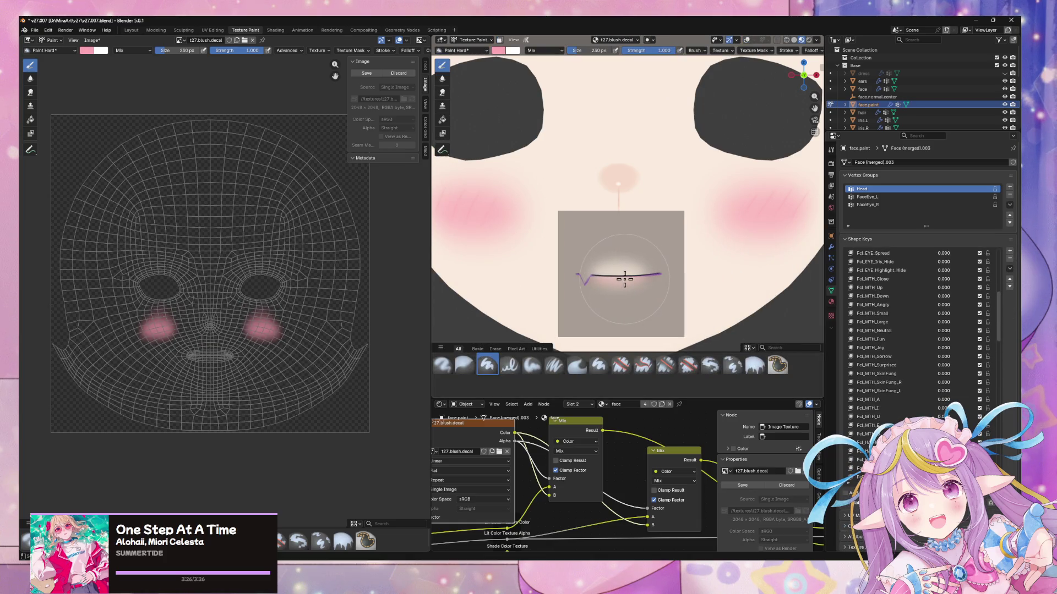
key(Tab)
key(Tab)
key(Tab)
key(Tab)
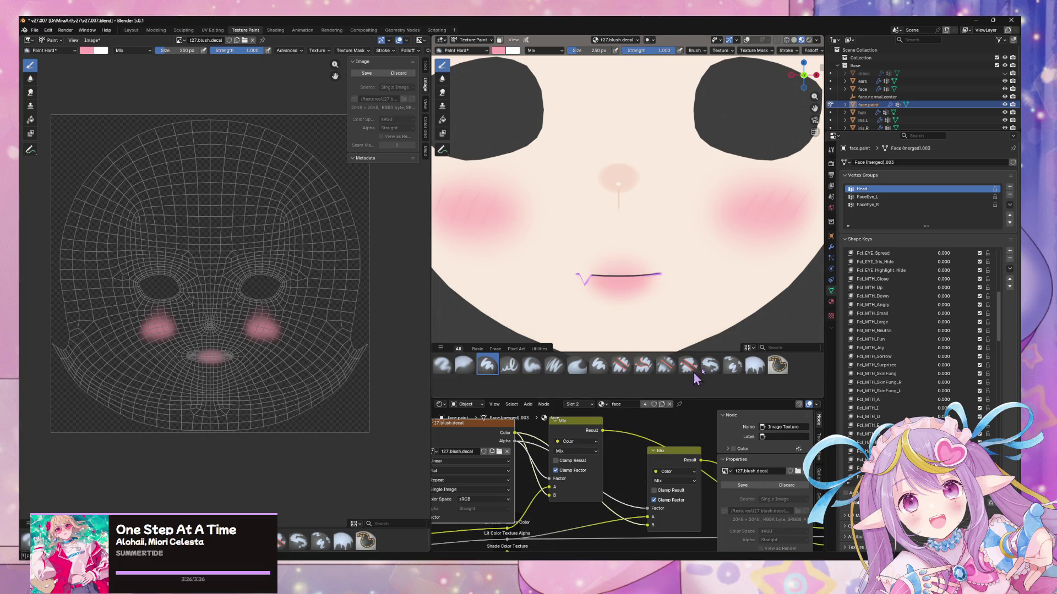
- Orbit the face to a three-quarter view and centre the blushes in the texture view
scroll(741, 270, down, 3)
key(Tab)
middle_drag(732, 268, 762, 260)
scroll(280, 311, up, 3)
middle_drag(279, 311, 305, 261)
scroll(305, 261, up, 1)
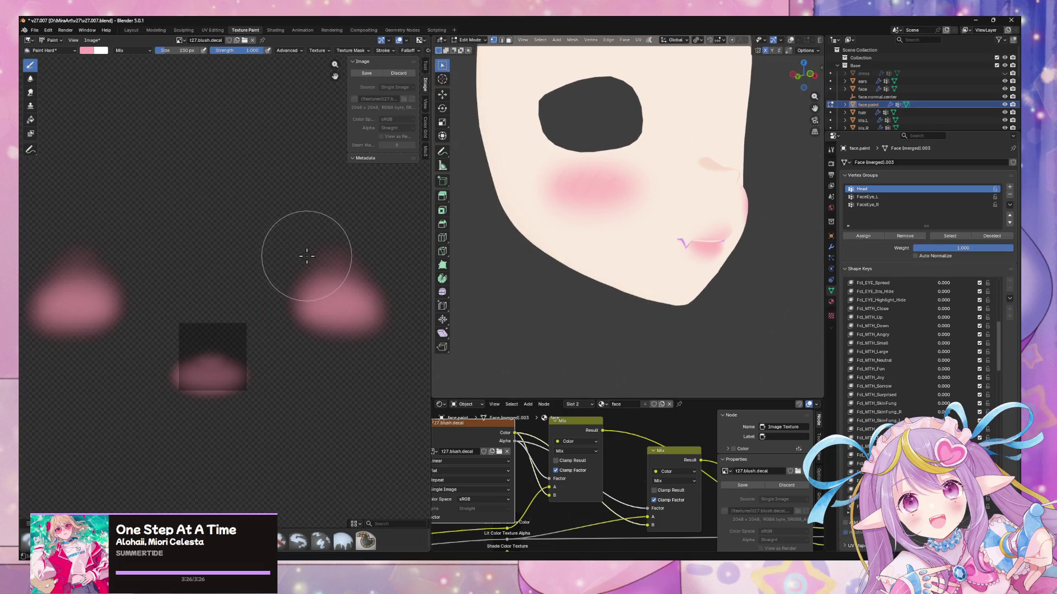
scroll(305, 261, down, 5)
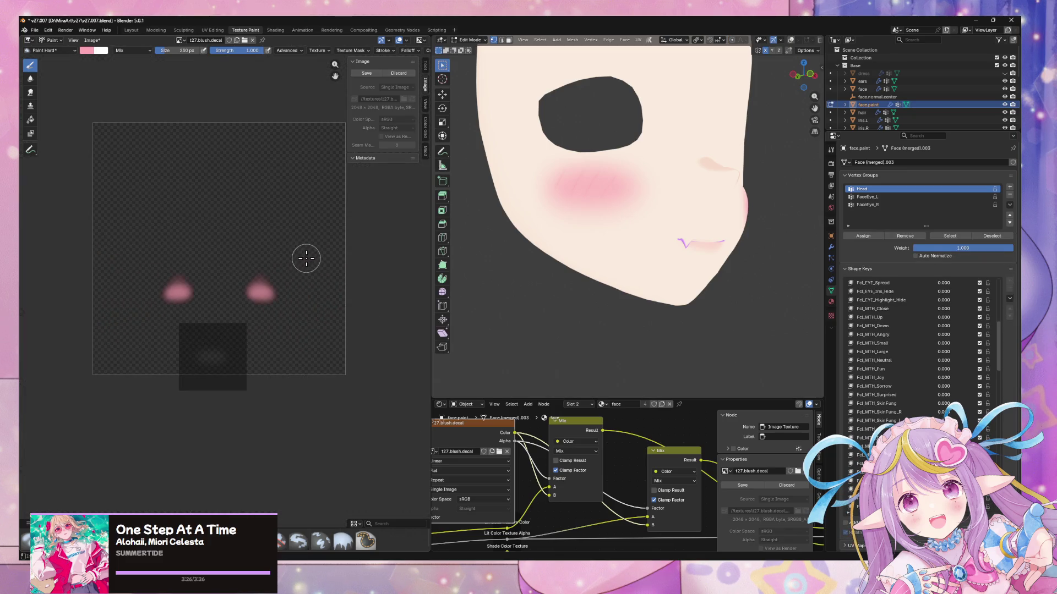
middle_drag(254, 187, 247, 194)
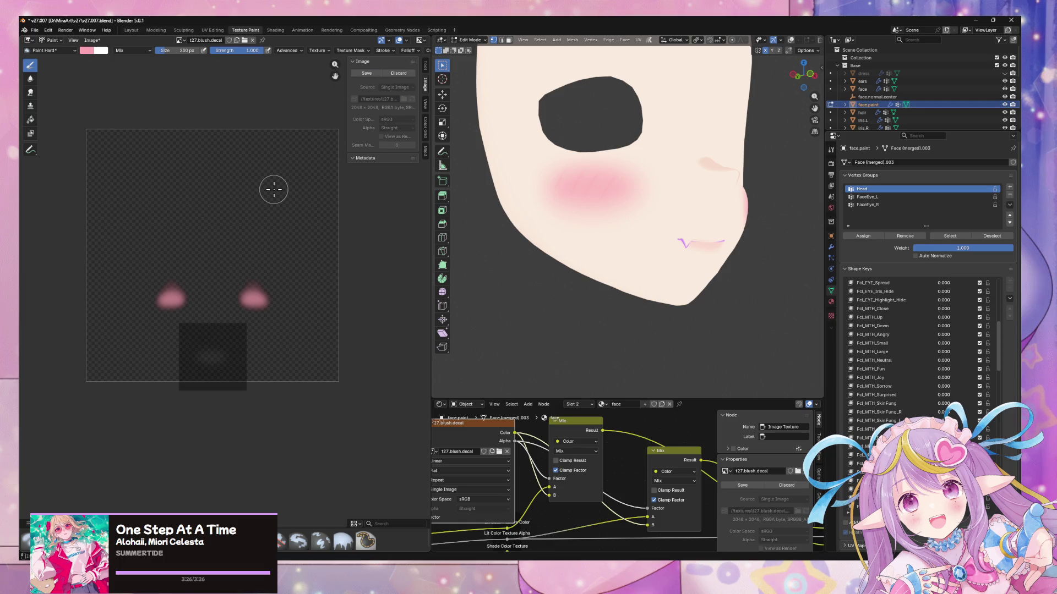
scroll(274, 190, up, 2)
- Dab a small pink blush patch onto the mouth area of the texture
key(Tab)
mouse_move(269, 227)
middle_down()
mouse_move(283, 239)
mouse_move(277, 246)
middle_up()
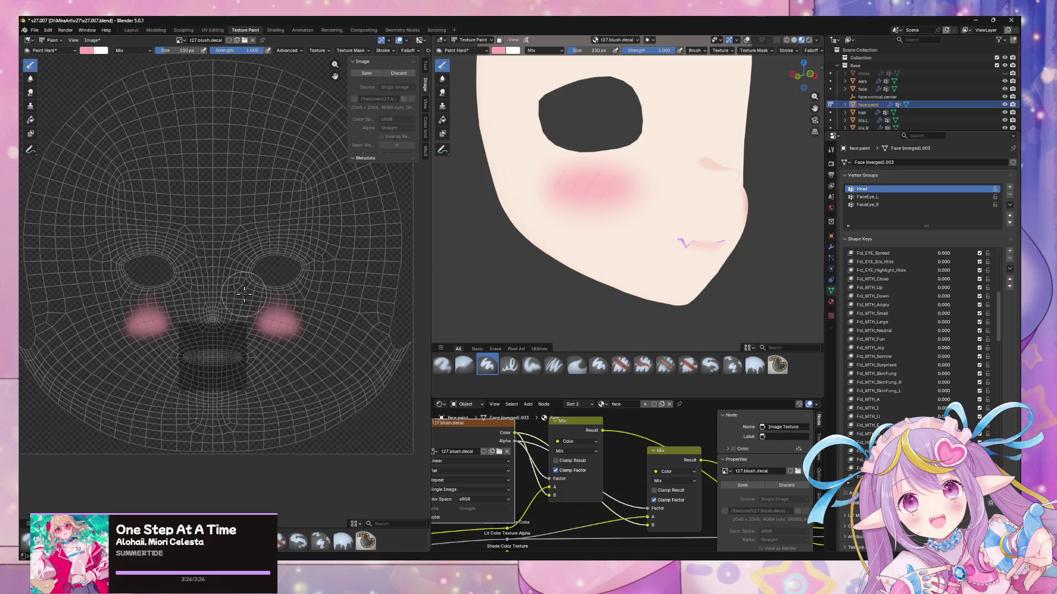
click(211, 358)
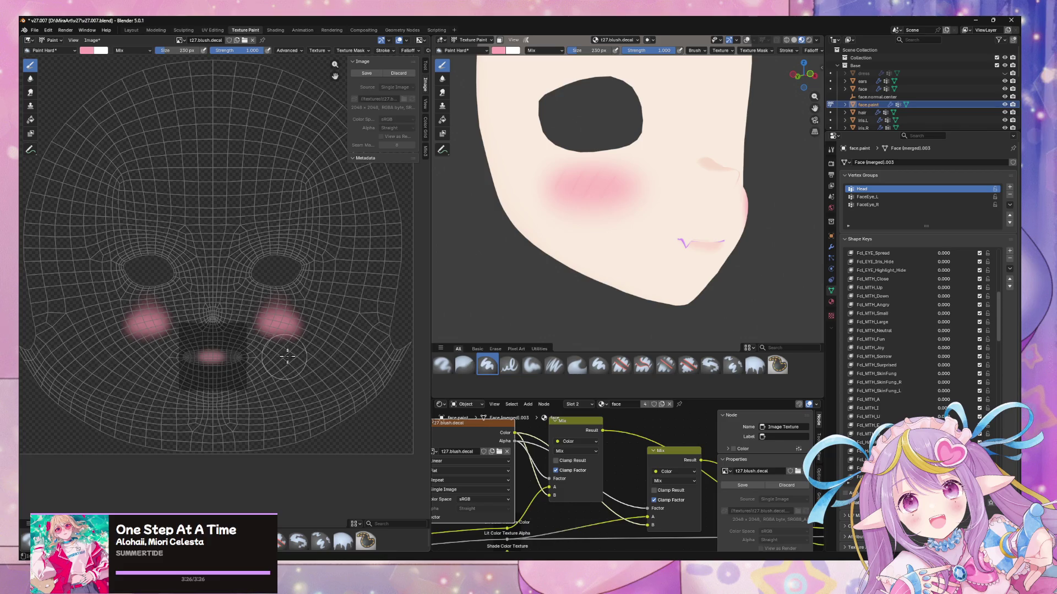
mouse_move(790, 238)
middle_down()
mouse_move(728, 245)
mouse_move(757, 262)
middle_up()
key(Tab)
scroll(728, 242, down, 3)
scroll(757, 263, up, 5)
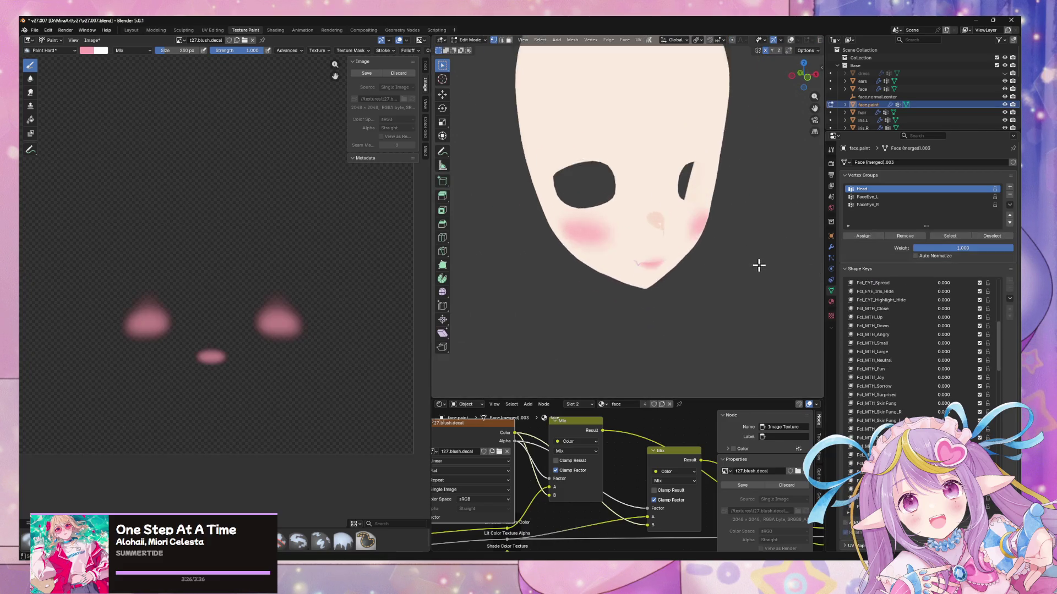
- Save a copy of the texture over t27.blush.png in the mirav27 folder
click(92, 40)
click(108, 136)
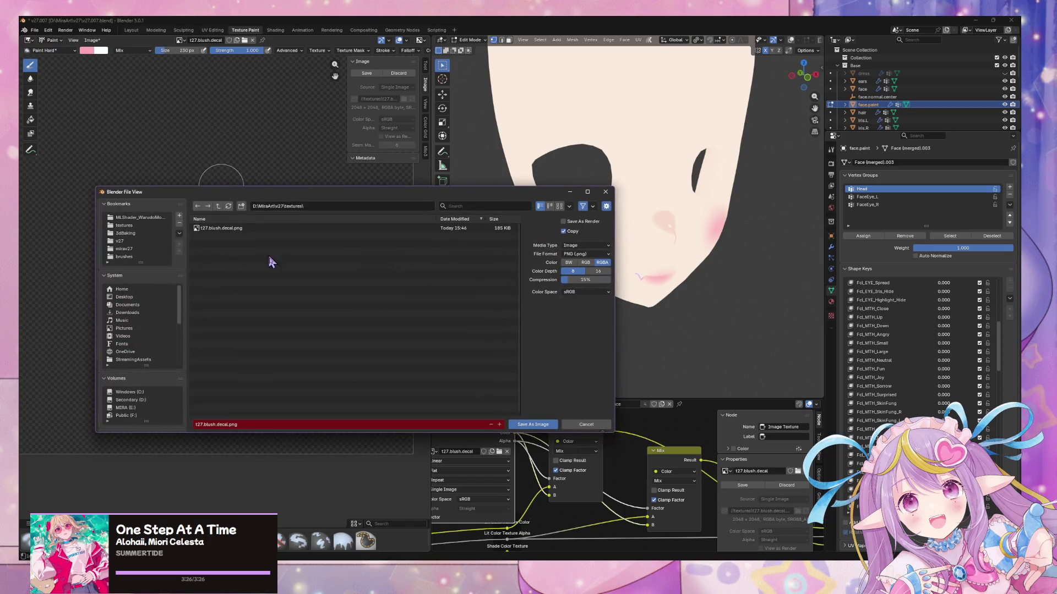
click(138, 217)
click(122, 241)
click(126, 249)
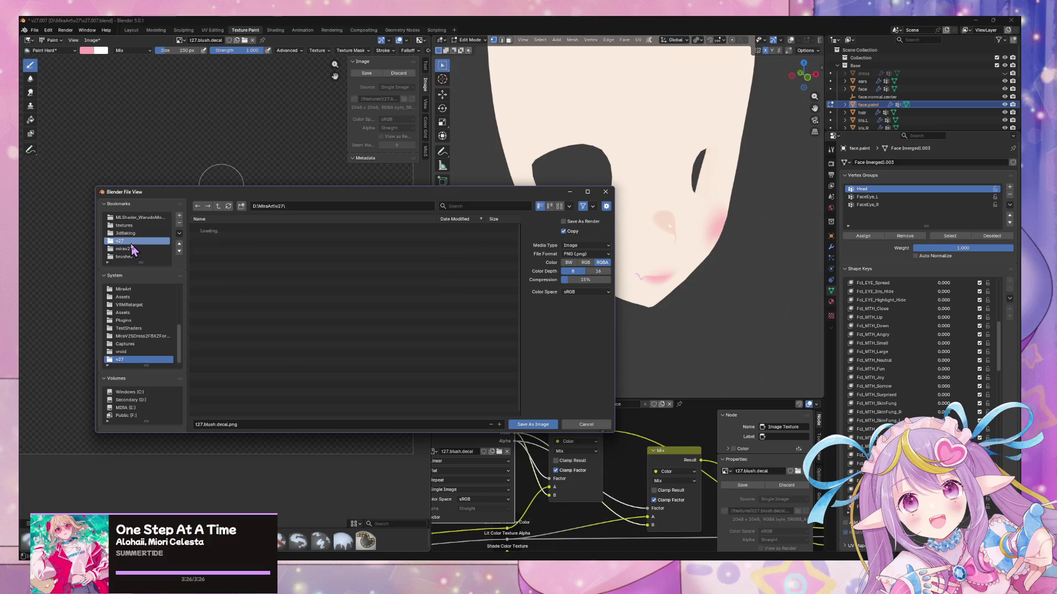
double_click(212, 228)
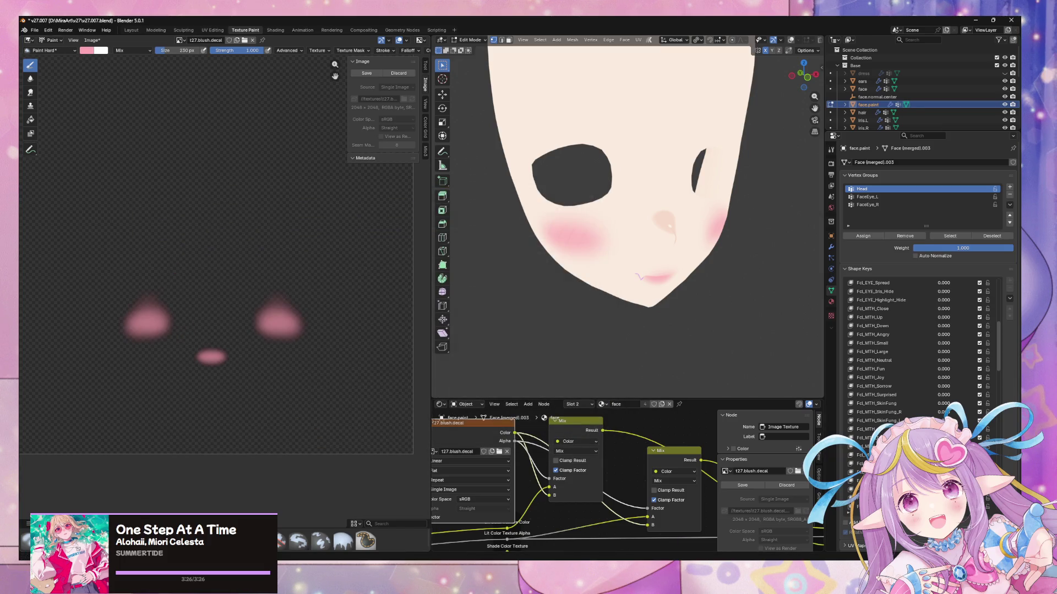
- Check the updated blush in Unity's Scene view, then return to Blender
key(alt+Tab)
scroll(512, 183, down, 5)
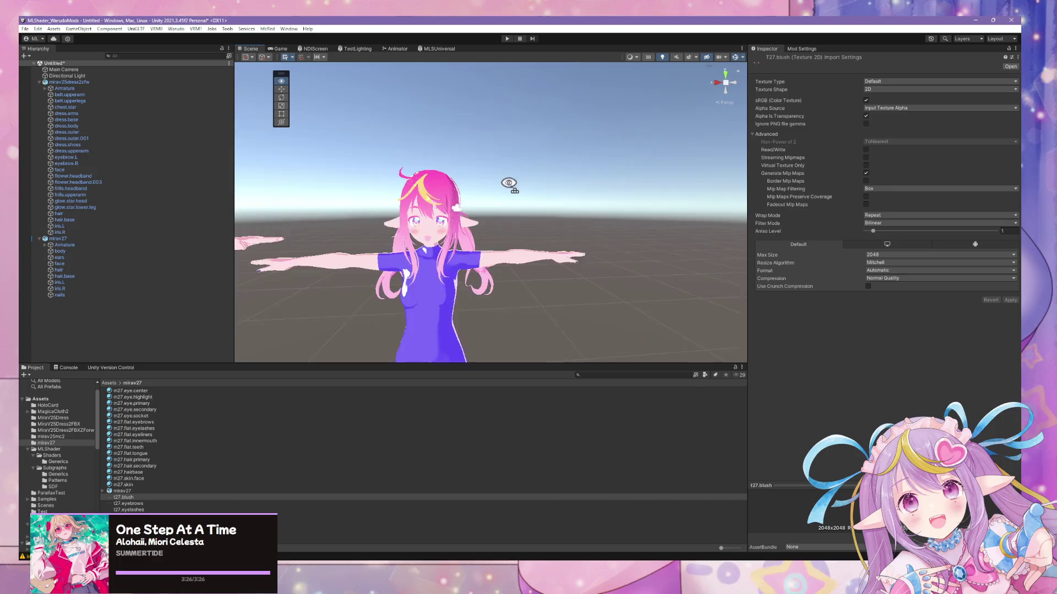
scroll(512, 184, up, 5)
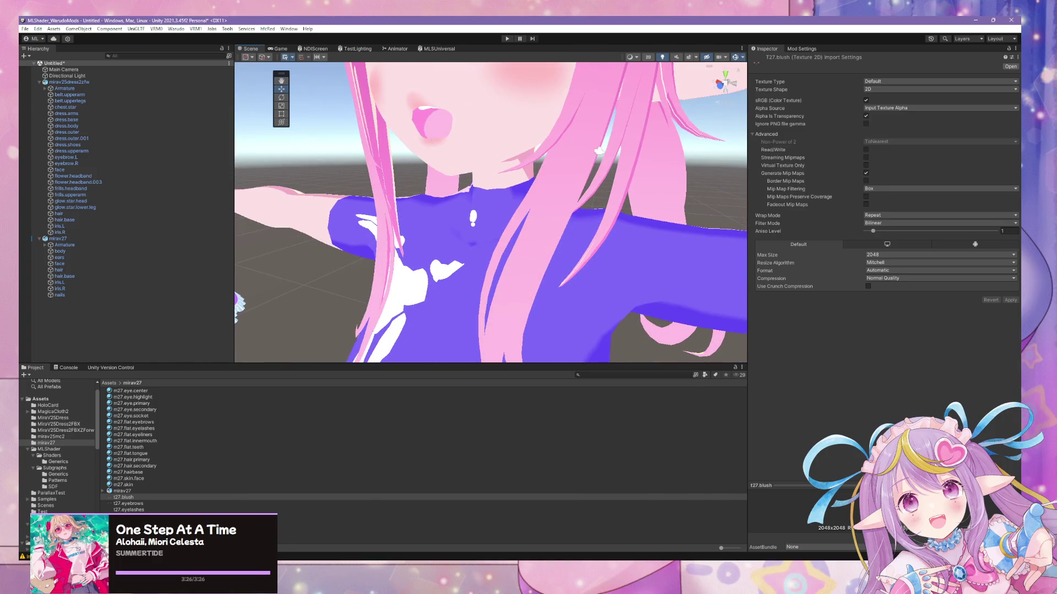
key(alt+Tab)
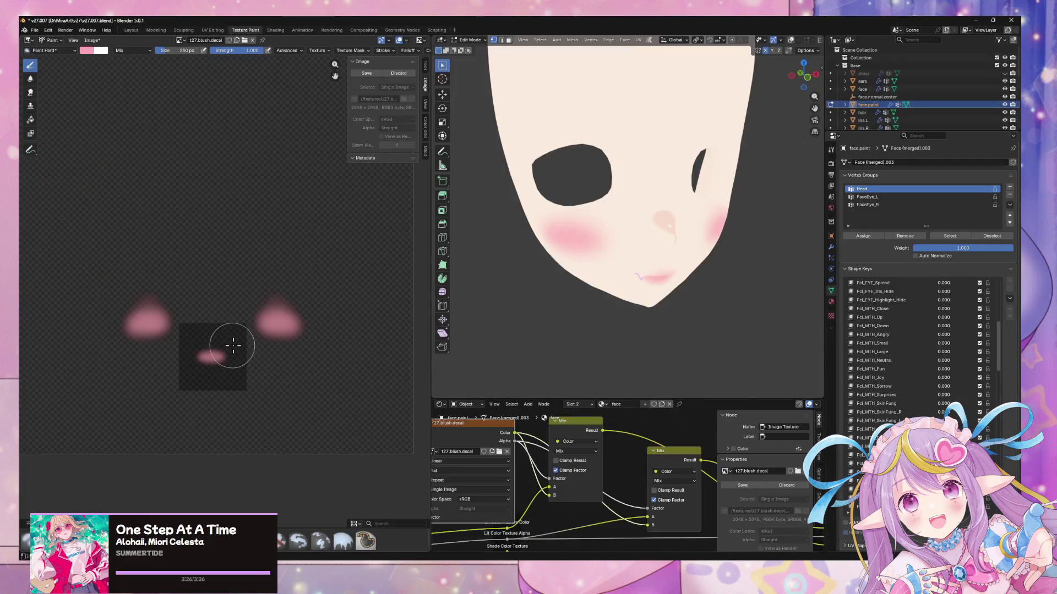
- Undo the mouth stroke and set the brush texture stencil Size X to 0.42, keeping Y and Z at 3.00
key(ctrl+z)
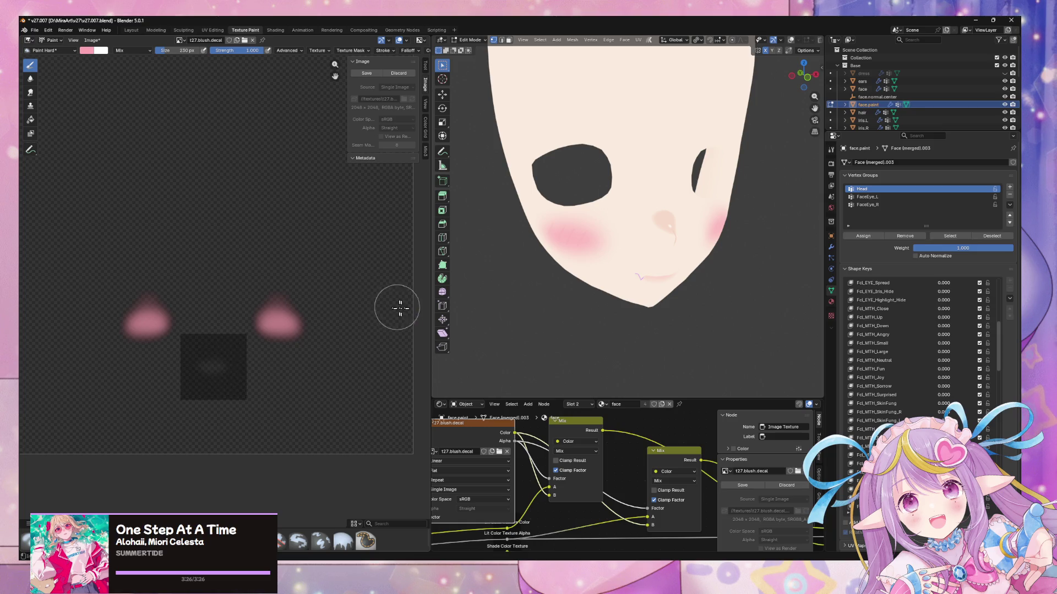
key(Tab)
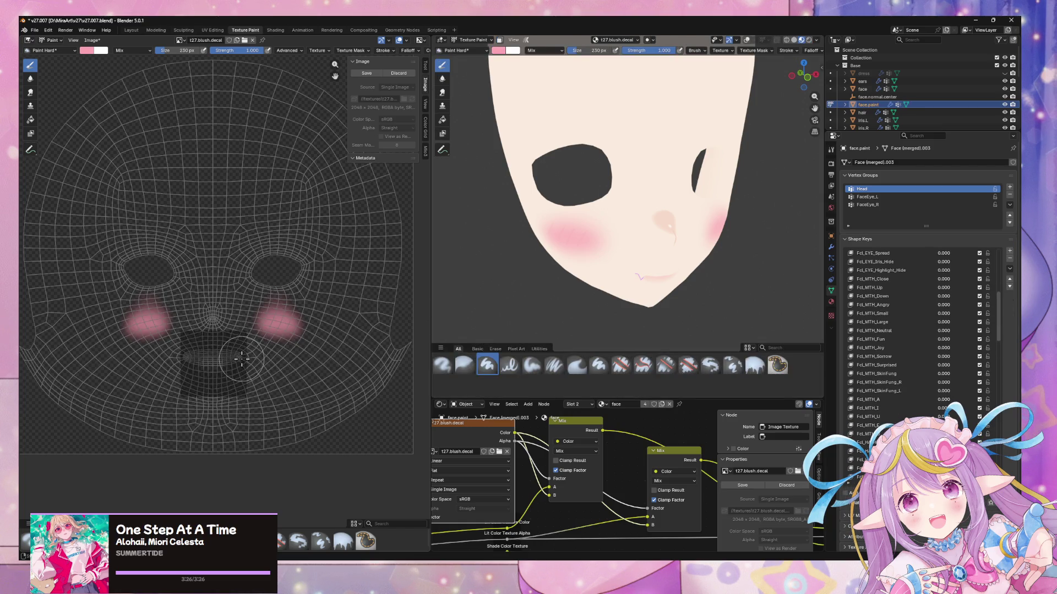
click(427, 110)
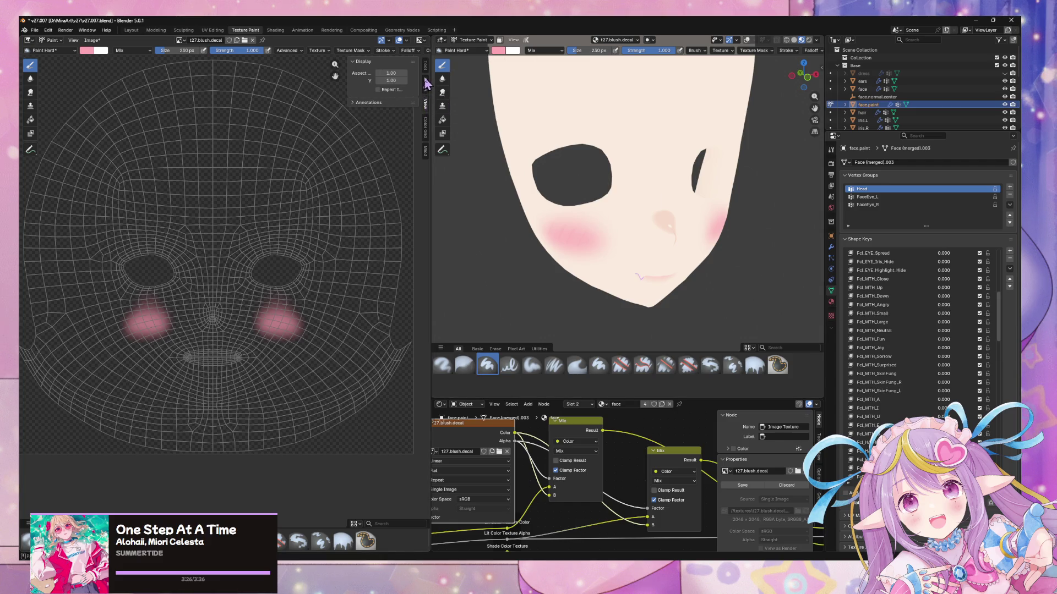
click(428, 74)
scroll(412, 312, down, 2)
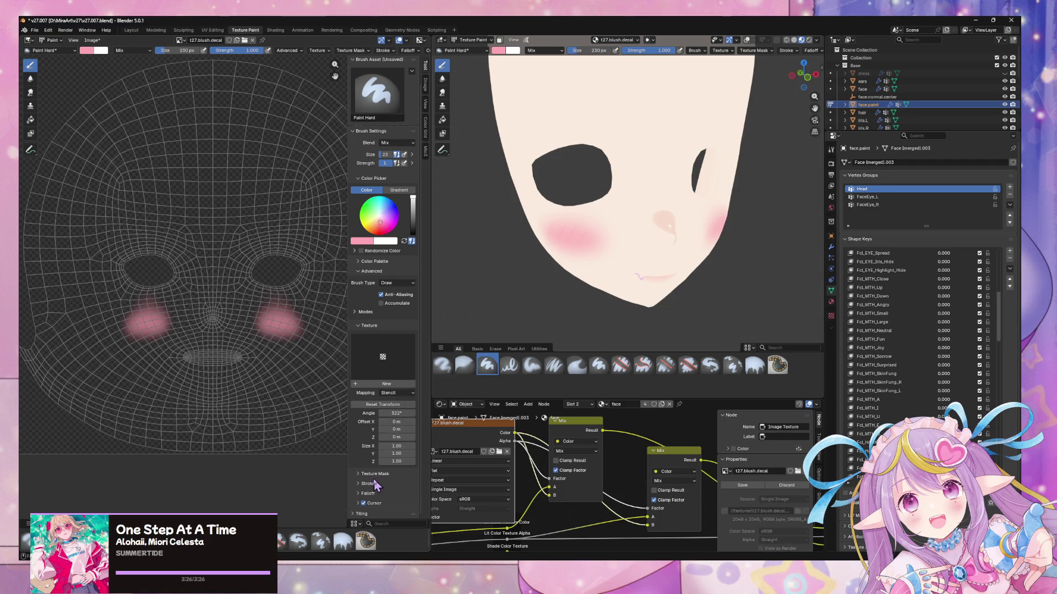
drag(397, 445, 402, 446)
- Map the brush texture to View Plane and stretch the texture mask into an ellipse
click(397, 392)
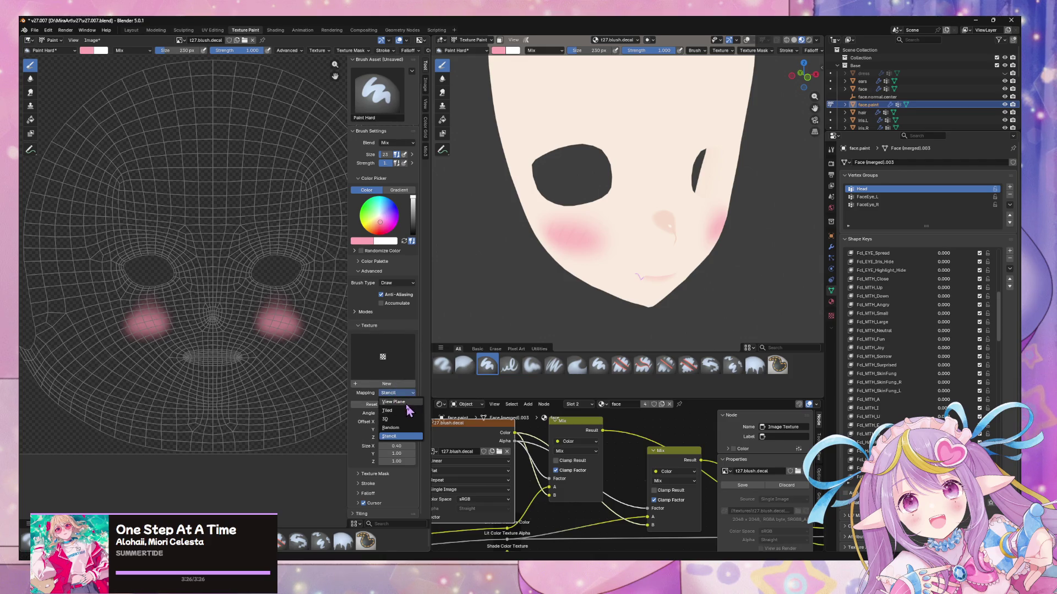
click(397, 393)
click(374, 474)
scroll(394, 479, down, 6)
drag(396, 456, 424, 456)
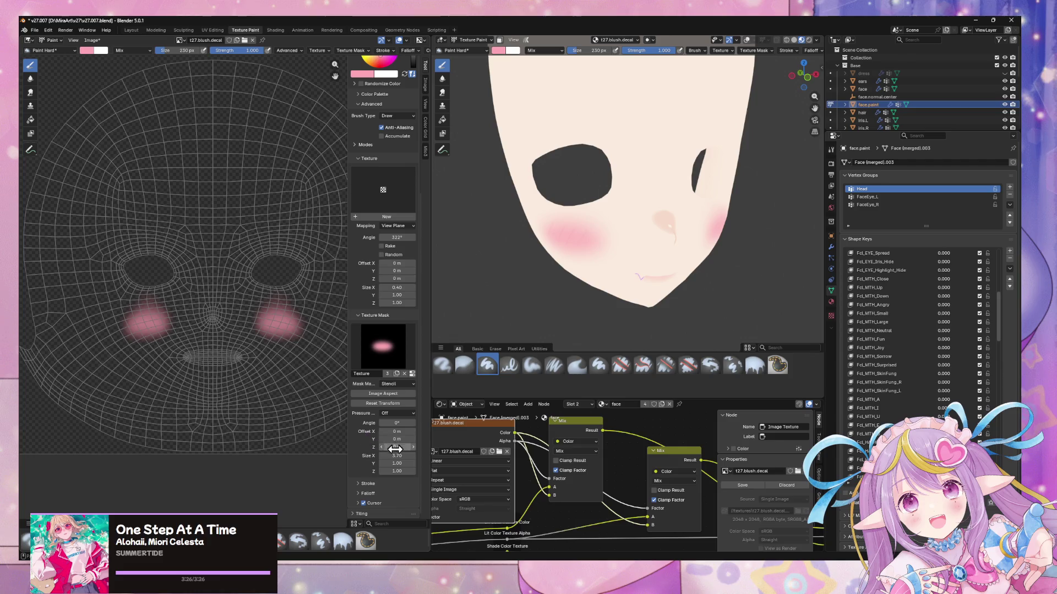
drag(396, 456, 389, 456)
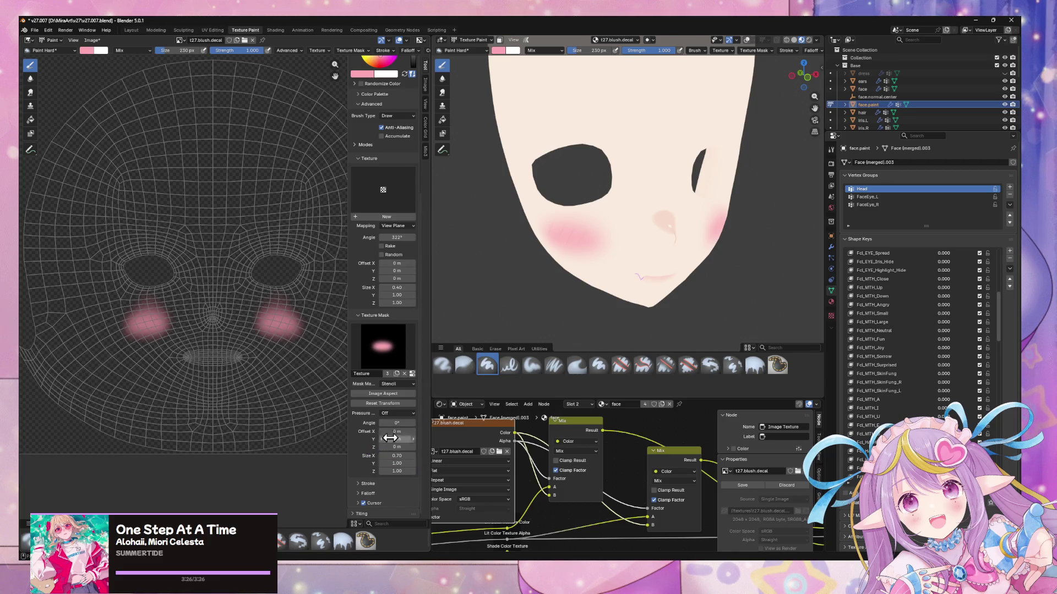
- Paint a flattened pink mark across the mouth, redoing it once, then view the head in profile
scroll(248, 363, up, 3)
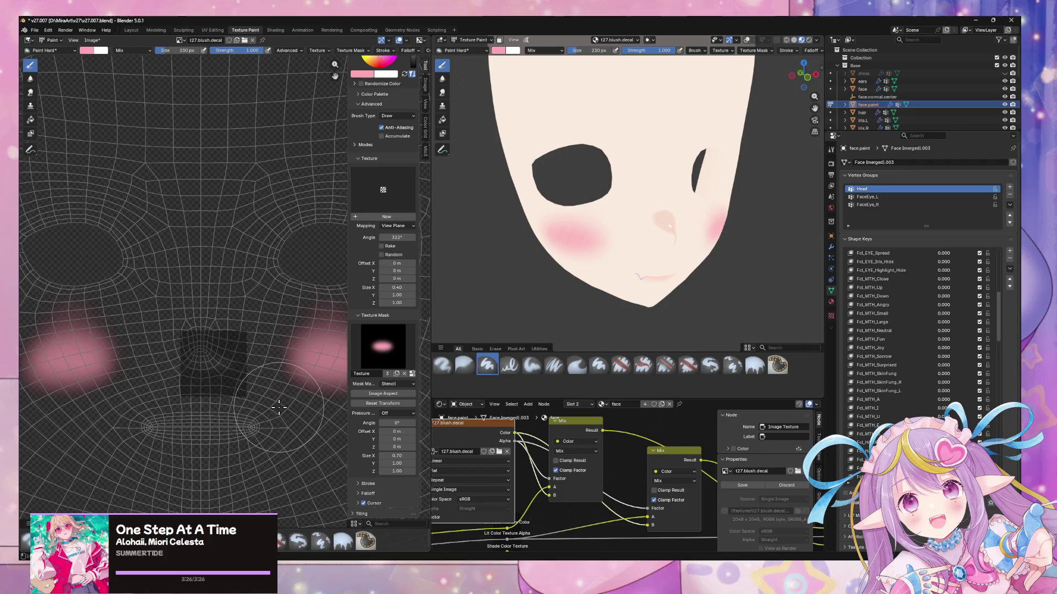
scroll(280, 408, down, 2)
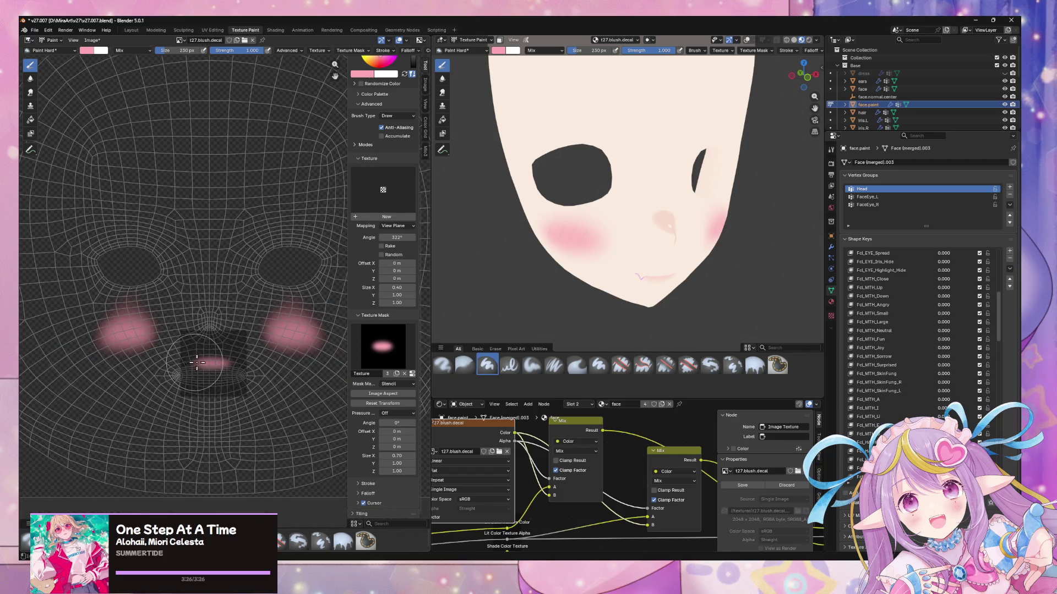
scroll(255, 341, down, 1)
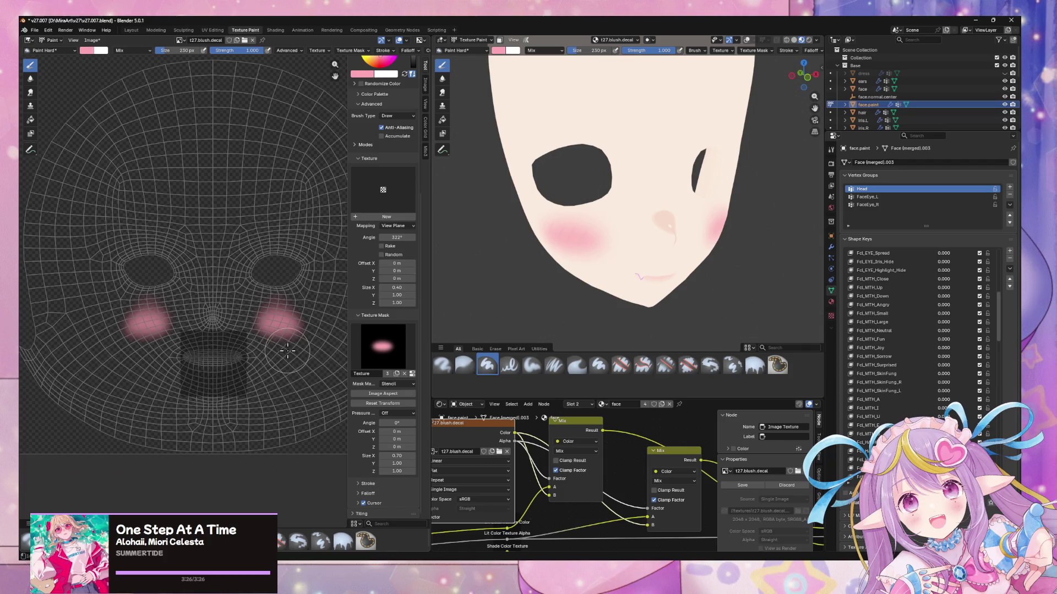
mouse_move(223, 361)
mouse_down()
mouse_move(208, 359)
mouse_move(246, 363)
mouse_up()
middle_drag(699, 248, 688, 231)
key(ctrl+z)
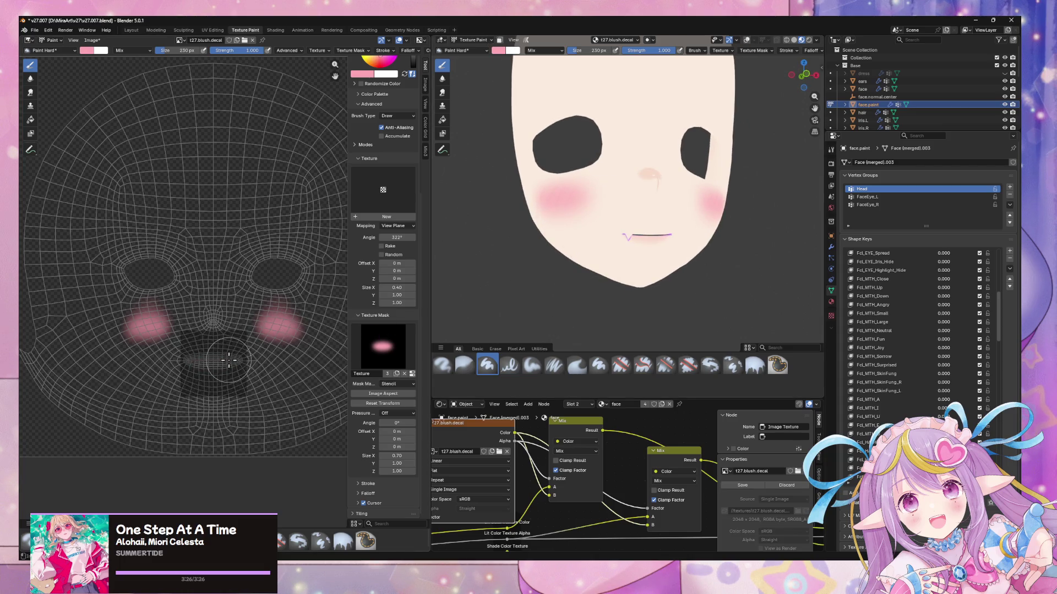
middle_drag(229, 361, 229, 363)
drag(206, 363, 267, 365)
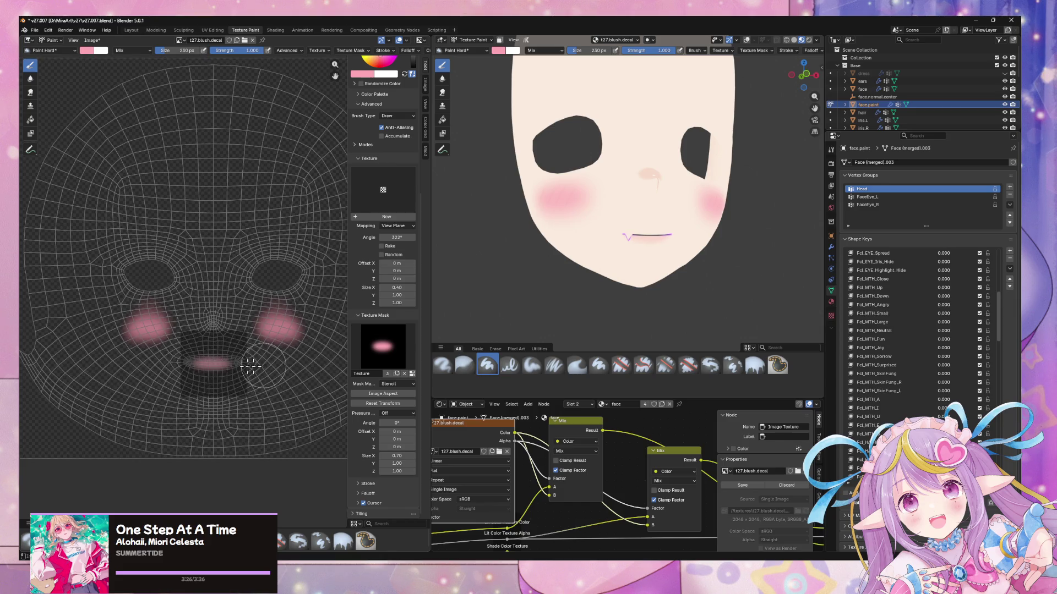
mouse_move(735, 283)
middle_down()
mouse_move(672, 283)
mouse_move(804, 300)
mouse_move(785, 253)
mouse_move(726, 285)
mouse_move(788, 248)
mouse_move(746, 241)
middle_up()
key(Tab)
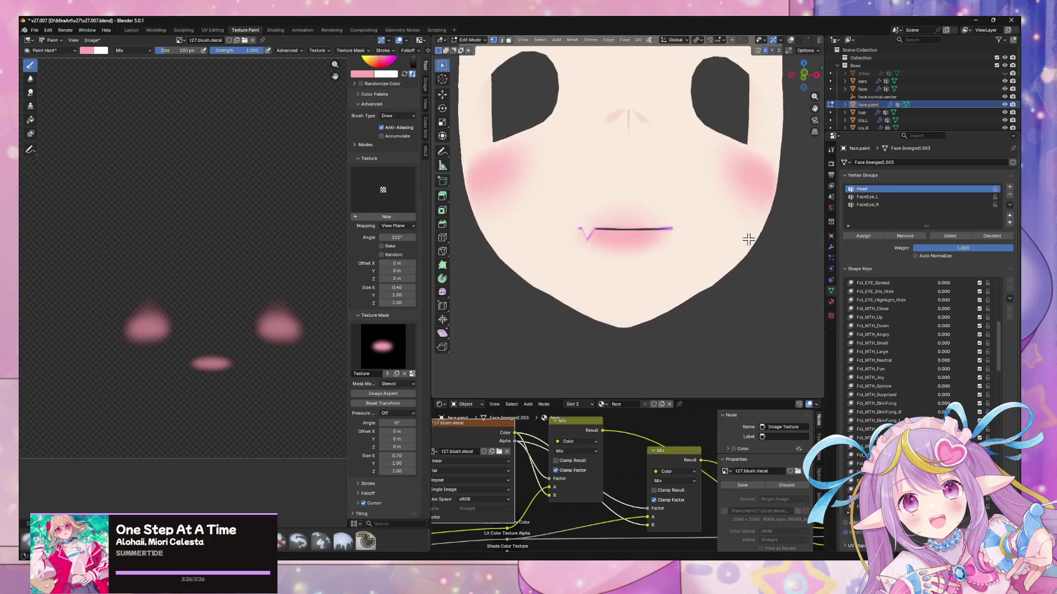
scroll(744, 246, up, 2)
scroll(743, 246, down, 4)
- Save the texture as a copy over t27.blush.png in the mirav27 folder
click(92, 40)
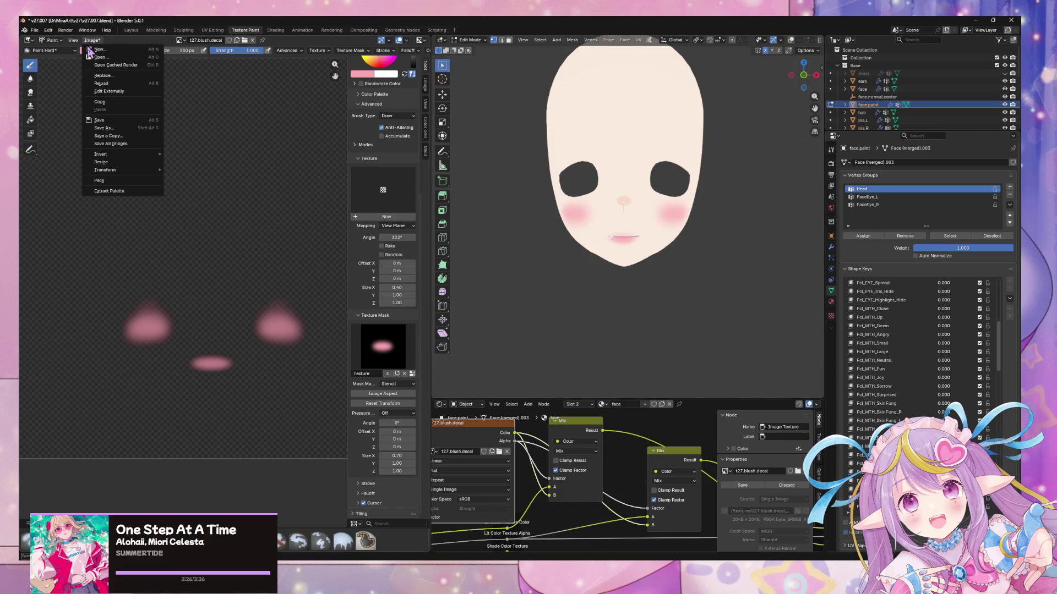
click(131, 135)
click(147, 226)
click(124, 249)
click(236, 229)
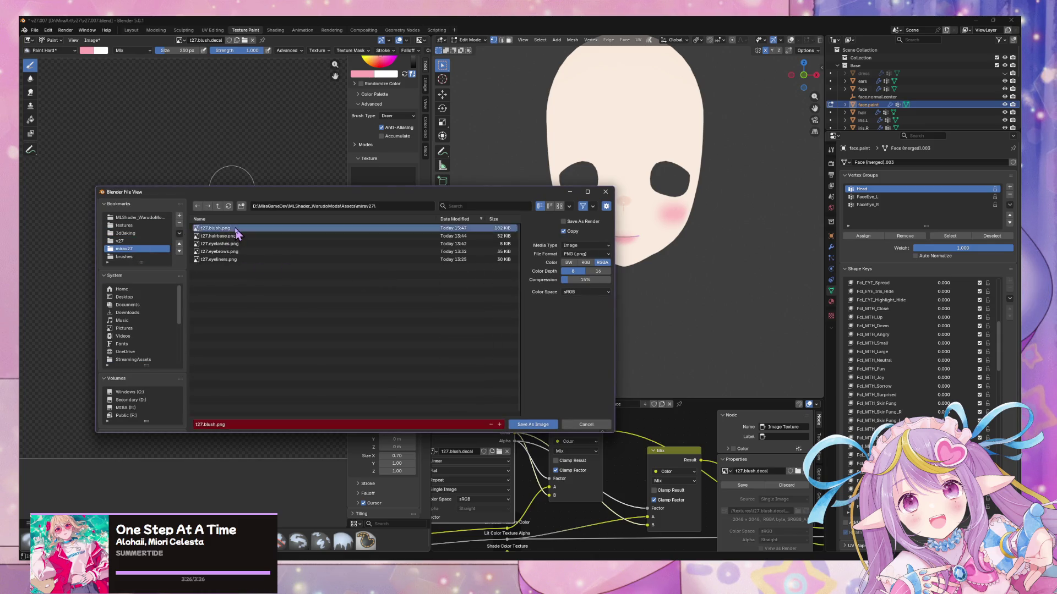
double_click(236, 229)
- In Unity's Scene view, orbit and zoom around the character's face to check the updated t27.blush texture, then return to Blender
key(alt+Tab)
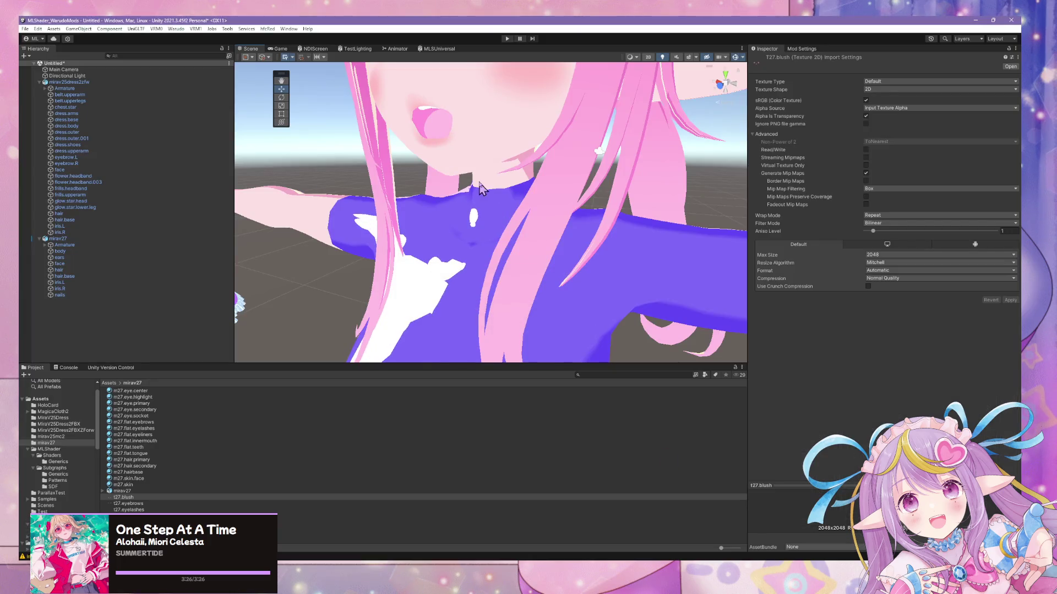
scroll(472, 207, up, 5)
middle_drag(471, 208, 517, 183)
alt+drag(517, 183, 578, 177)
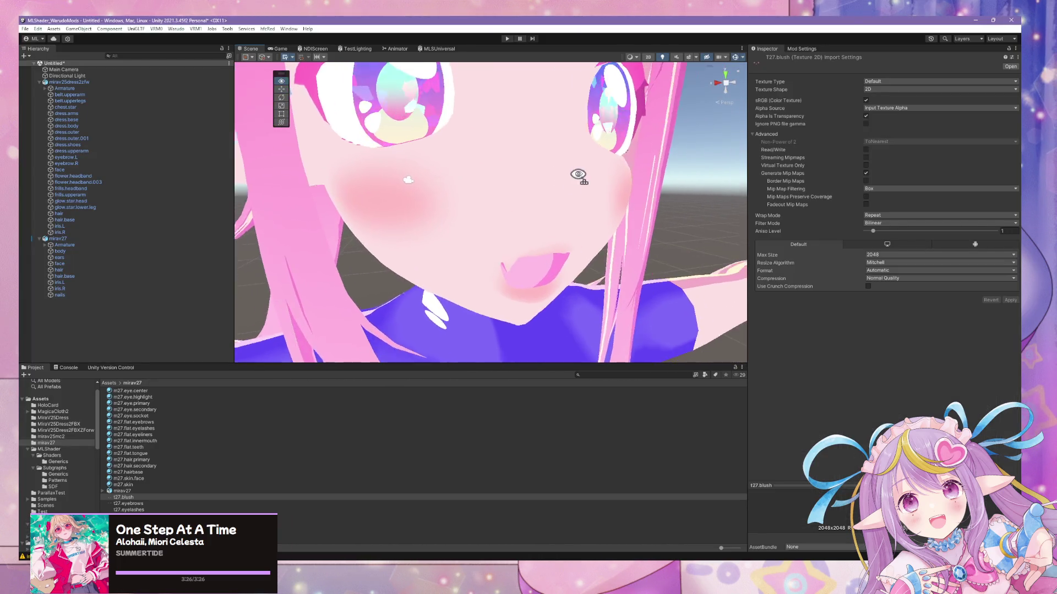
scroll(586, 181, down, 5)
scroll(593, 149, up, 5)
scroll(596, 165, down, 4)
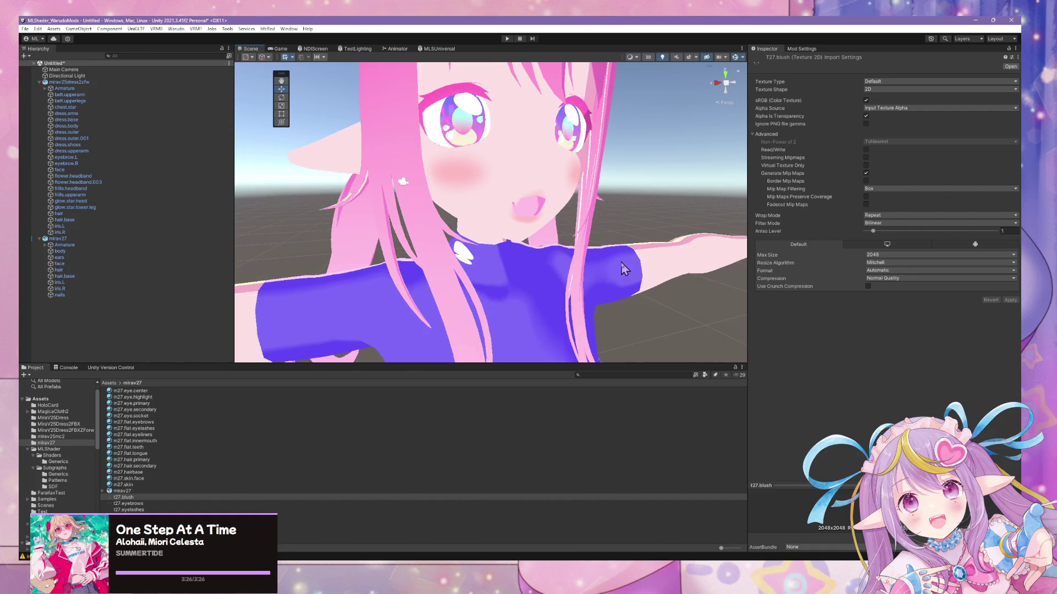
scroll(625, 270, down, 5)
alt+drag(626, 270, 529, 247)
right_drag(547, 252, 557, 249)
right_drag(540, 208, 512, 214)
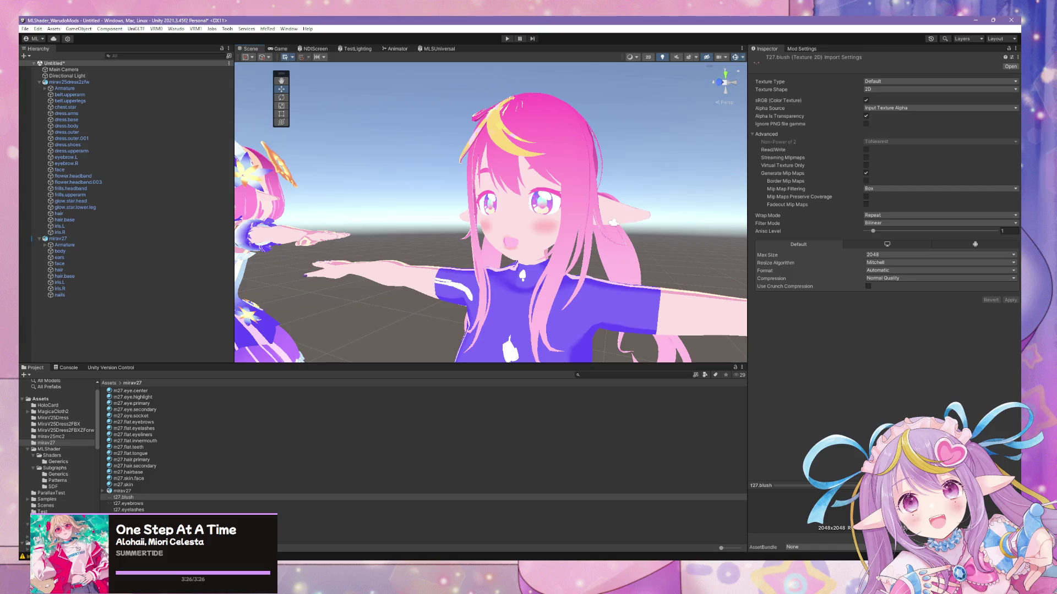
key(alt+Tab)
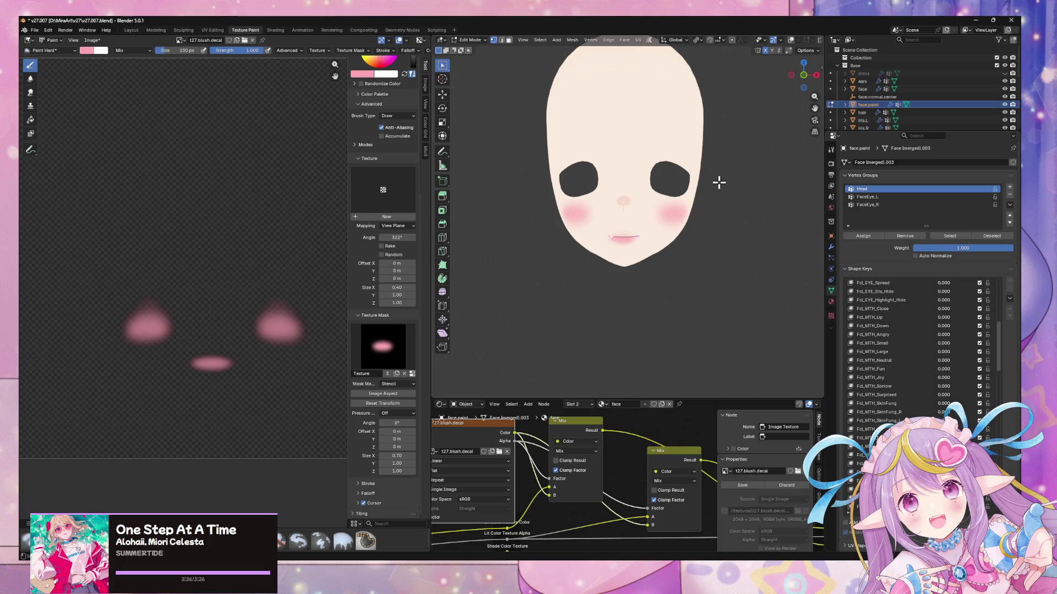
- Return to Texture Paint, reposition the UV view, and set the brush's Texture Mask Size X to 0.55
scroll(702, 338, up, 2)
scroll(684, 287, down, 2)
key(Tab)
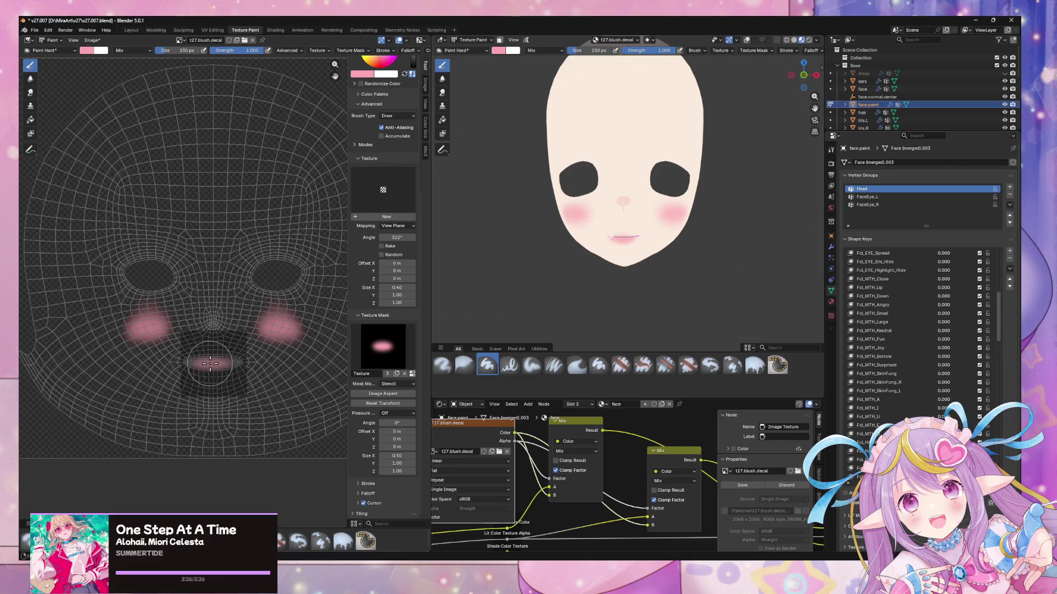
scroll(211, 364, up, 3)
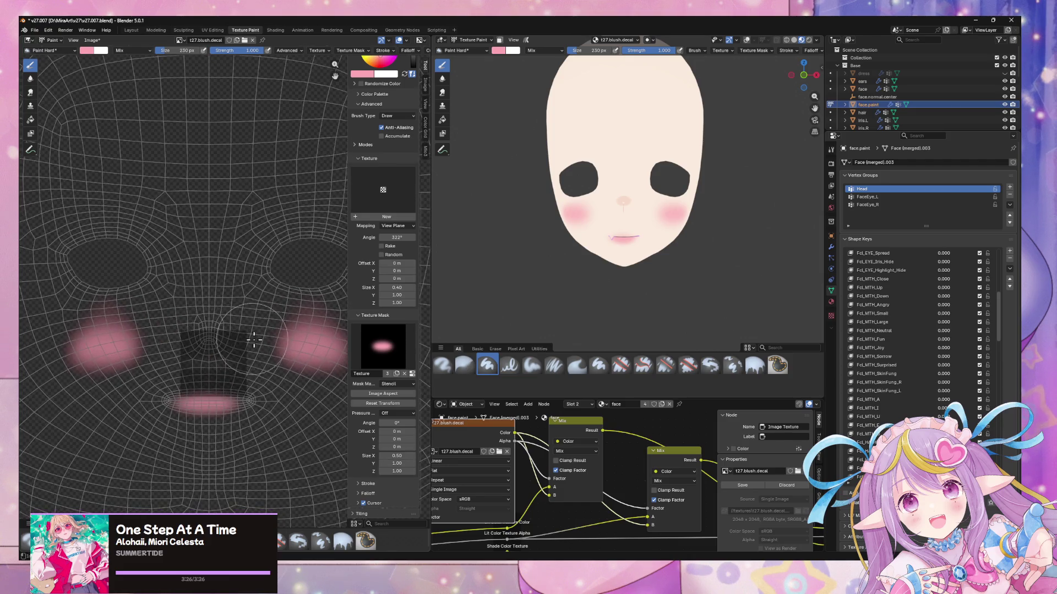
mouse_move(276, 338)
middle_down()
mouse_move(284, 302)
mouse_move(259, 330)
mouse_move(259, 358)
middle_up()
scroll(284, 302, down, 3)
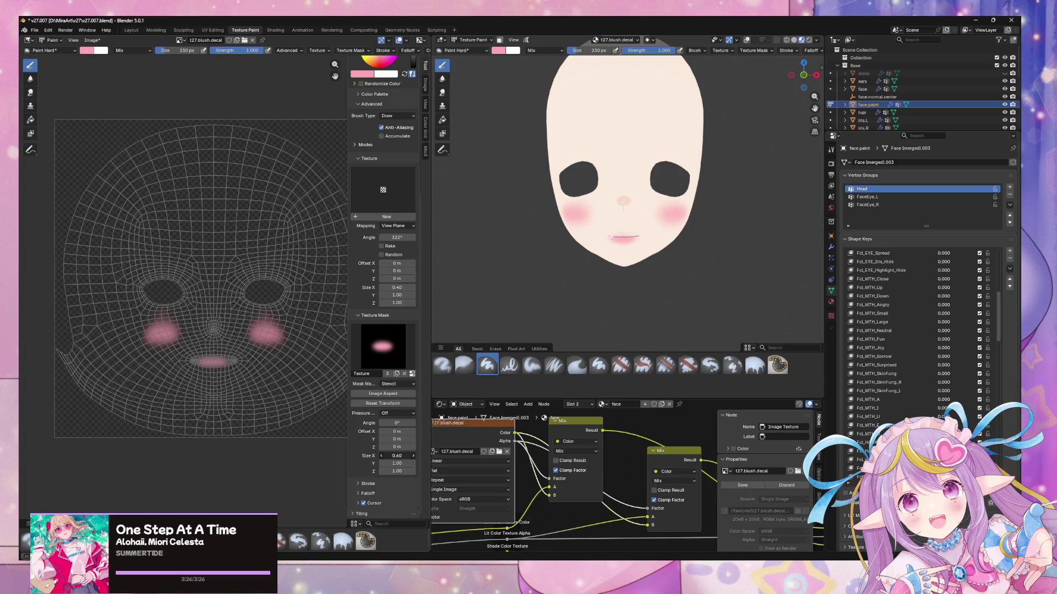
middle_drag(277, 368, 279, 372)
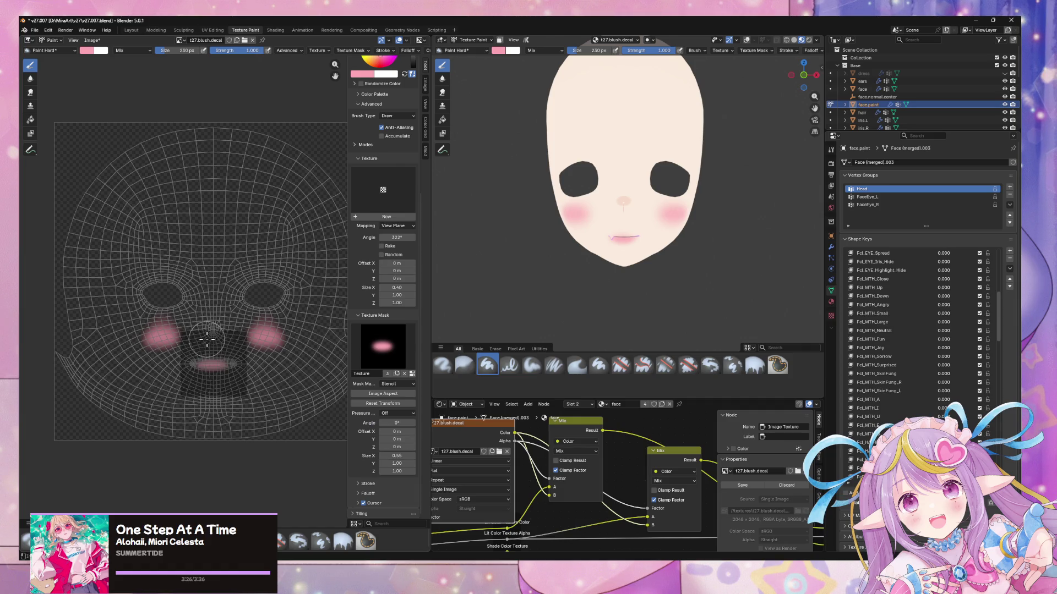
key(Tab)
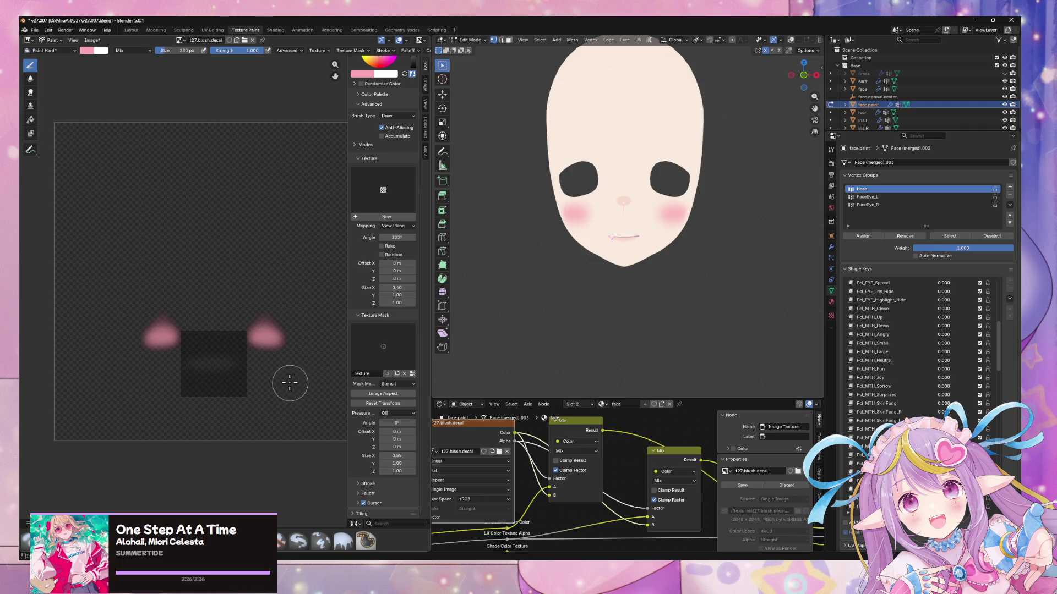
- Try a pink stroke across the mouth, undo it, and pan the UV texture view
key(Tab)
drag(193, 364, 267, 364)
key(ctrl+z)
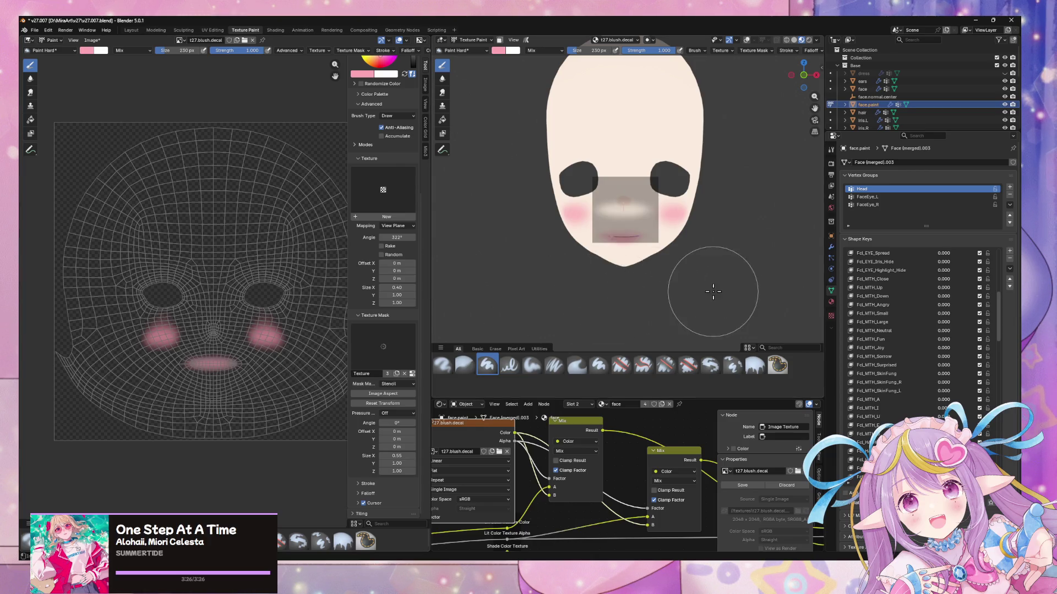
scroll(308, 375, up, 1)
scroll(308, 373, down, 1)
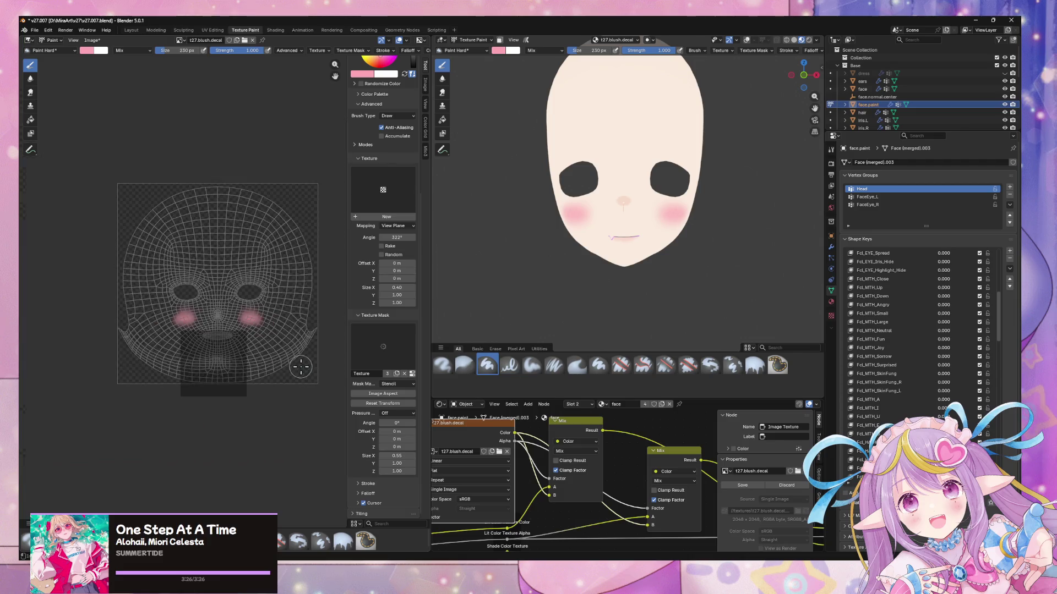
scroll(298, 369, up, 1)
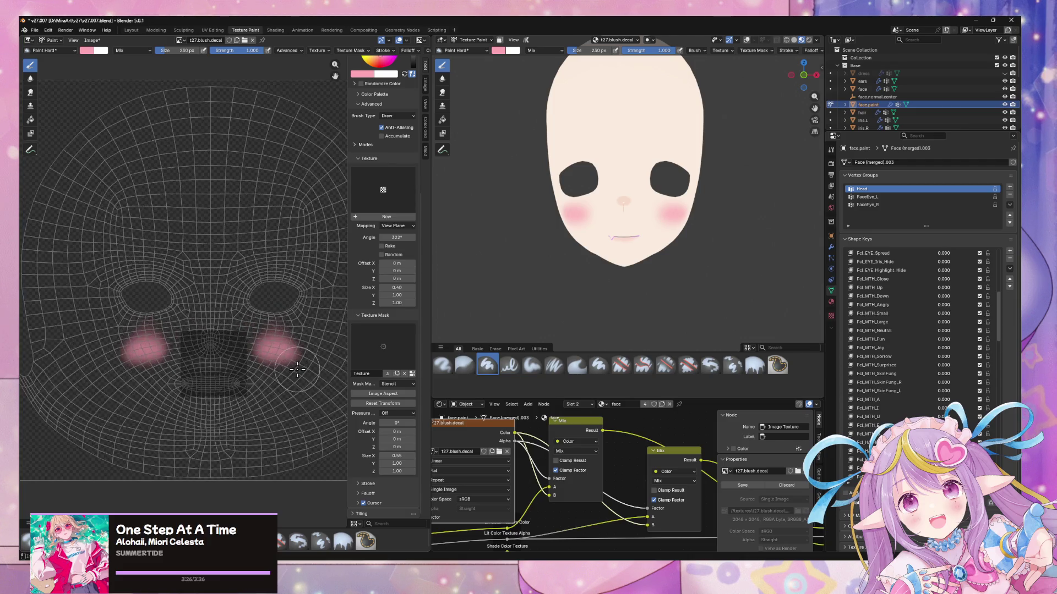
middle_drag(298, 353, 300, 345)
- Paint a test lip shape, undo it, and lower the brush Strength to 0.338
drag(177, 364, 268, 365)
mouse_move(661, 308)
middle_down()
mouse_move(702, 290)
mouse_move(725, 295)
middle_up()
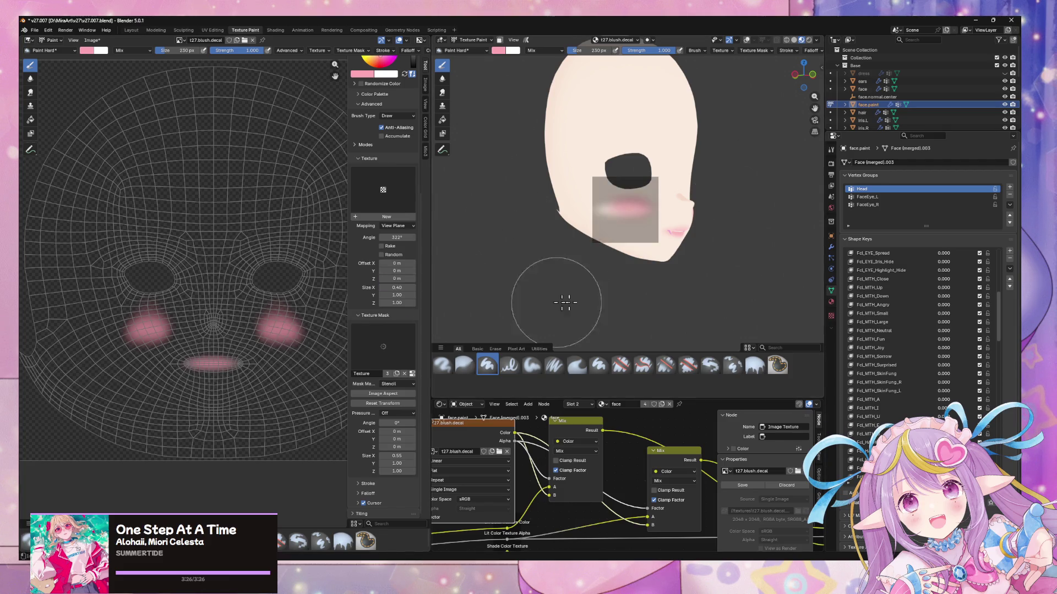
key(ctrl+z)
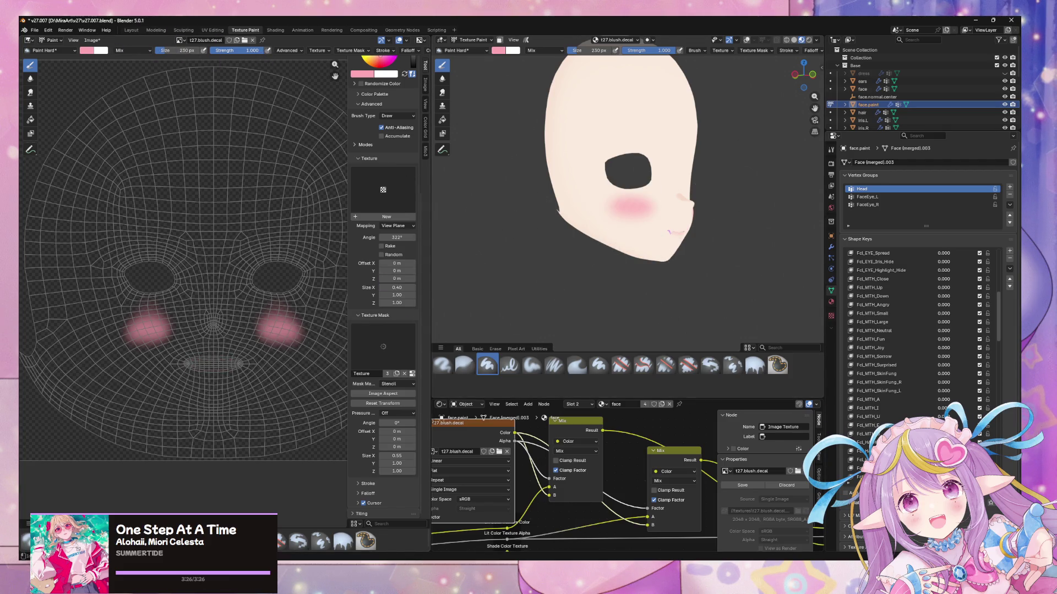
drag(237, 50, 225, 52)
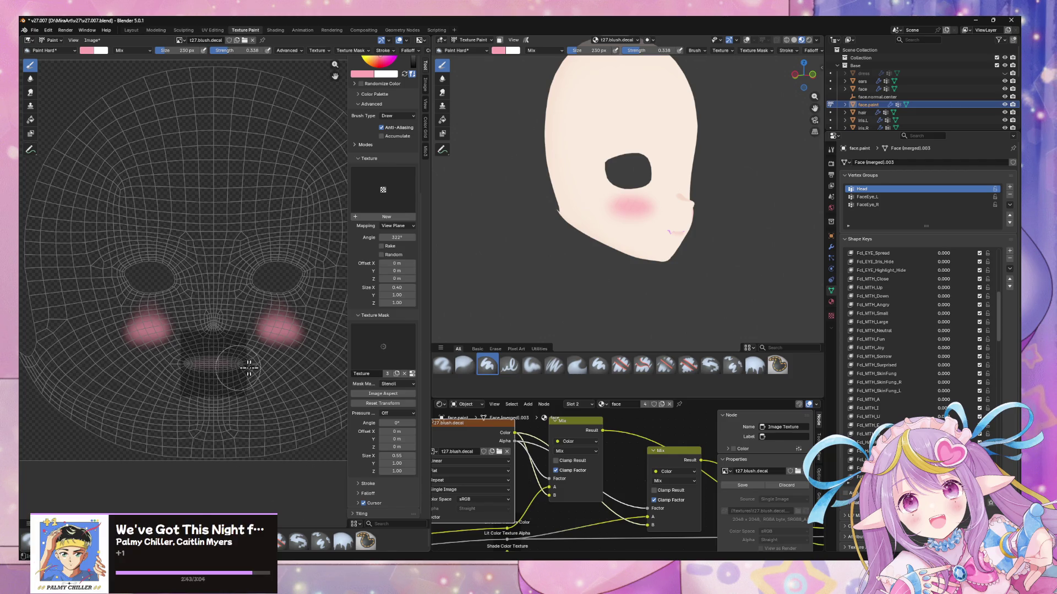
mouse_move(762, 213)
middle_down()
mouse_move(682, 196)
mouse_move(693, 228)
mouse_move(641, 199)
mouse_move(663, 201)
middle_up()
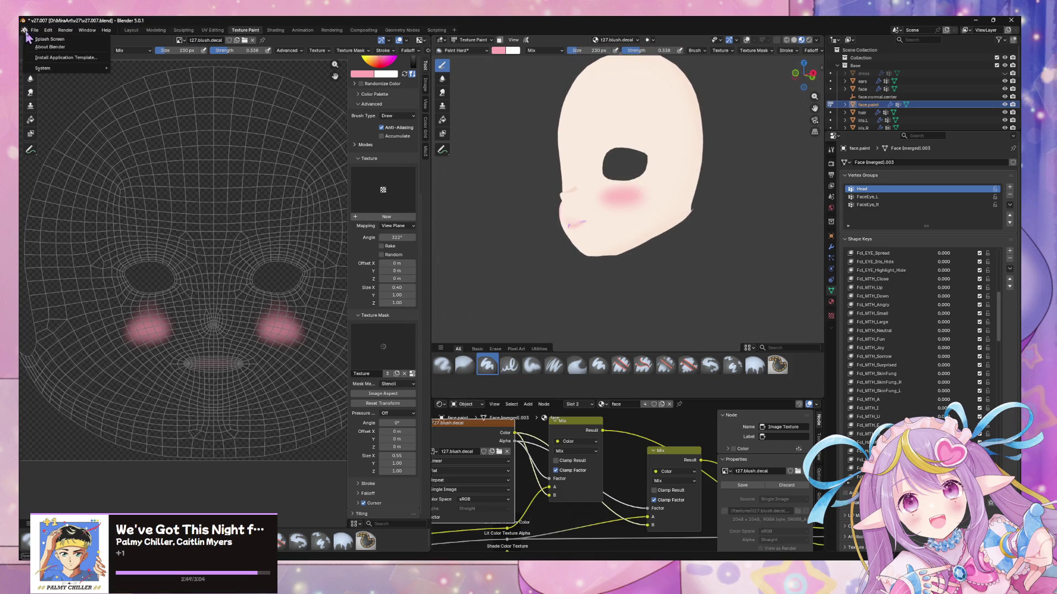
click(34, 30)
- Save a copy of the decal image as t27.blush.decal.png, then view the character in Unity
mouse_move(85, 157)
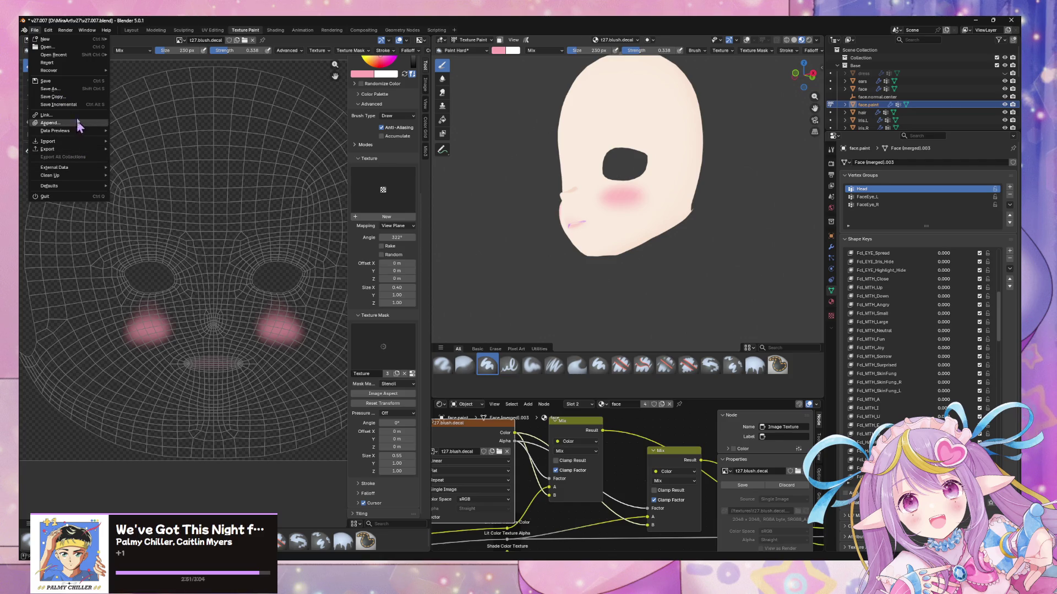
click(92, 40)
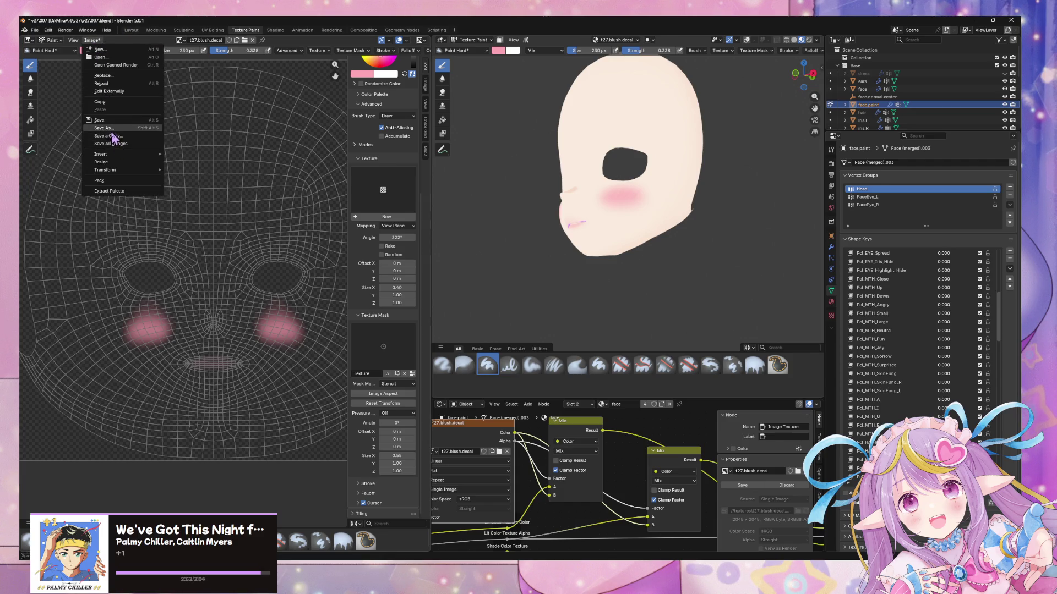
click(108, 136)
click(150, 231)
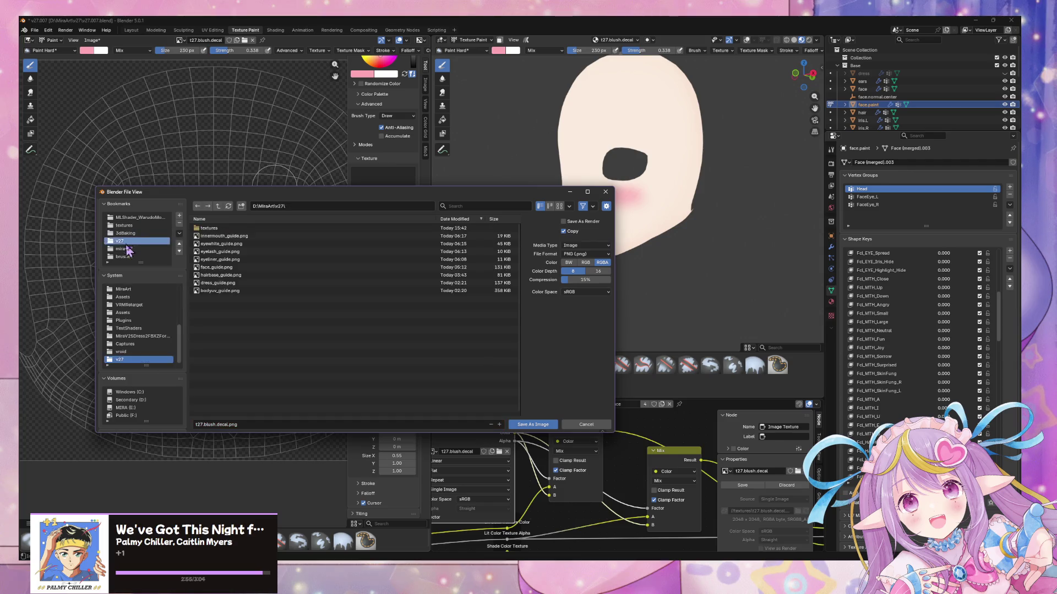
double_click(239, 229)
key(alt+Tab)
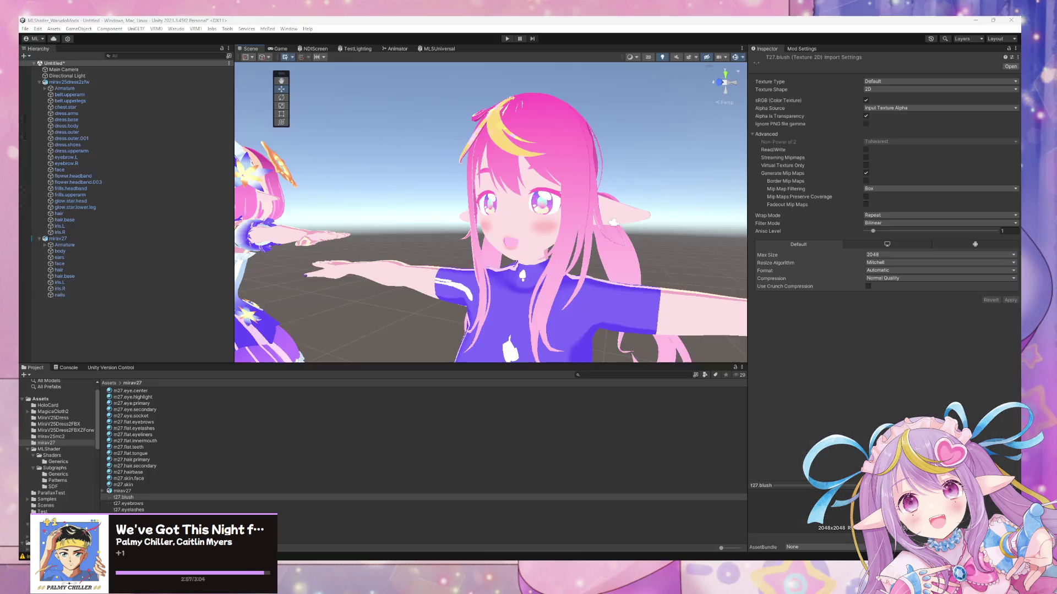
mouse_move(545, 264)
right_down()
mouse_move(549, 275)
mouse_move(528, 217)
mouse_move(566, 251)
mouse_move(550, 281)
mouse_move(585, 254)
mouse_move(448, 212)
mouse_move(308, 202)
mouse_move(396, 223)
right_up()
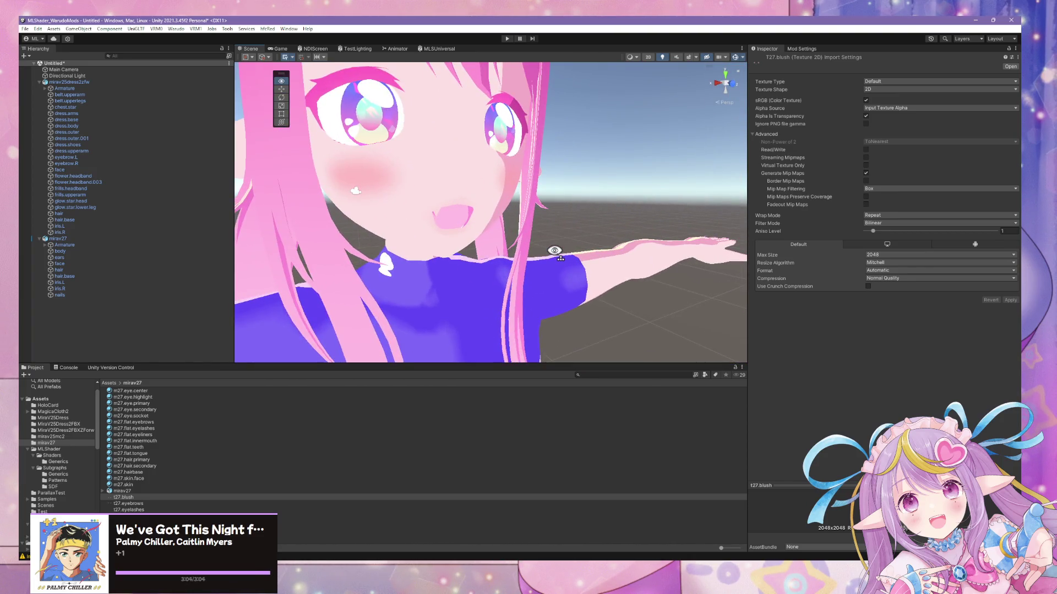
- Frame the whole character, zoom in on the blushed cheeks, and select the face mesh to show its Skinned Mesh Renderer
key(s)
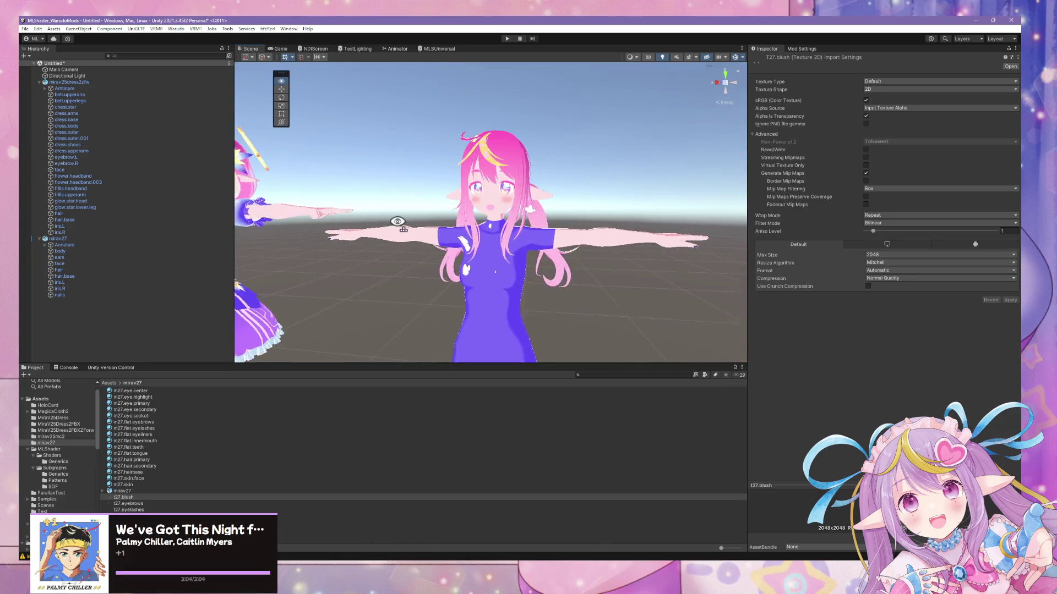
scroll(396, 224, up, 5)
scroll(514, 227, up, 3)
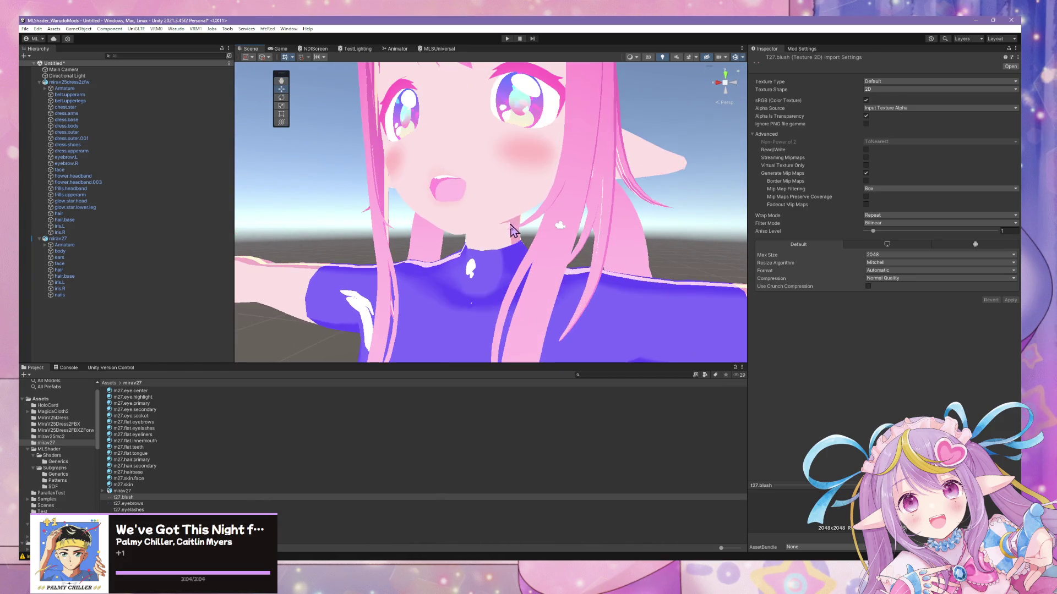
click(479, 166)
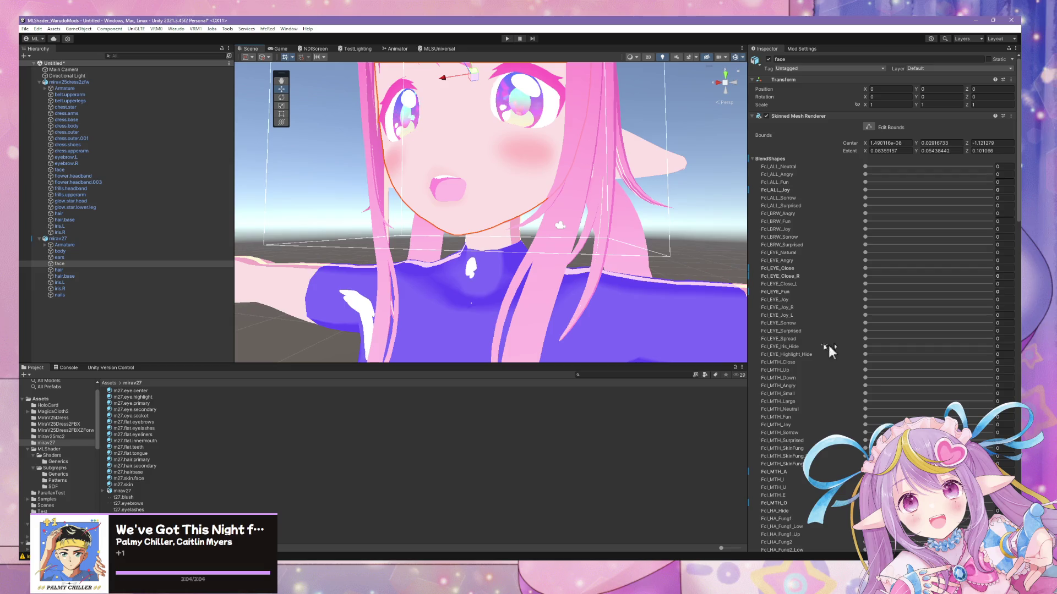
scroll(566, 244, down, 5)
scroll(565, 244, up, 8)
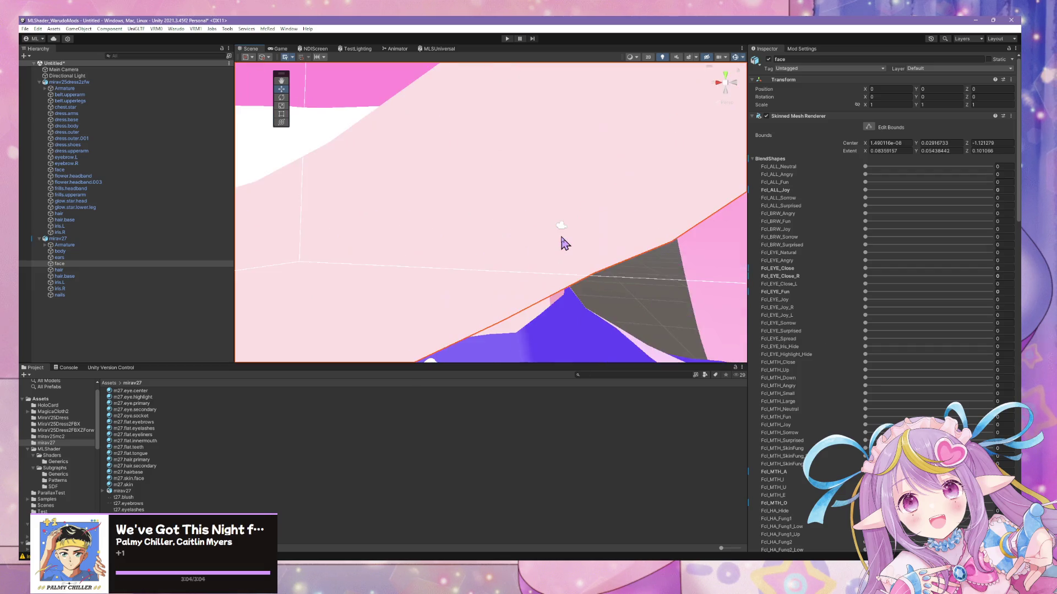
scroll(565, 244, down, 5)
scroll(620, 228, down, 5)
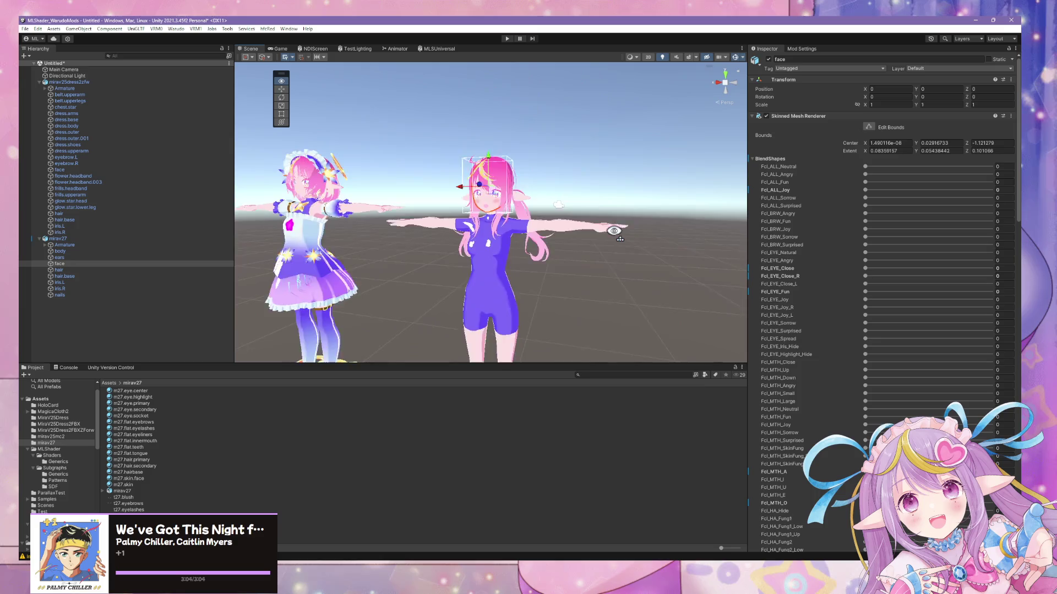
scroll(620, 228, up, 3)
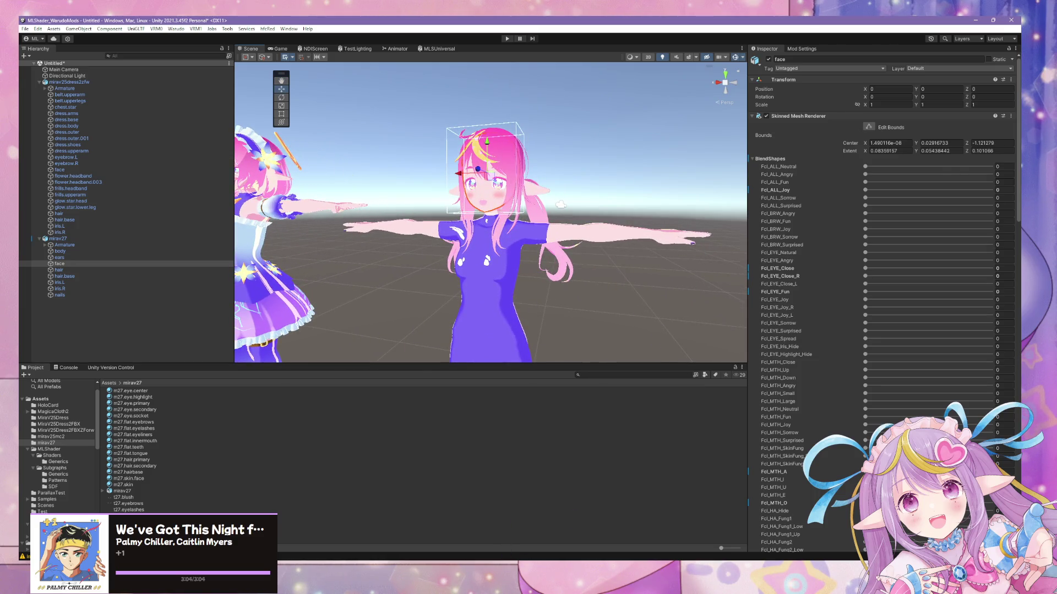
key(alt+Tab)
- Open t27.blush.png from the Assets/mirav27 folder in Affinity Photo
click(45, 23)
click(60, 62)
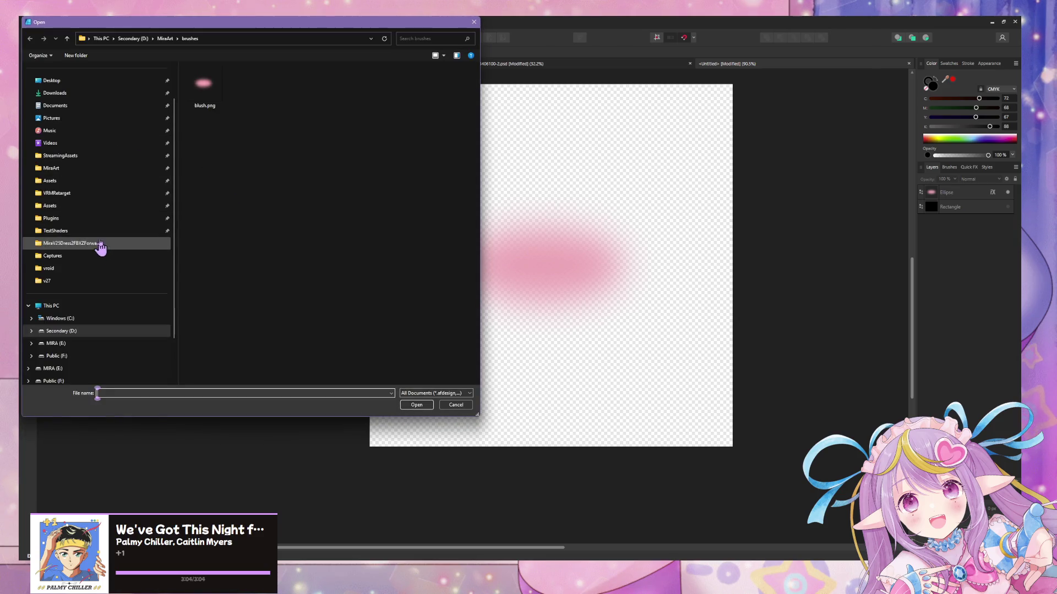
click(96, 249)
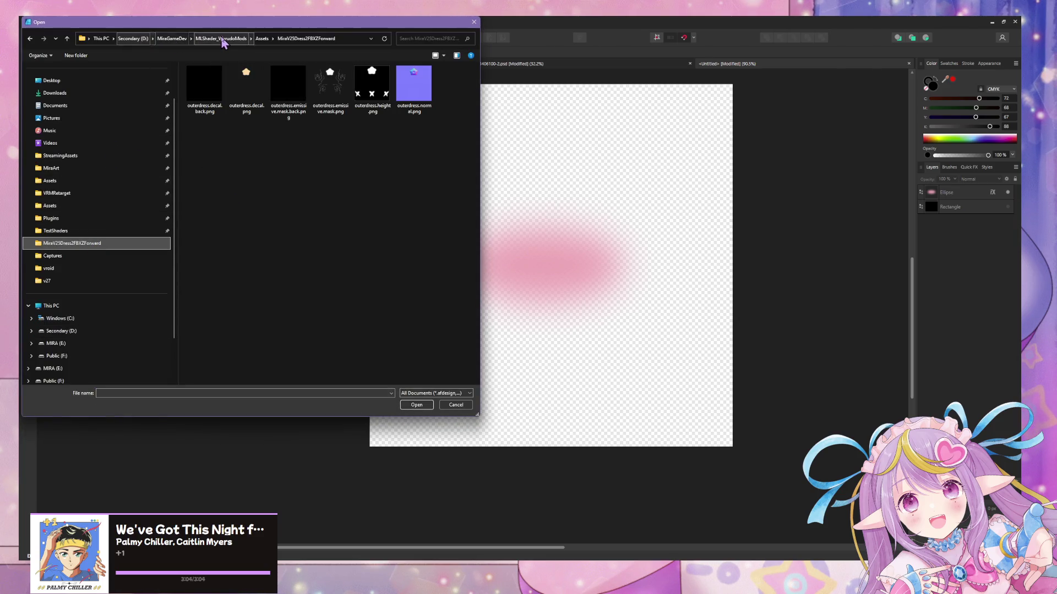
click(224, 40)
double_click(223, 102)
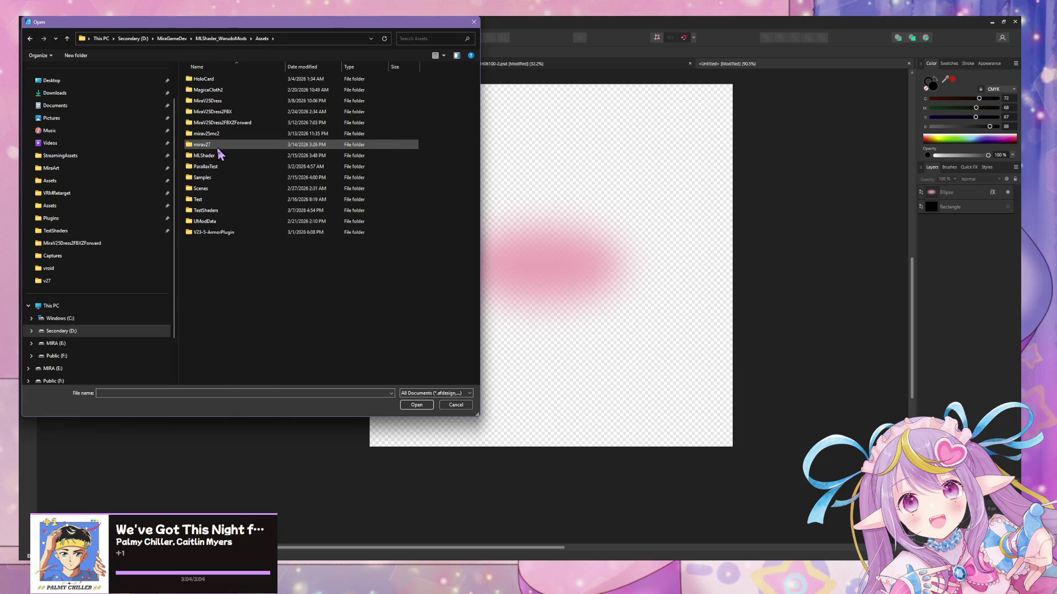
double_click(223, 144)
double_click(205, 93)
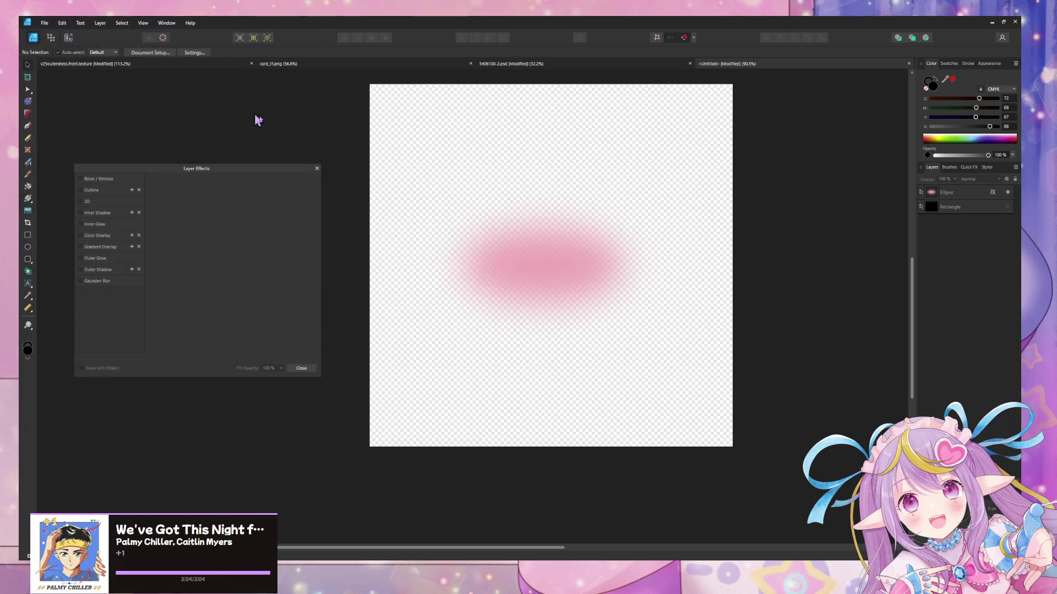
click(745, 321)
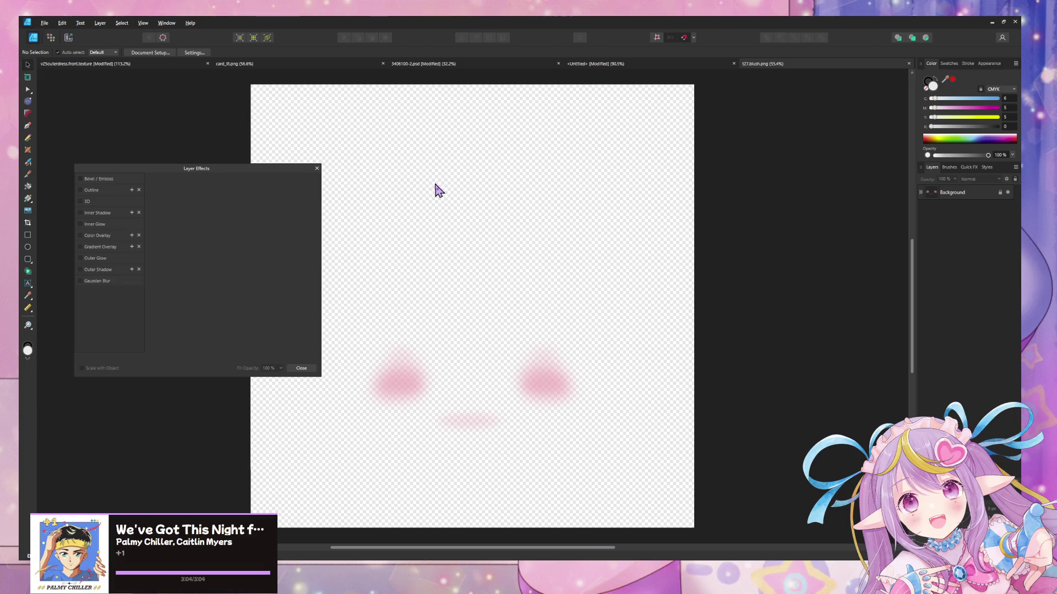
- Export the image as PNG into v27/textures, named t27.face.decal.png
key(ctrl+alt+shift+w)
click(781, 406)
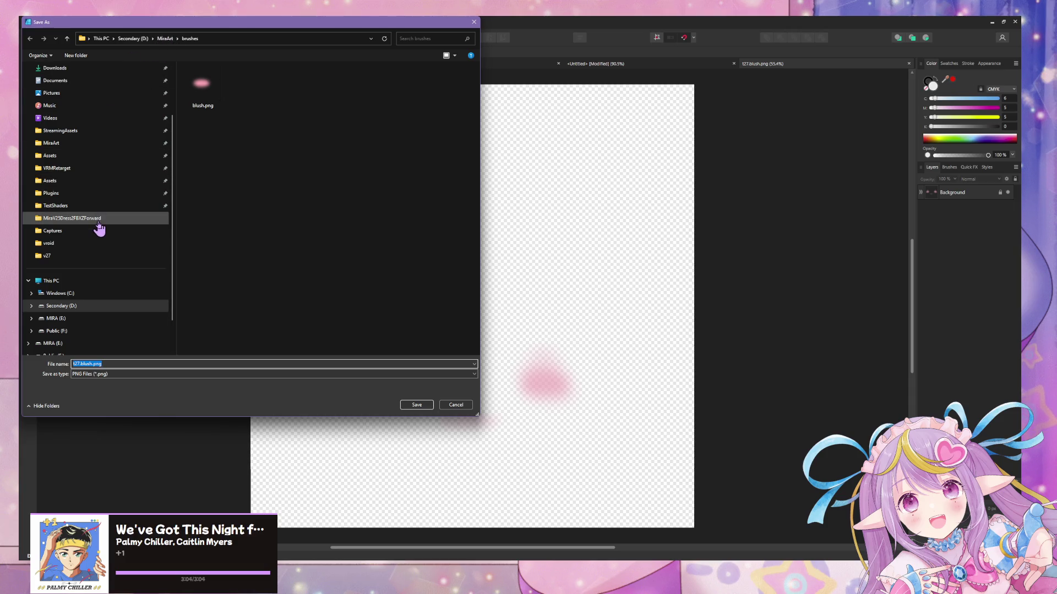
click(72, 256)
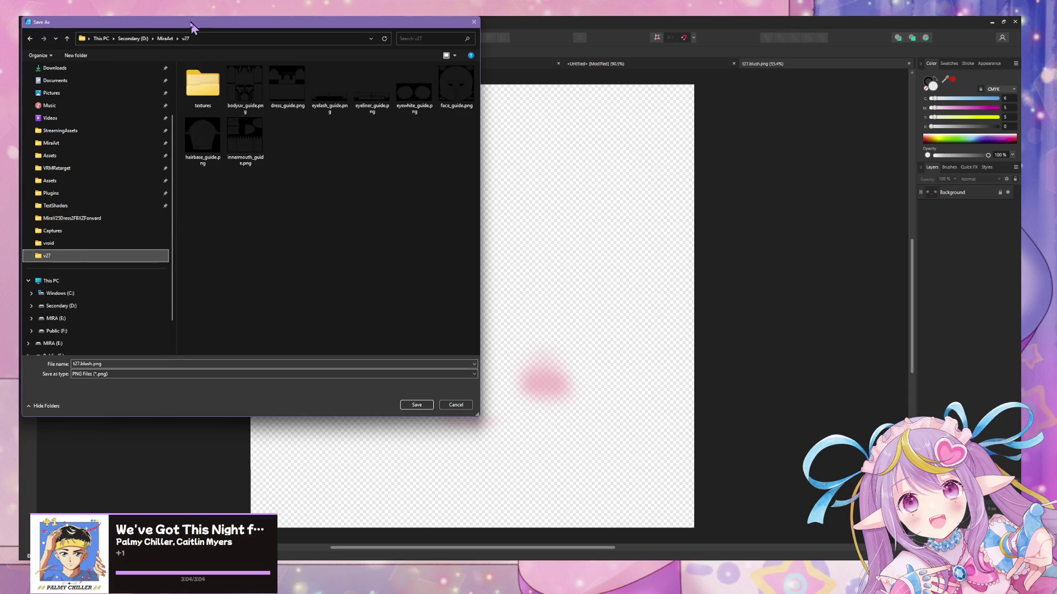
double_click(202, 85)
double_click(103, 364)
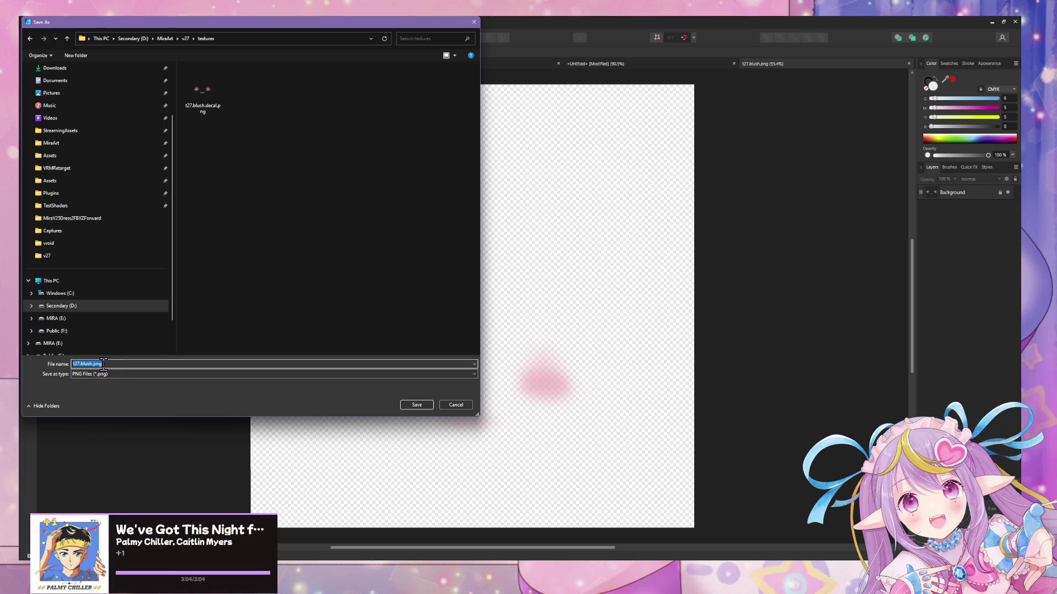
text(t27.face.decal)
key(Return)
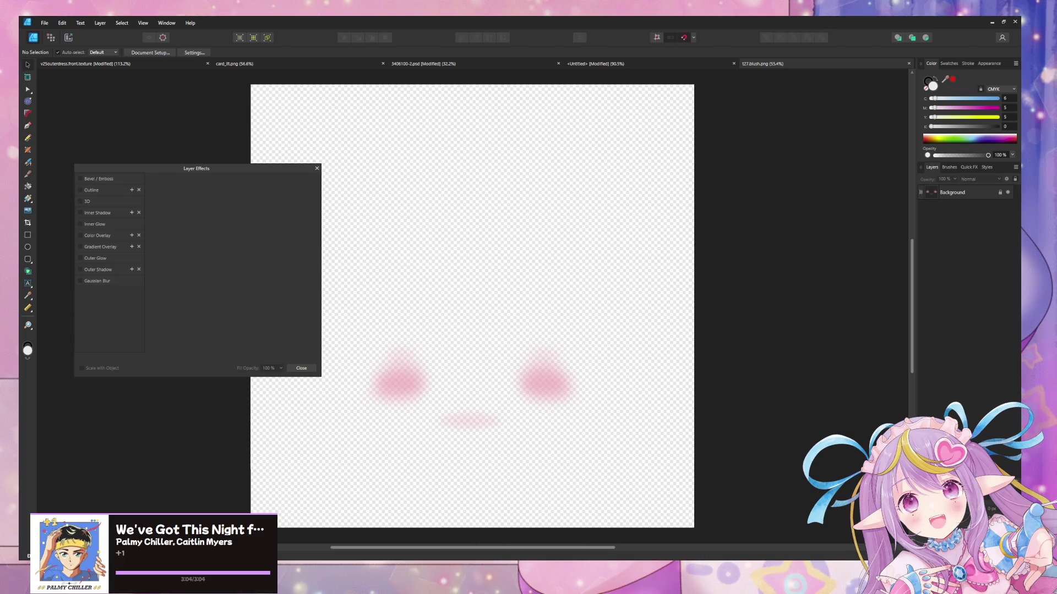
click(556, 378)
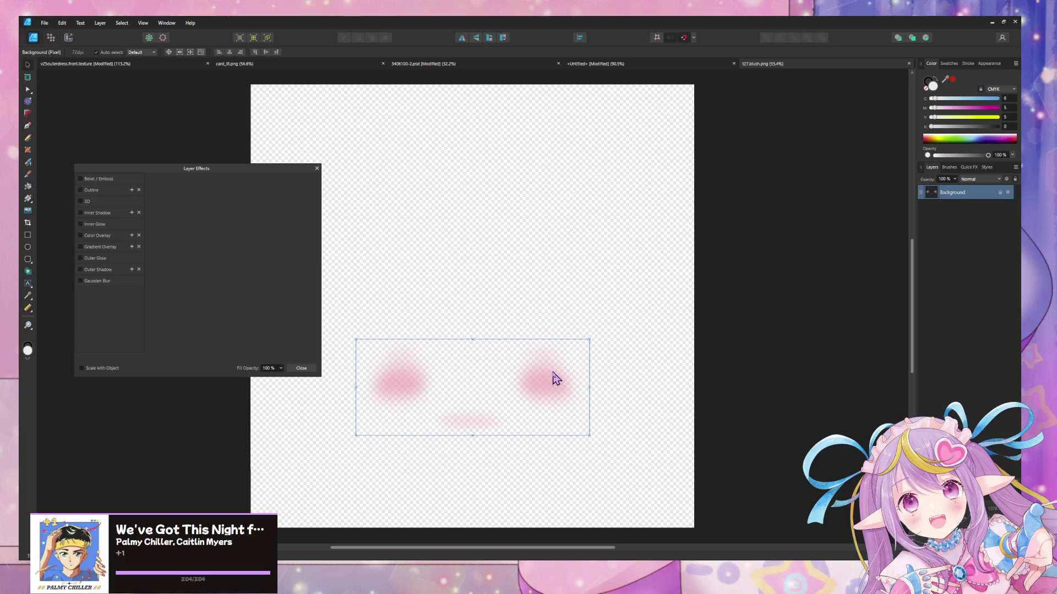
- Set the Color panel opacity to 50% and confirm the PNG export settings
drag(988, 155, 984, 156)
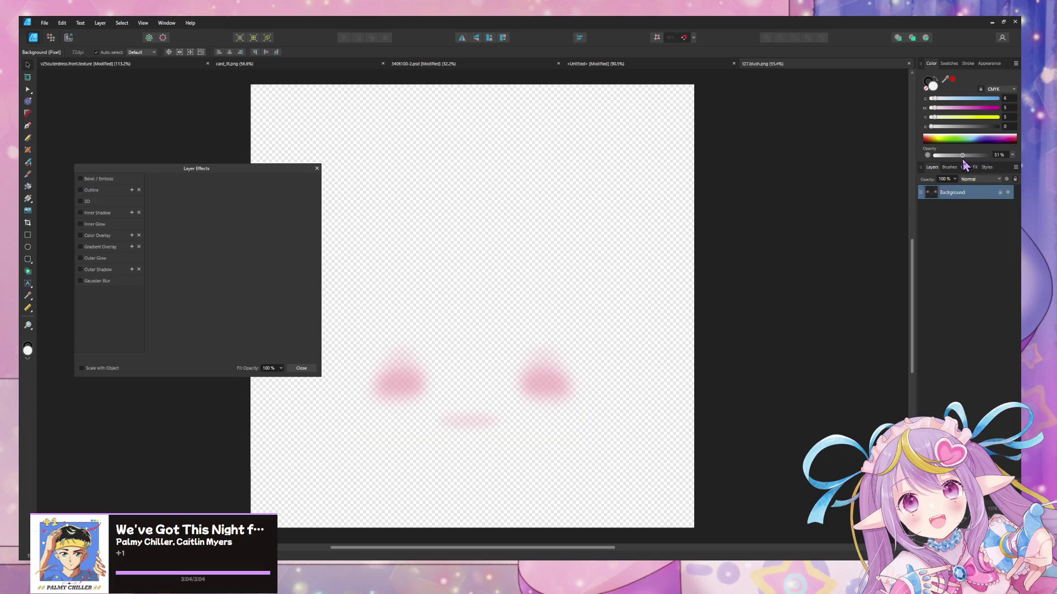
click(1000, 154)
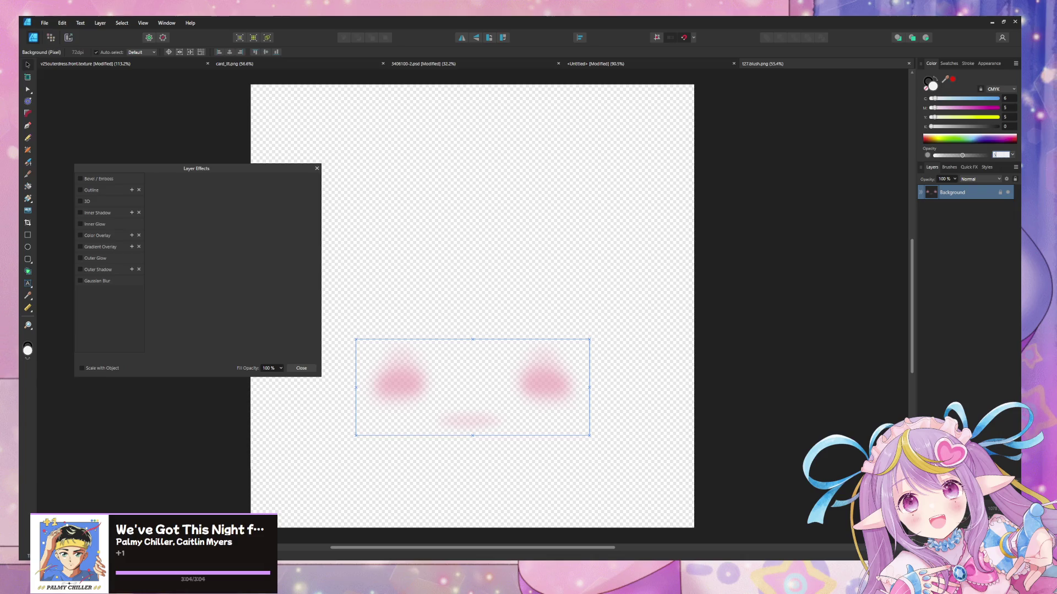
text(50)
key(ctrl+alt+shift+s)
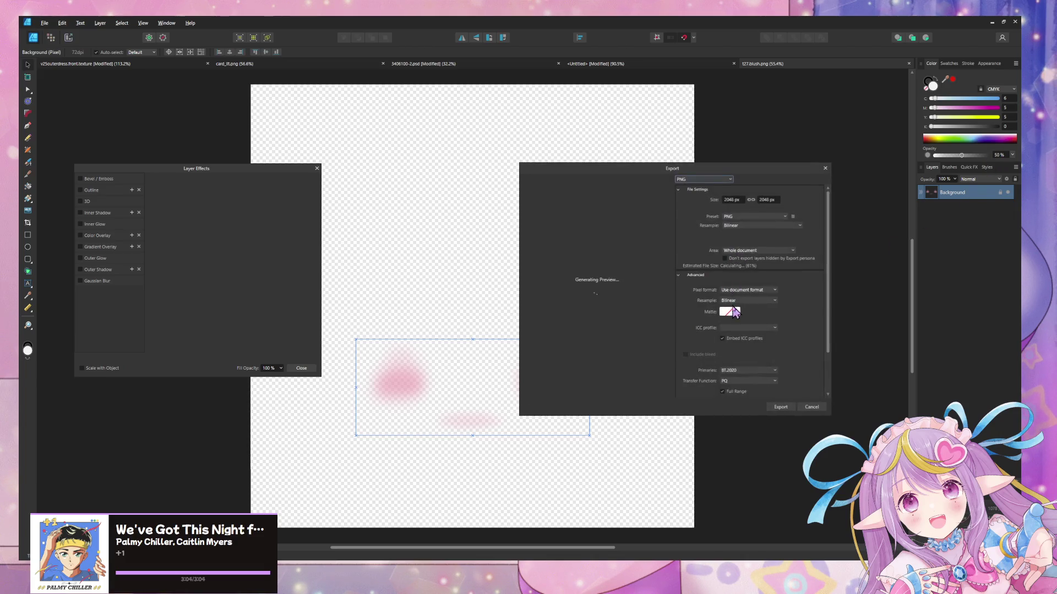
click(785, 406)
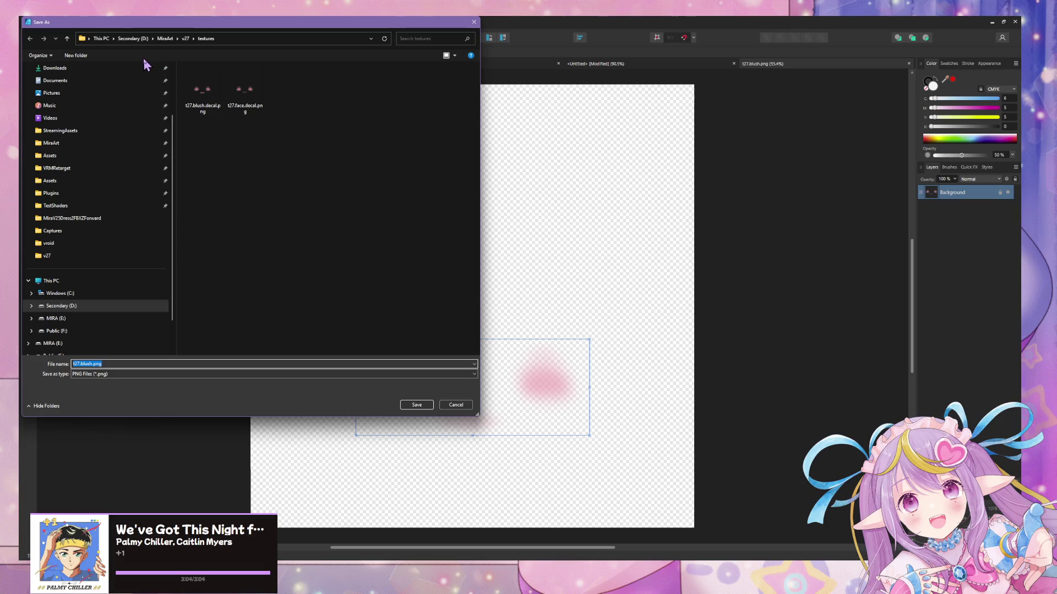
scroll(130, 108, up, 2)
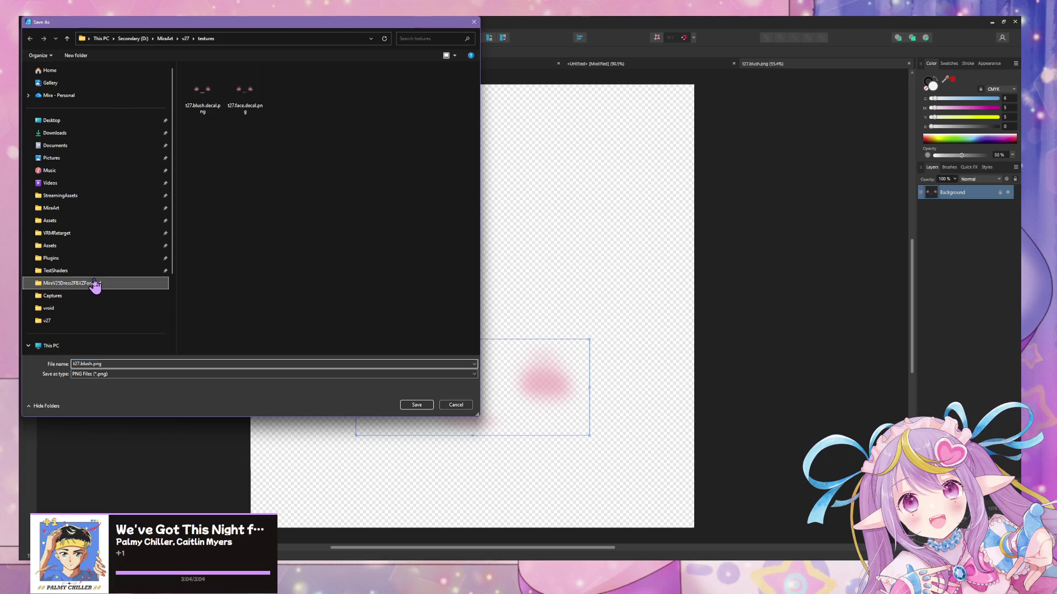
- Save the PNG over the existing Assets/mirav27/t27.blush.png, confirming the replacement
click(95, 284)
click(47, 320)
double_click(204, 89)
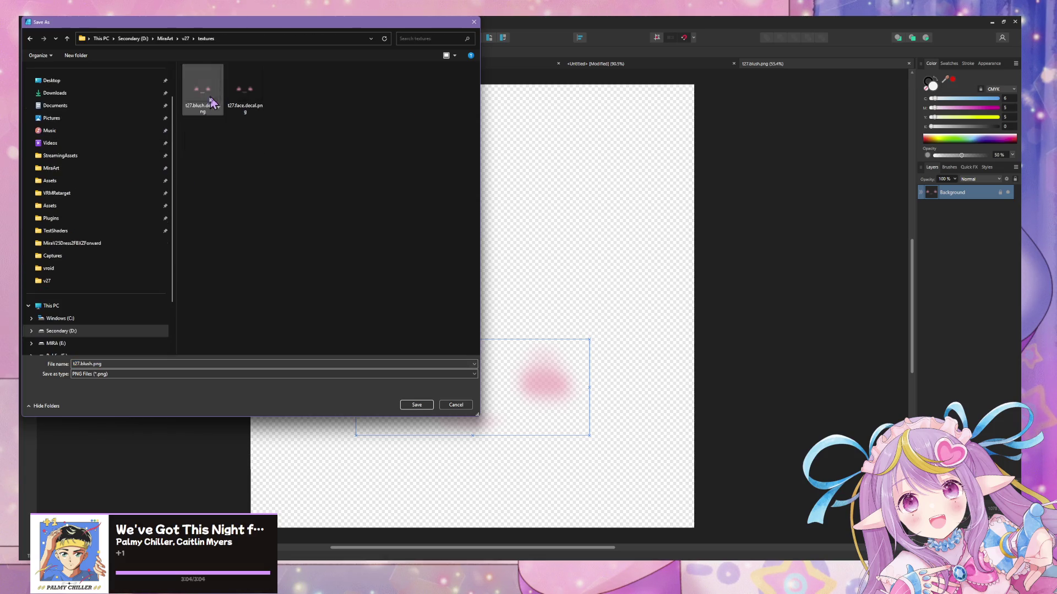
click(93, 243)
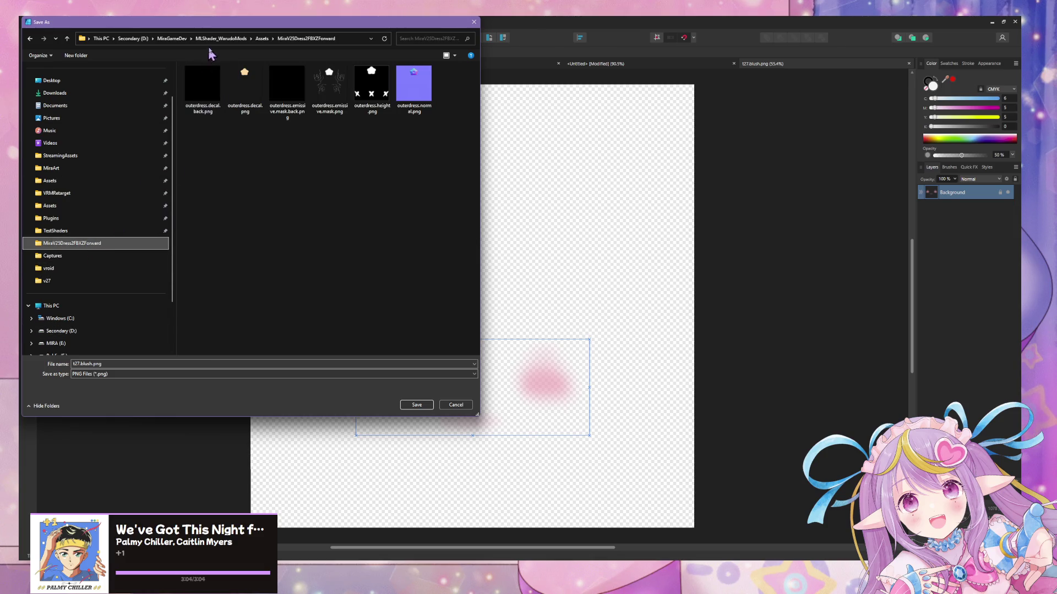
click(262, 38)
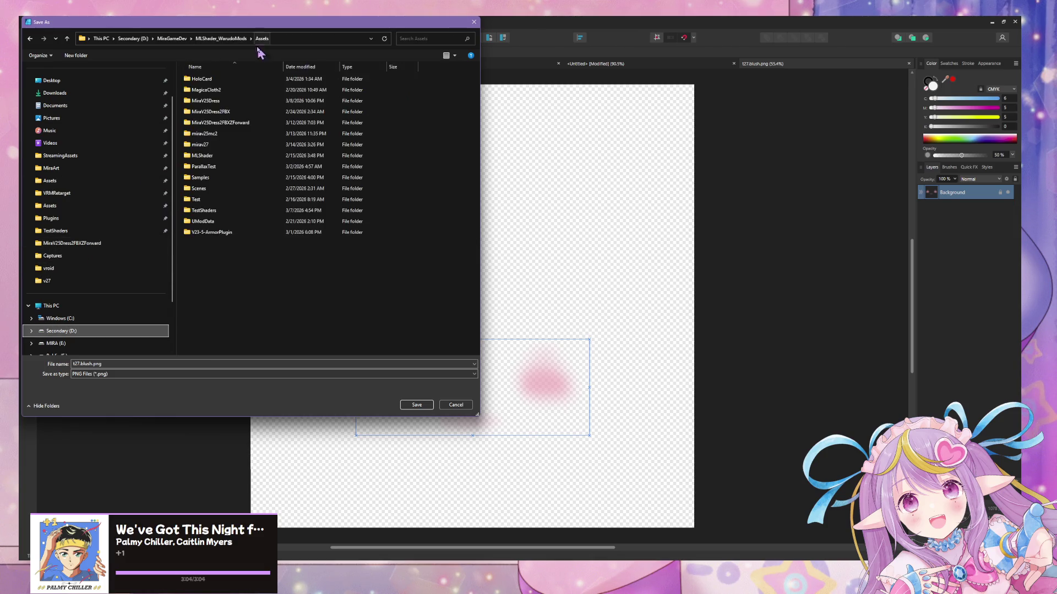
double_click(217, 145)
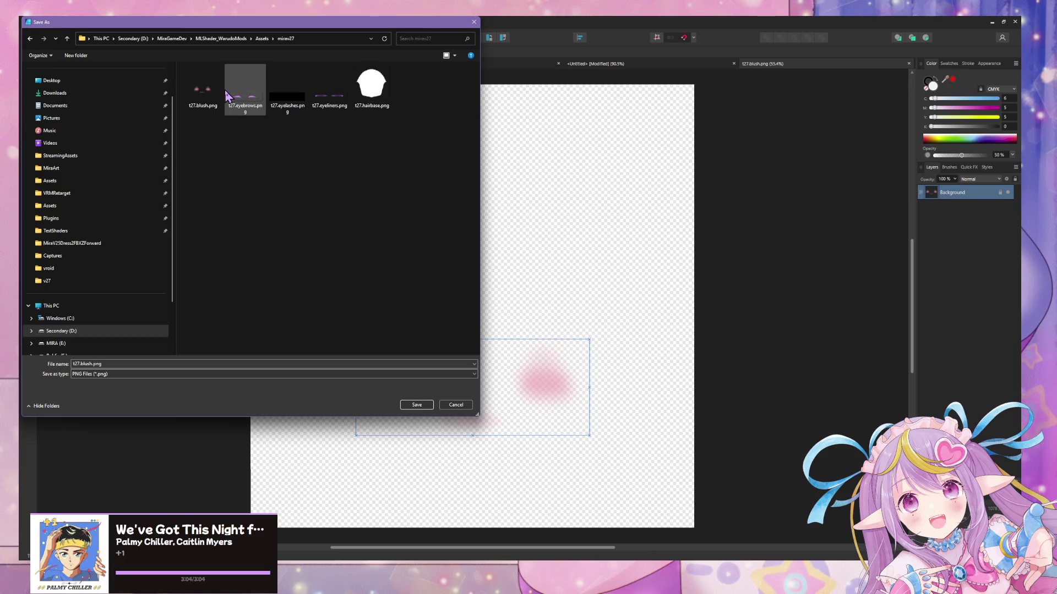
double_click(218, 94)
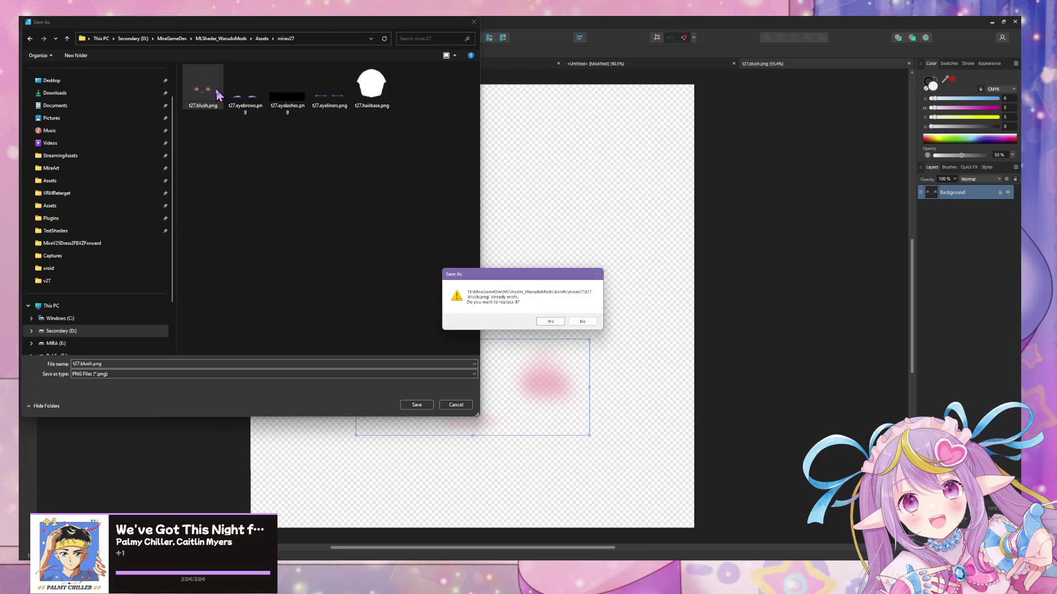
click(542, 321)
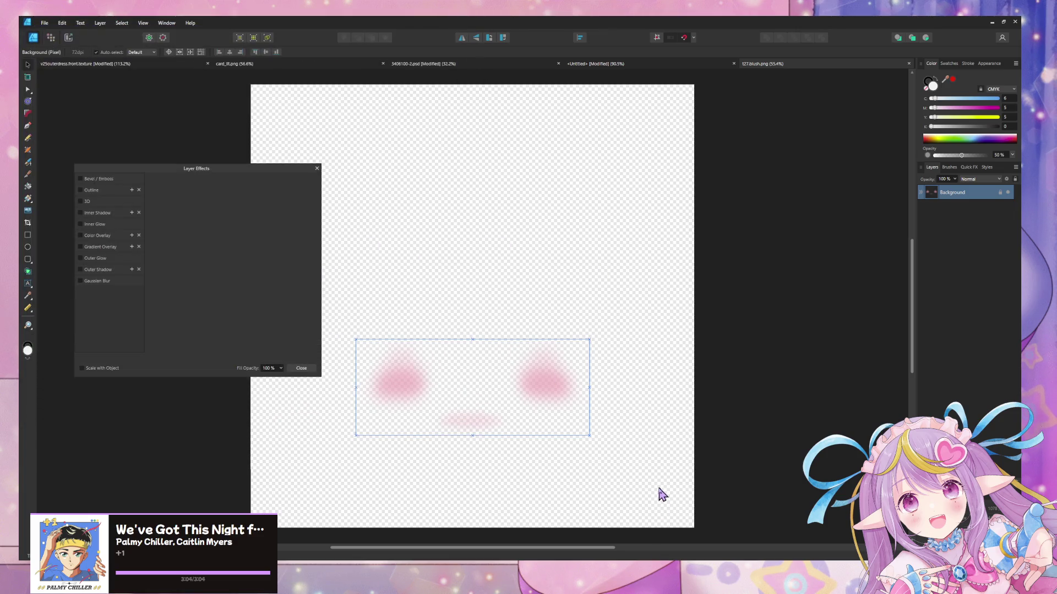
- In Unity, orbit and zoom around the blushed face and select the face mesh
key(alt+Tab)
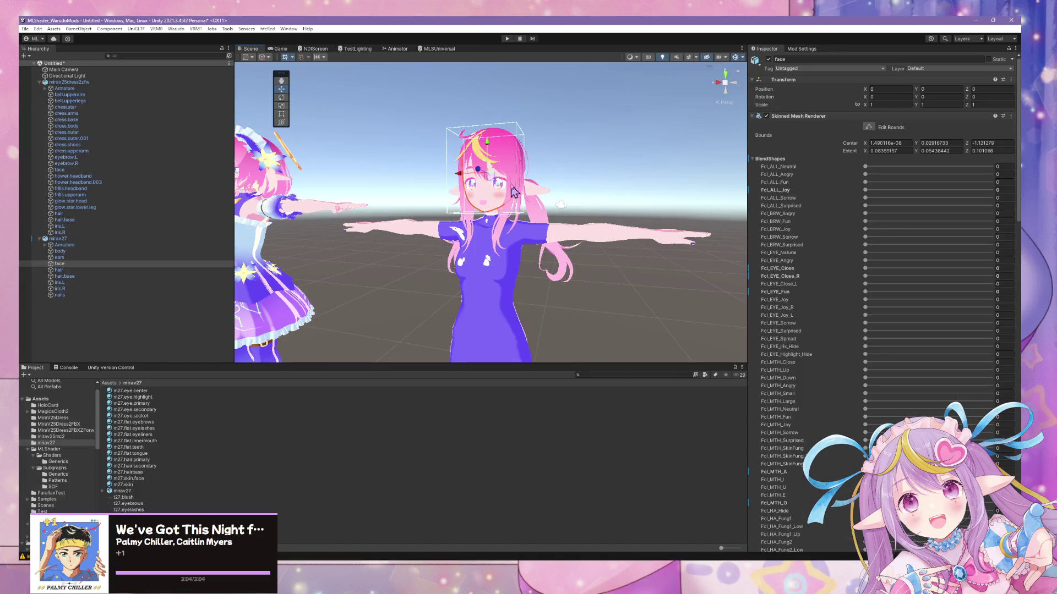
scroll(509, 171, up, 5)
scroll(507, 171, up, 5)
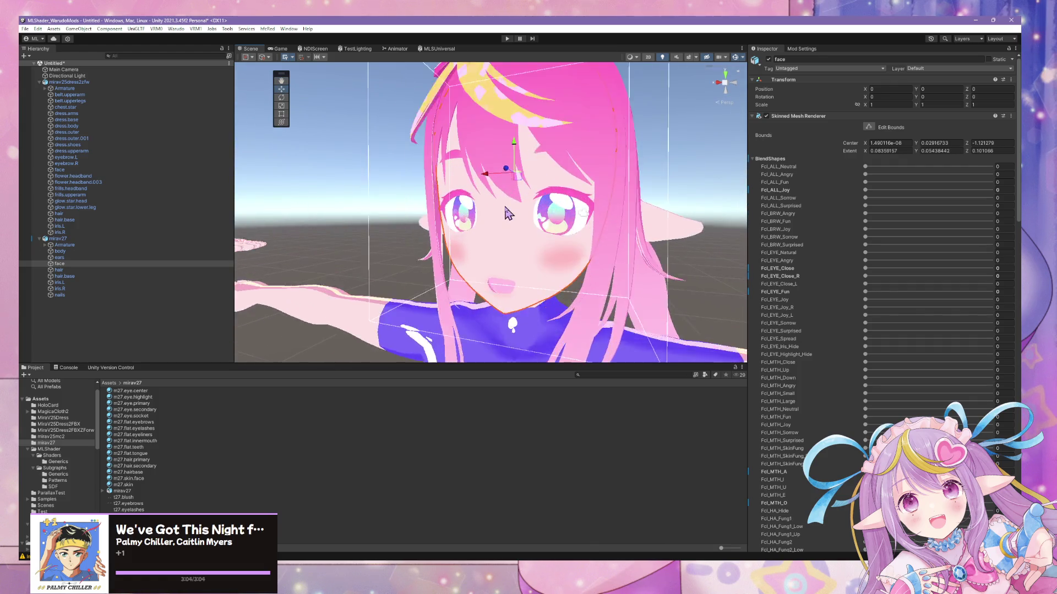
right_drag(501, 206, 567, 199)
click(567, 198)
right_drag(533, 229, 557, 197)
click(521, 156)
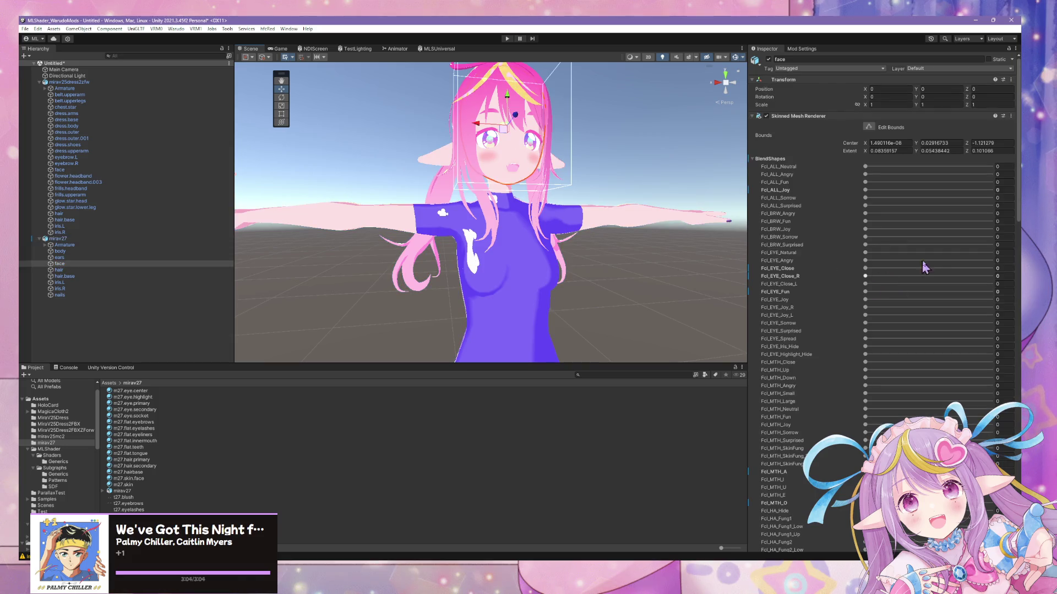
mouse_move(624, 216)
right_down()
mouse_move(480, 194)
mouse_move(585, 189)
right_up()
scroll(585, 189, up, 5)
scroll(611, 205, down, 5)
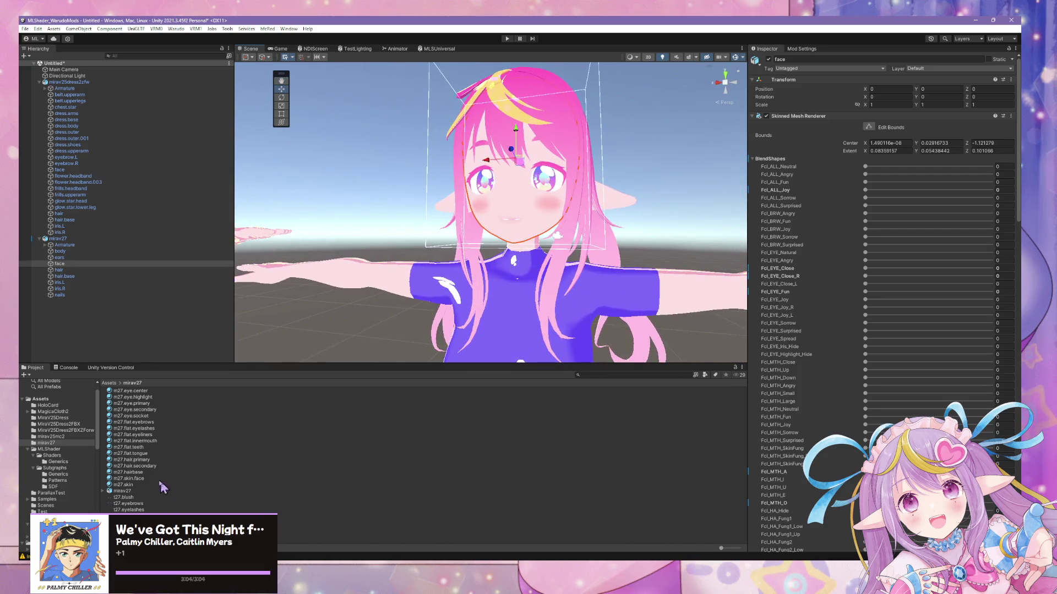
- Show the m27.flat.teeth material in the Inspector and drag its base opacity down
click(144, 447)
drag(978, 245, 887, 244)
right_drag(689, 223, 459, 249)
scroll(460, 250, down, 5)
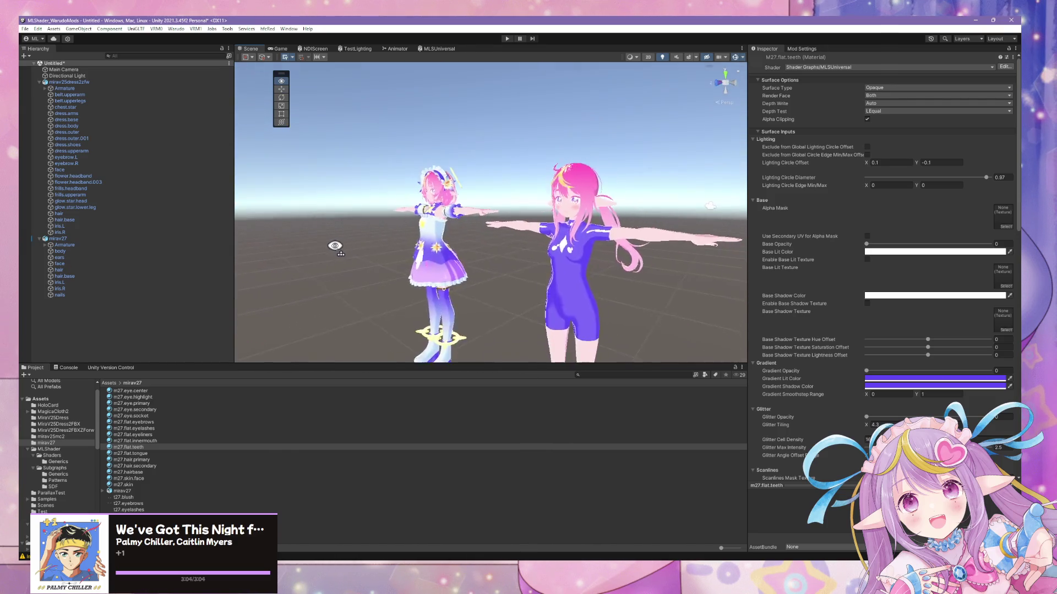
scroll(337, 253, up, 2)
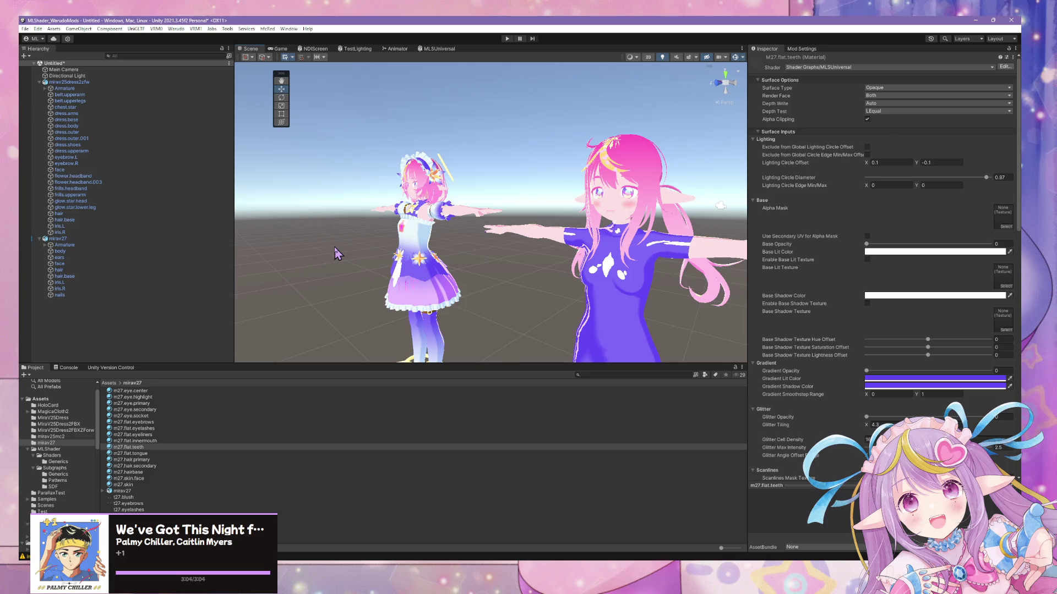
alt+drag(484, 184, 565, 119)
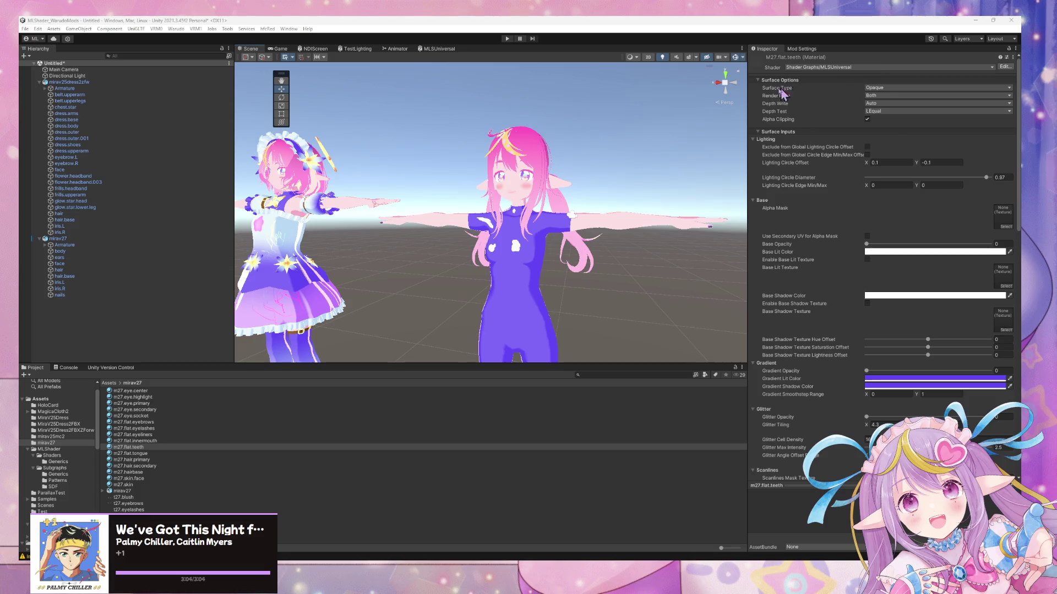
click(570, 187)
scroll(657, 165, up, 10)
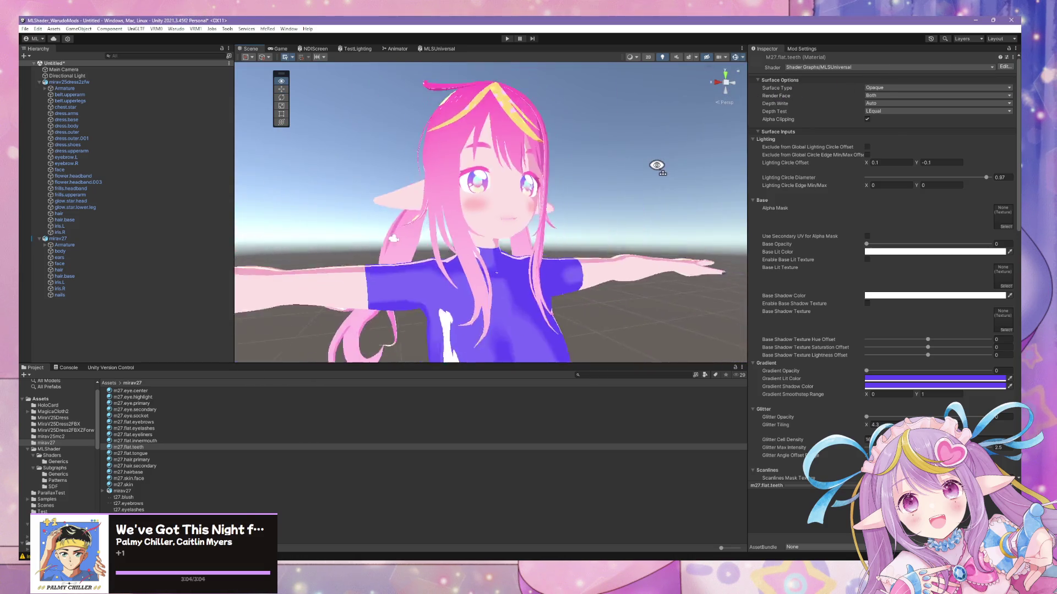
right_drag(657, 166, 654, 163)
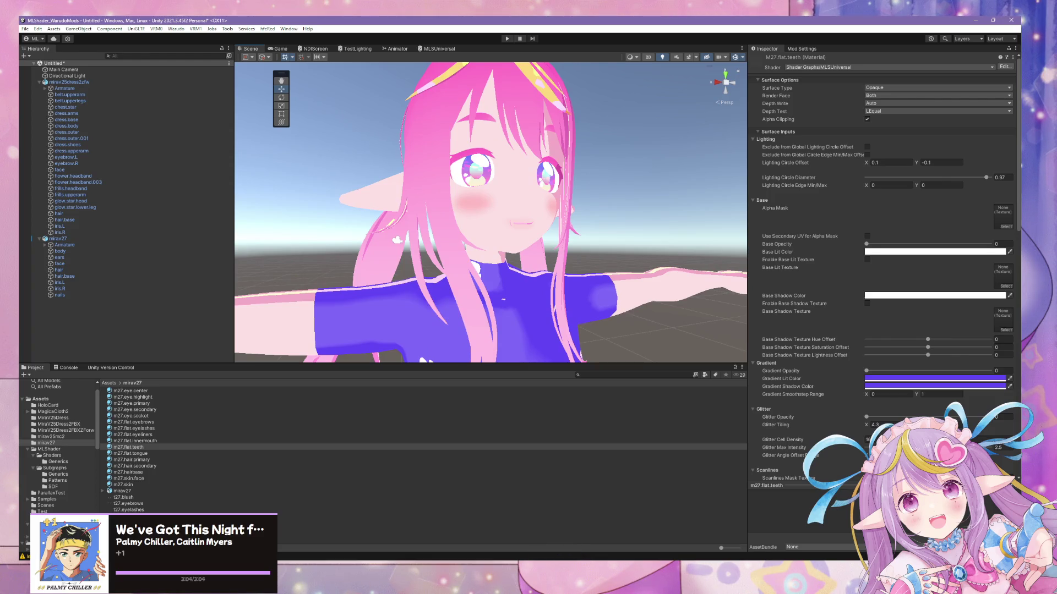
mouse_move(503, 567)
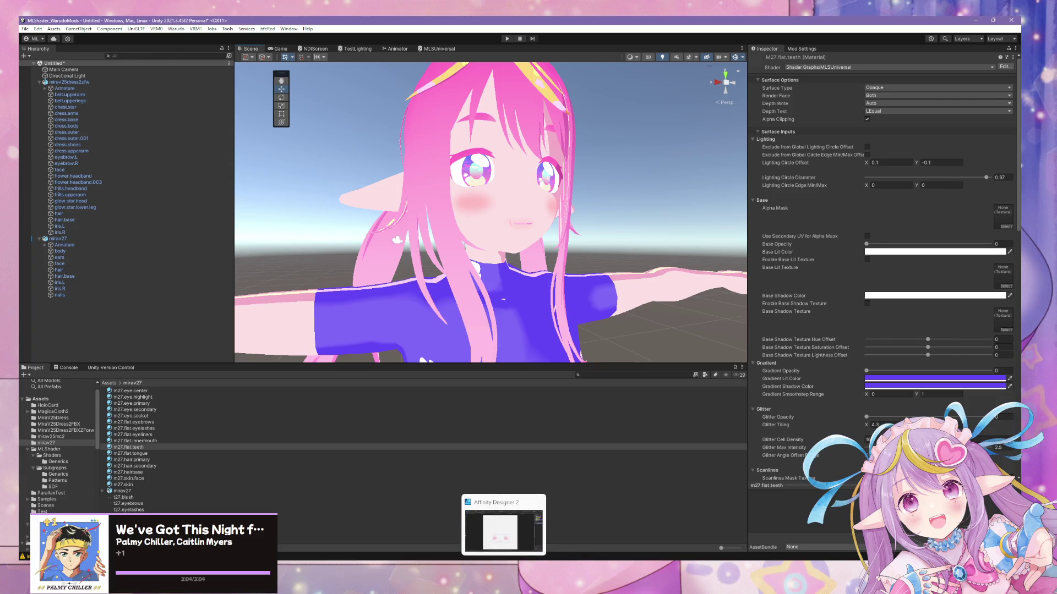
key(alt+Tab)
- Turn the face front-on and enter Edit Mode, then switch through Unity to the new Blender window
middle_drag(677, 220, 718, 225)
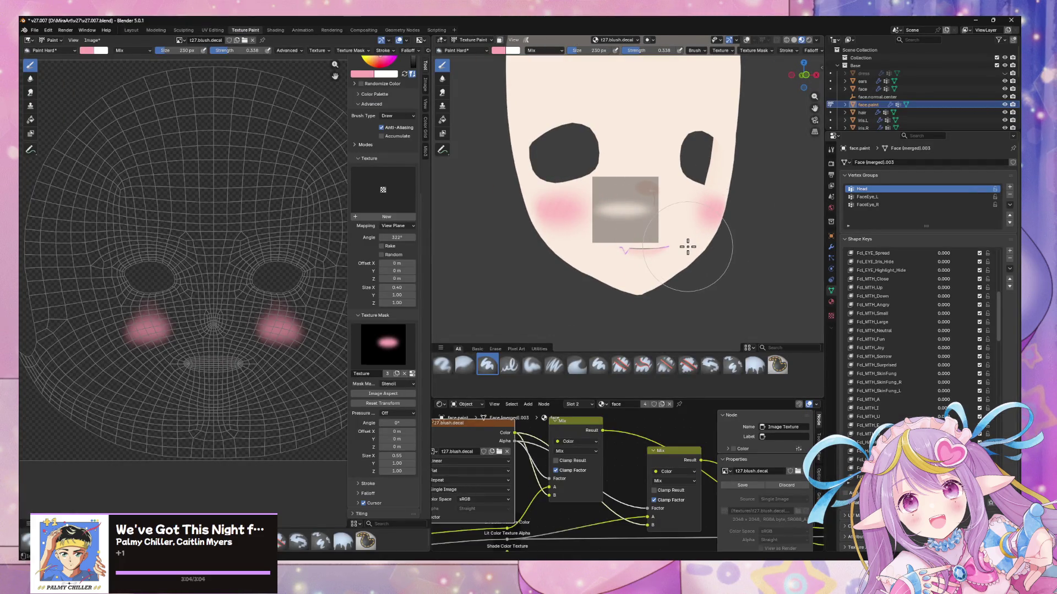
key(Tab)
key(Tab)
key(Tab)
key(Tab)
key(Tab)
key(Tab)
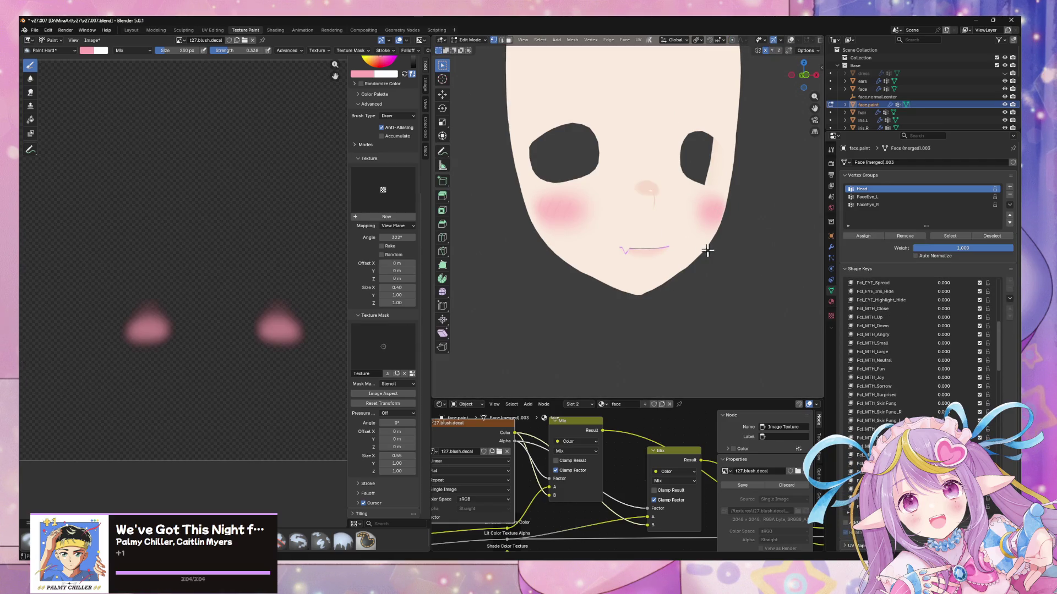
key(alt+Tab)
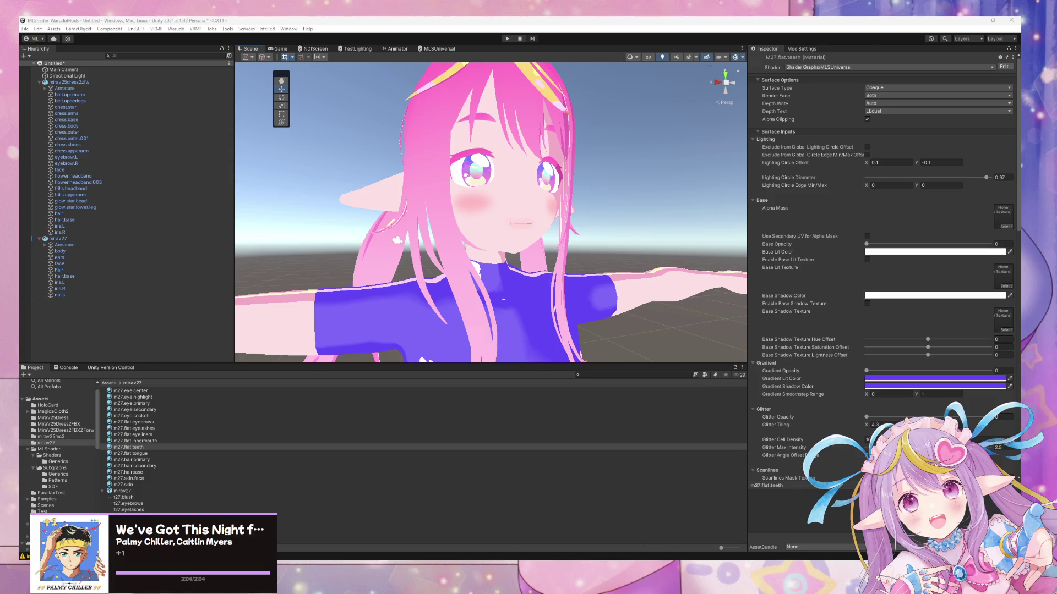
key(alt+Tab)
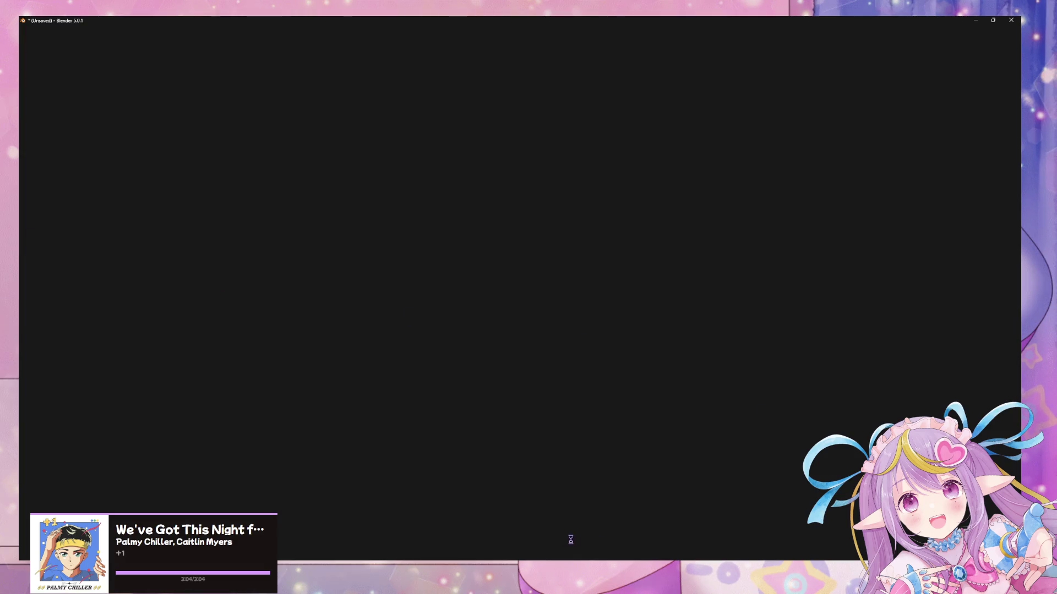
- Reopen the v27.007 face painting file from the newest entry under File > Recover > Auto Save
mouse_move(578, 542)
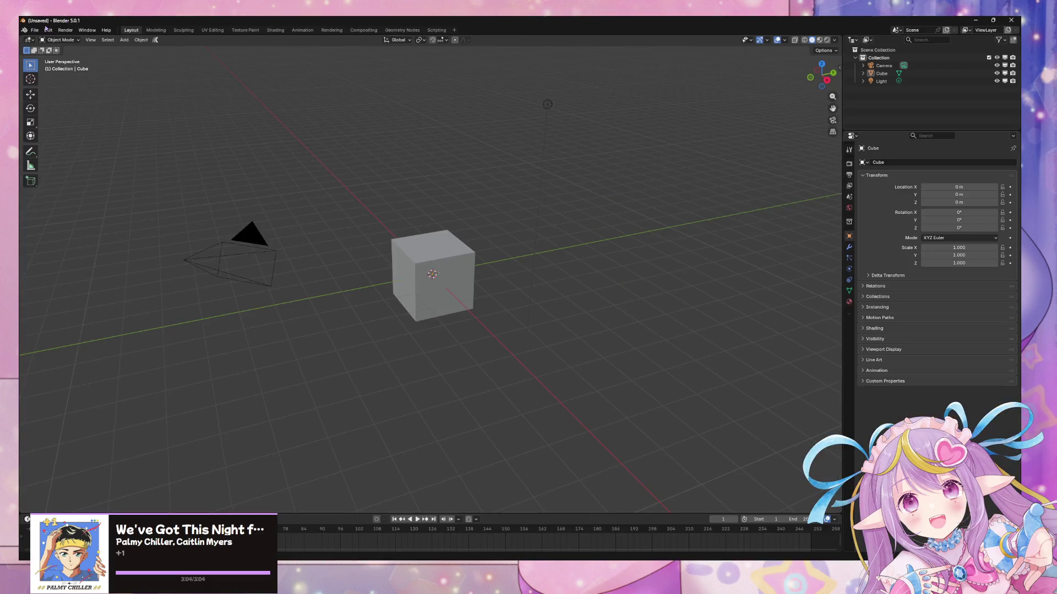
click(34, 30)
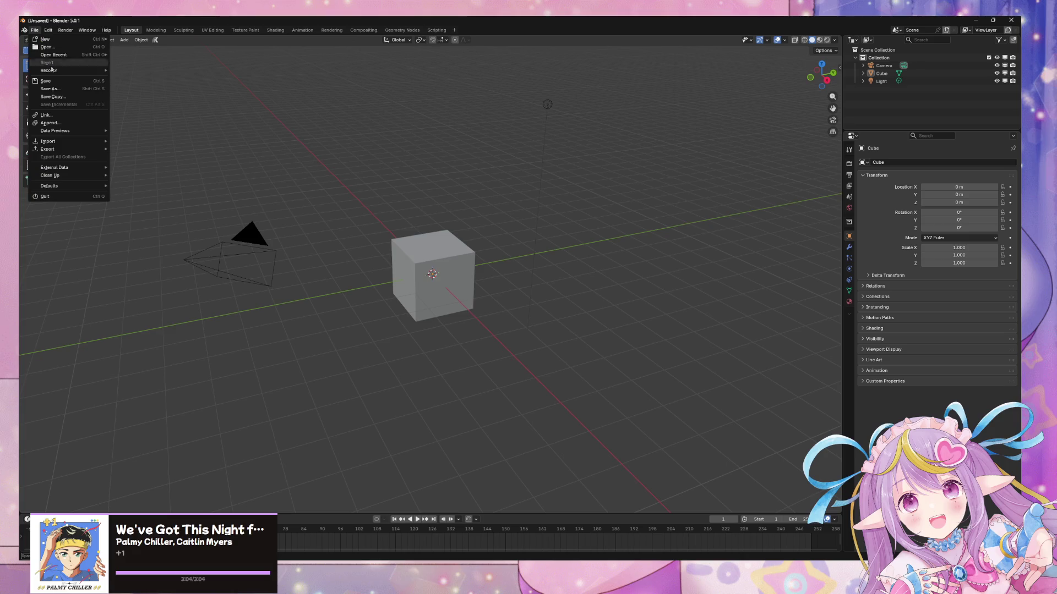
mouse_move(55, 70)
click(132, 78)
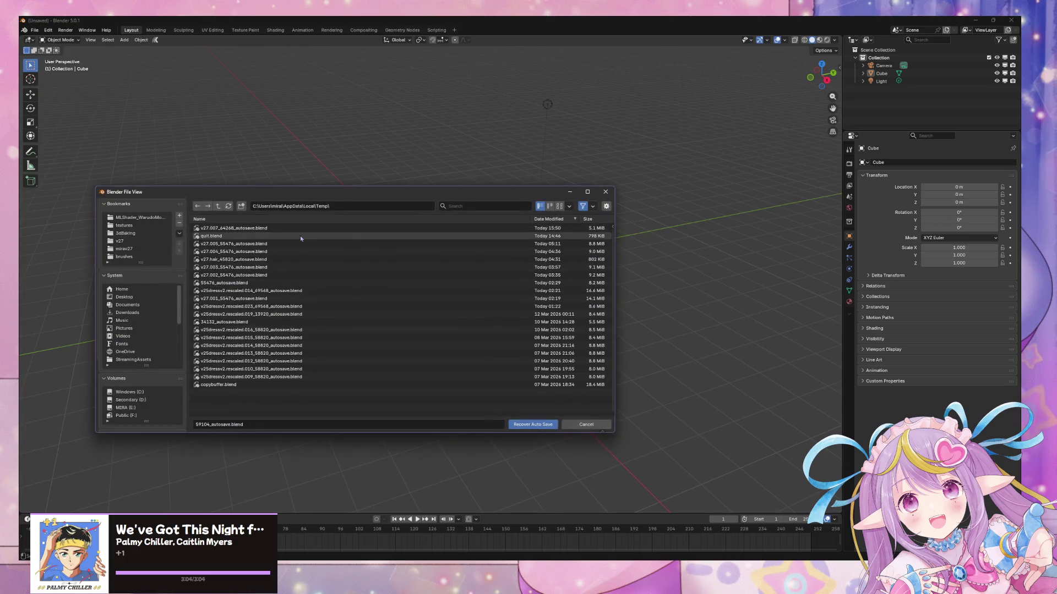
double_click(292, 228)
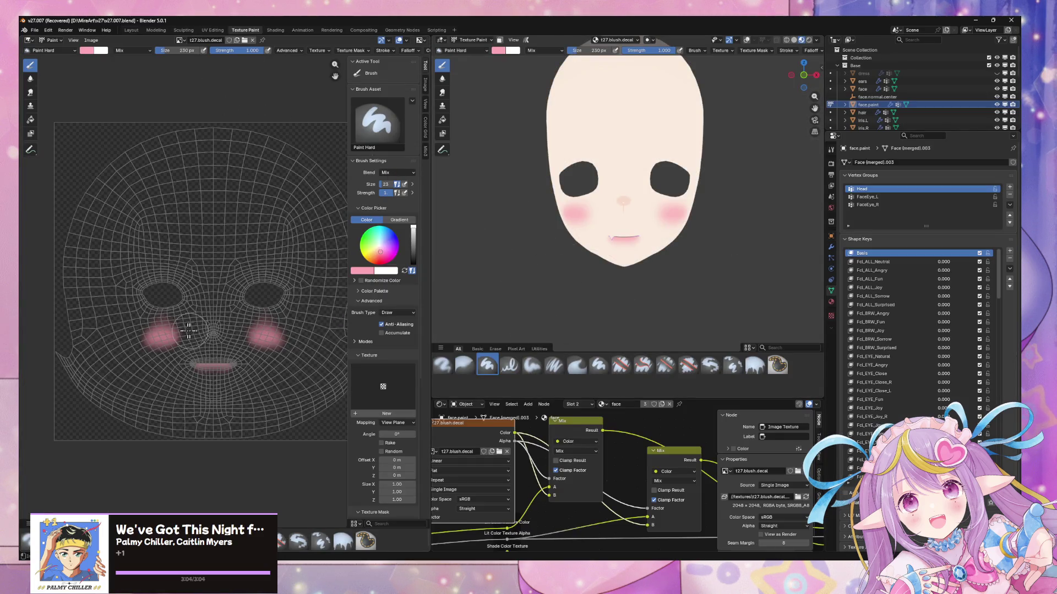
- Zoom the UV editor and check the available images and editor types
scroll(231, 297, up, 2)
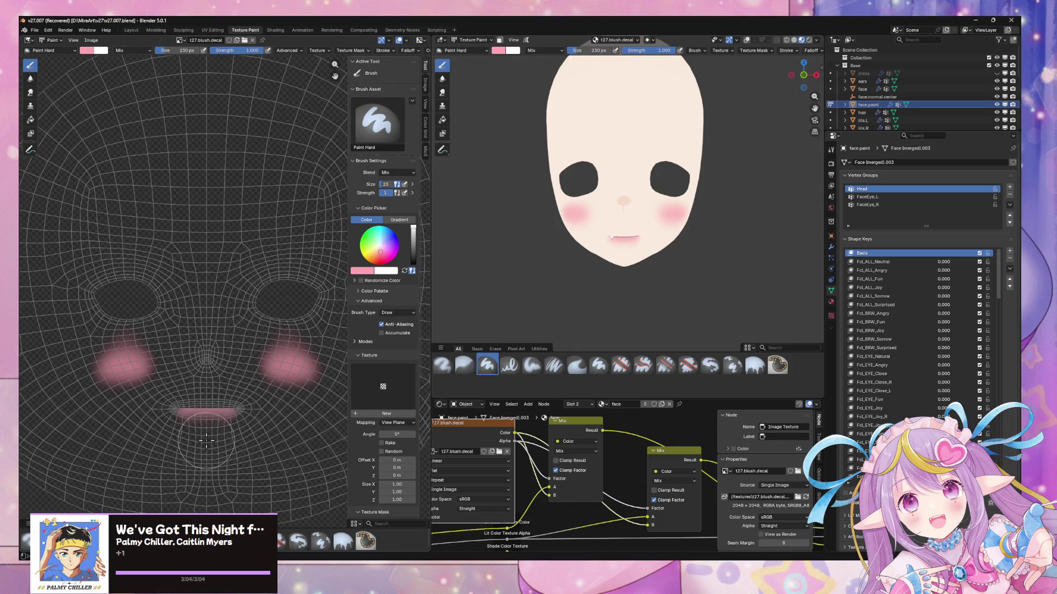
scroll(207, 440, up, 3)
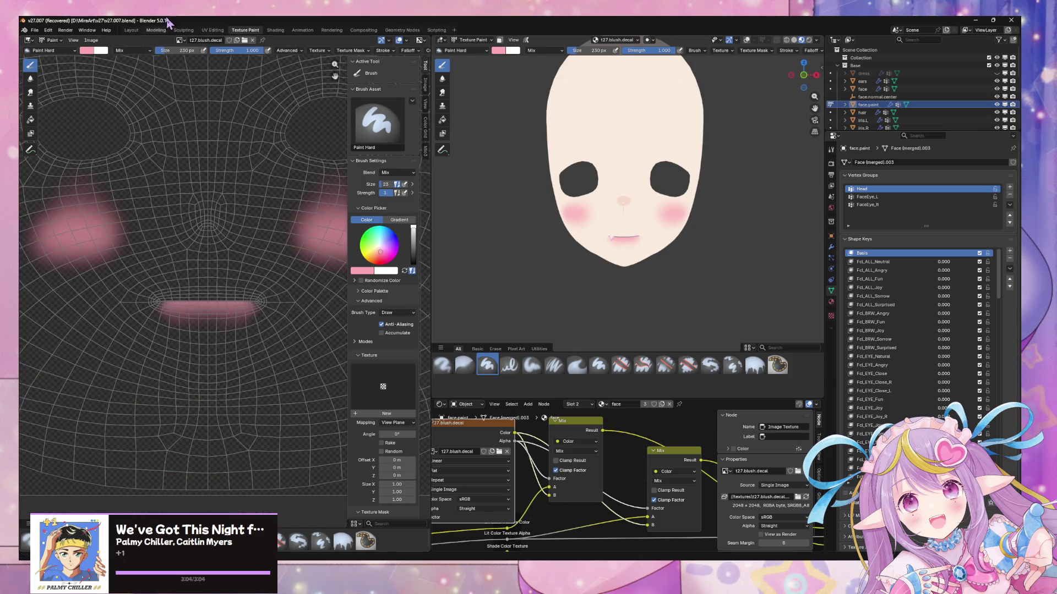
click(180, 42)
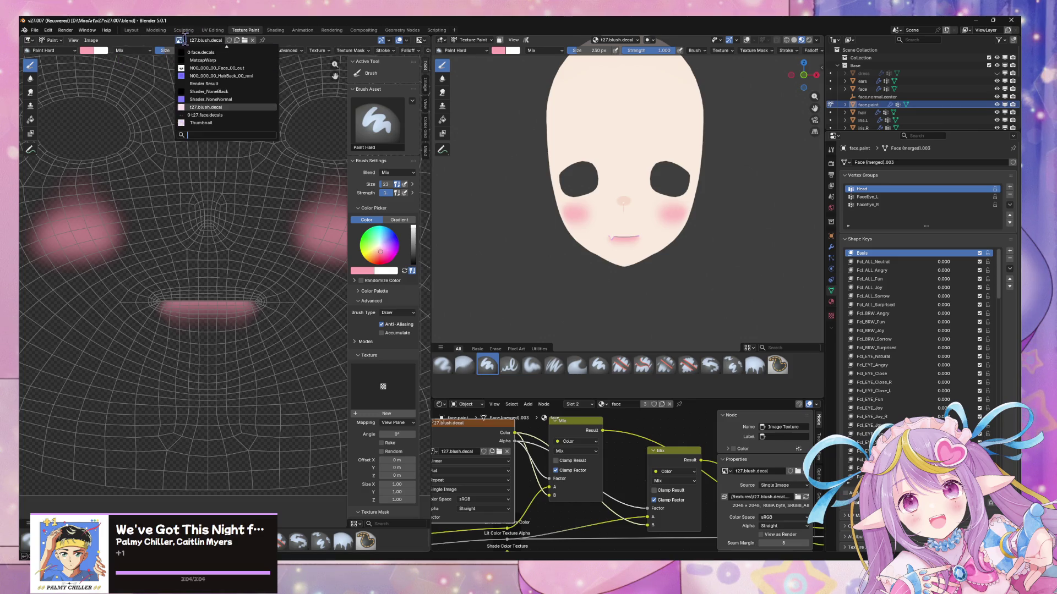
click(441, 40)
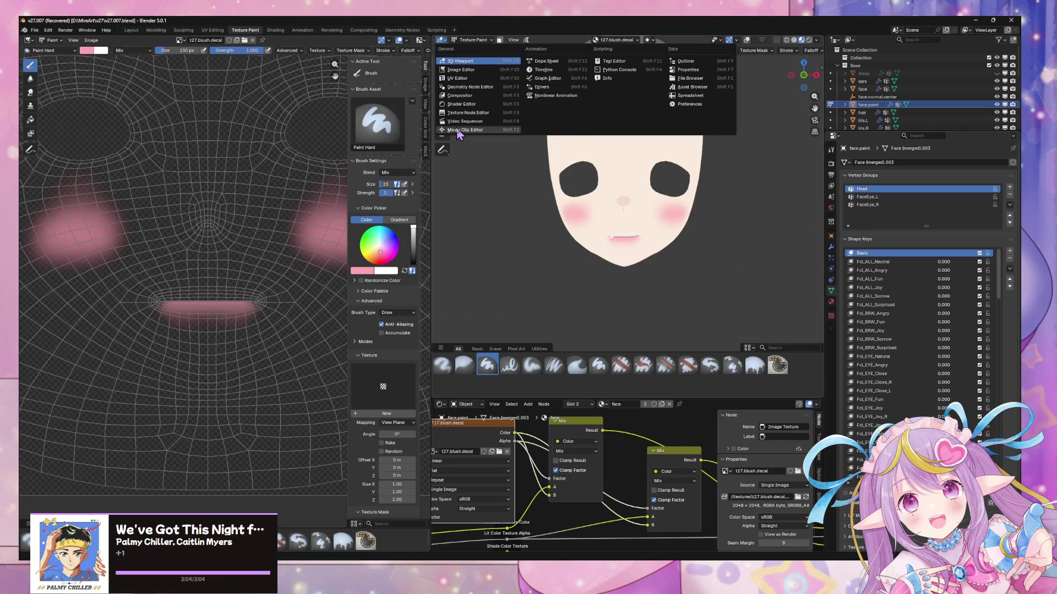
click(165, 337)
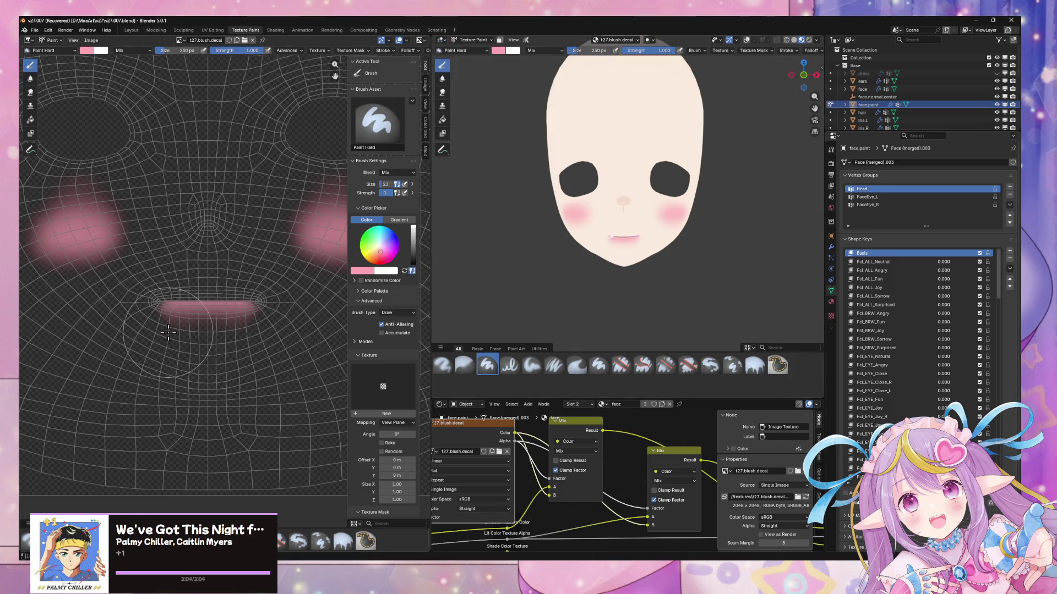
- Undo a stray mouth stroke, then erase the pink blush and lip marks with Erase Hard
drag(180, 328, 205, 323)
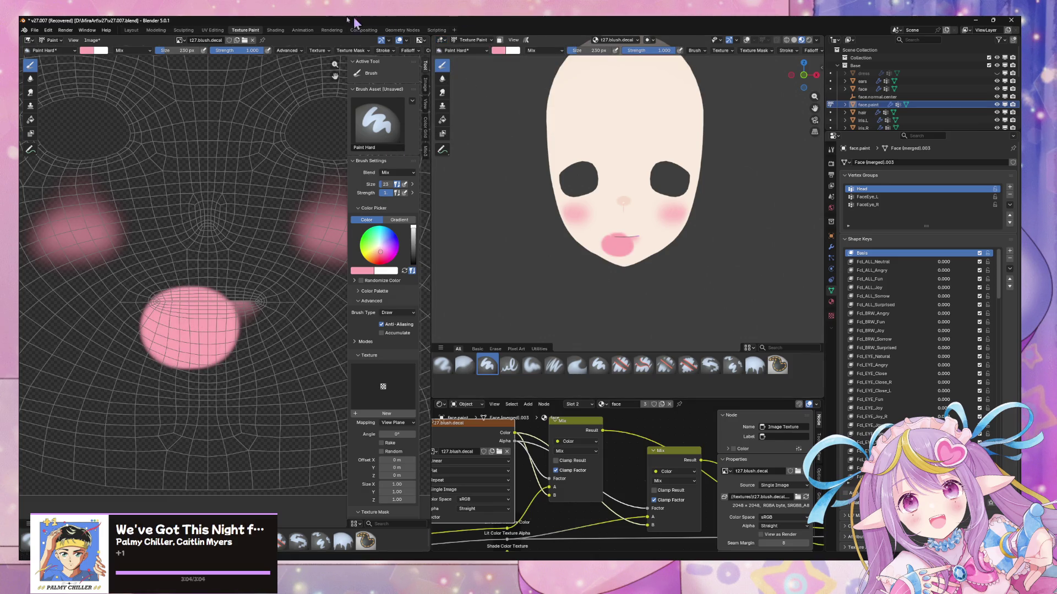
key(ctrl+z)
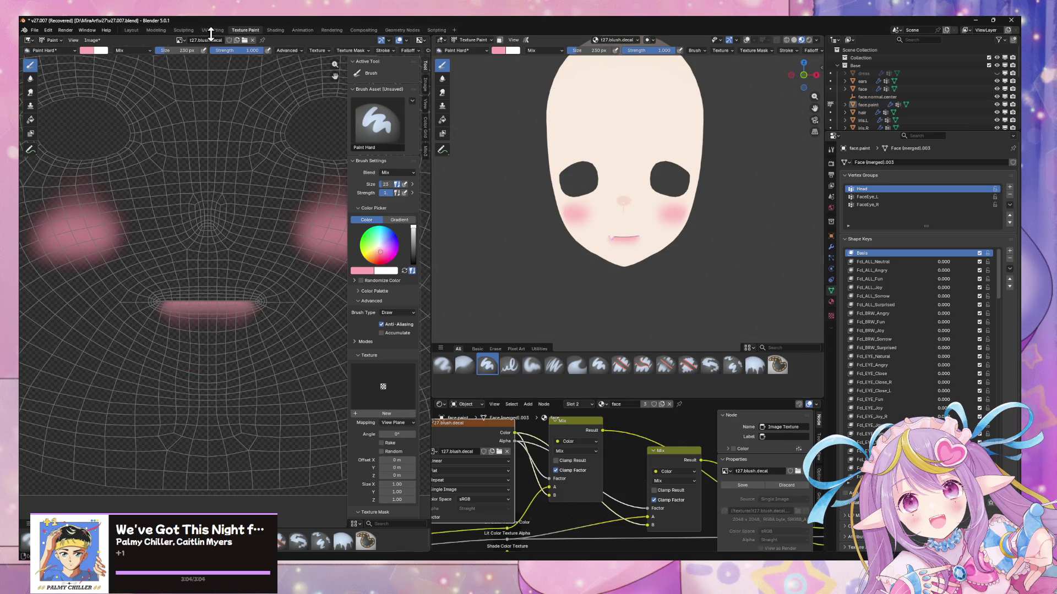
click(392, 135)
click(412, 173)
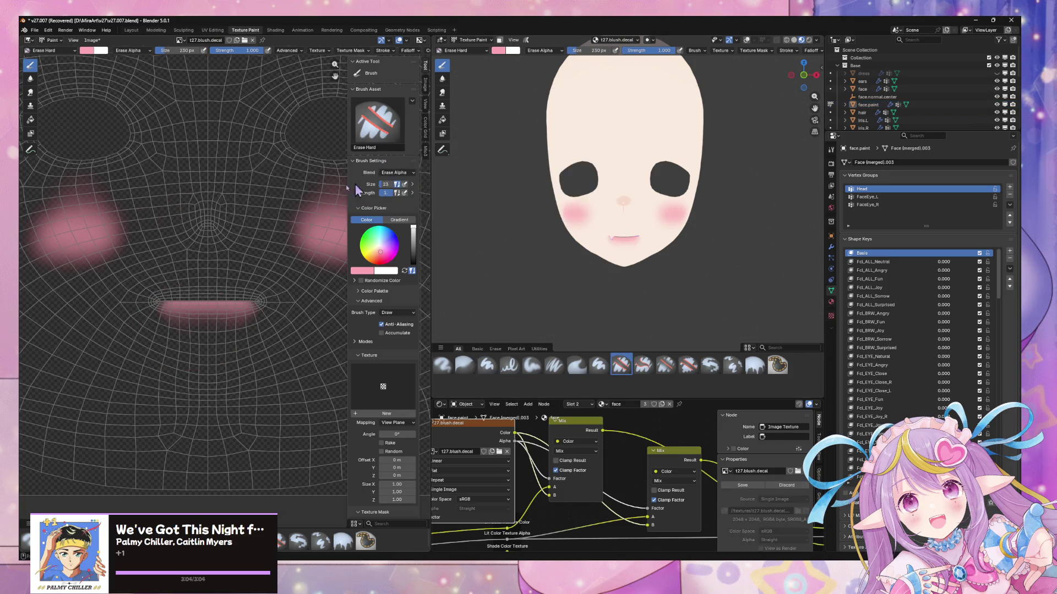
scroll(229, 307, down, 4)
mouse_move(268, 247)
mouse_down()
mouse_move(102, 276)
mouse_move(47, 272)
mouse_up()
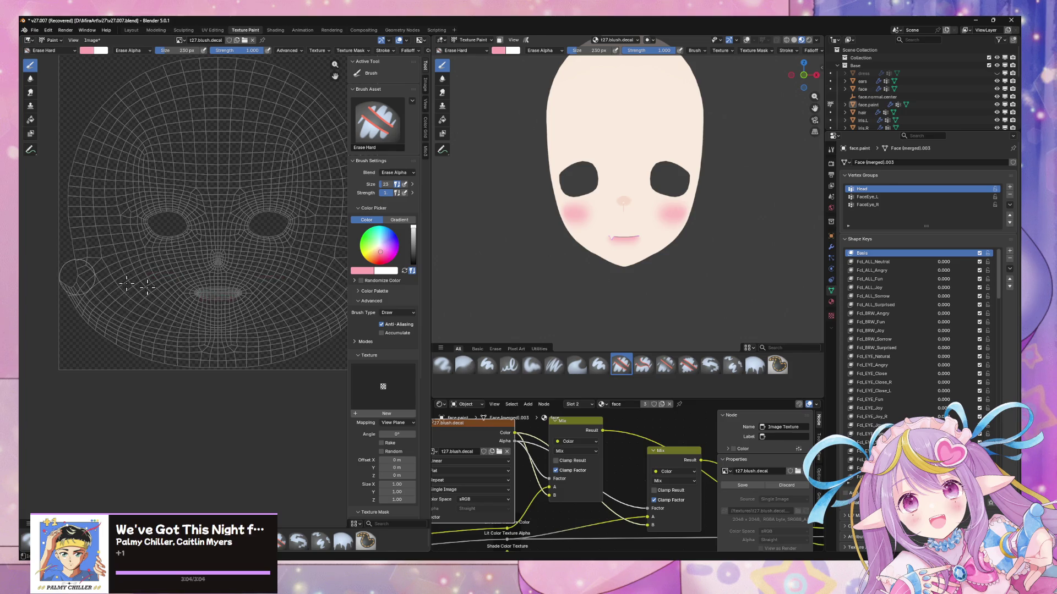
scroll(674, 87, up, 2)
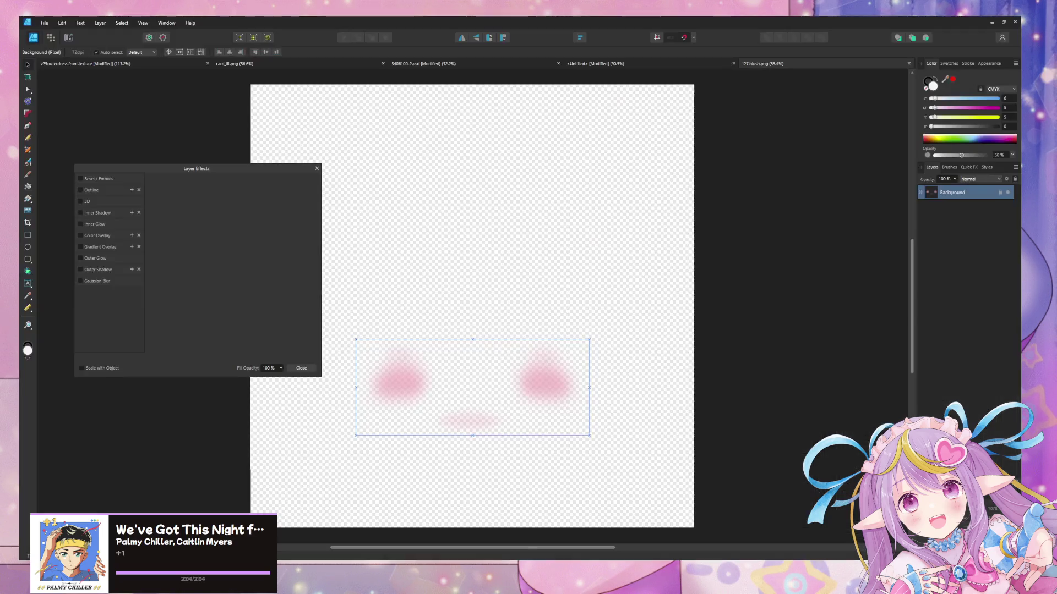
- Return to the Untitled blush document and shrink the pink ellipse around its centre
click(26, 557)
click(611, 64)
click(465, 64)
click(633, 65)
click(597, 262)
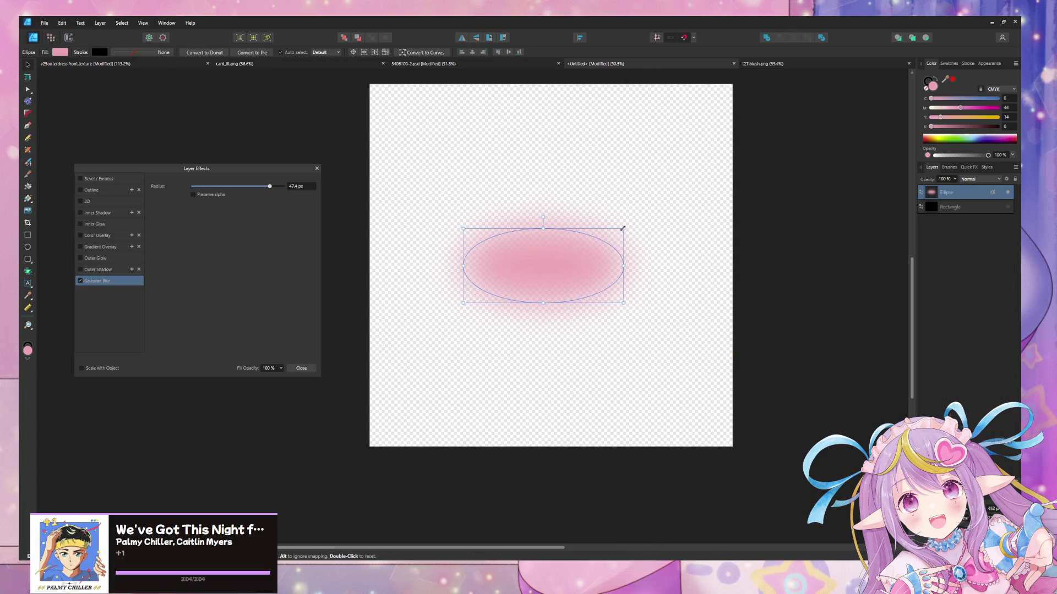
ctrl+drag(623, 229, 582, 248)
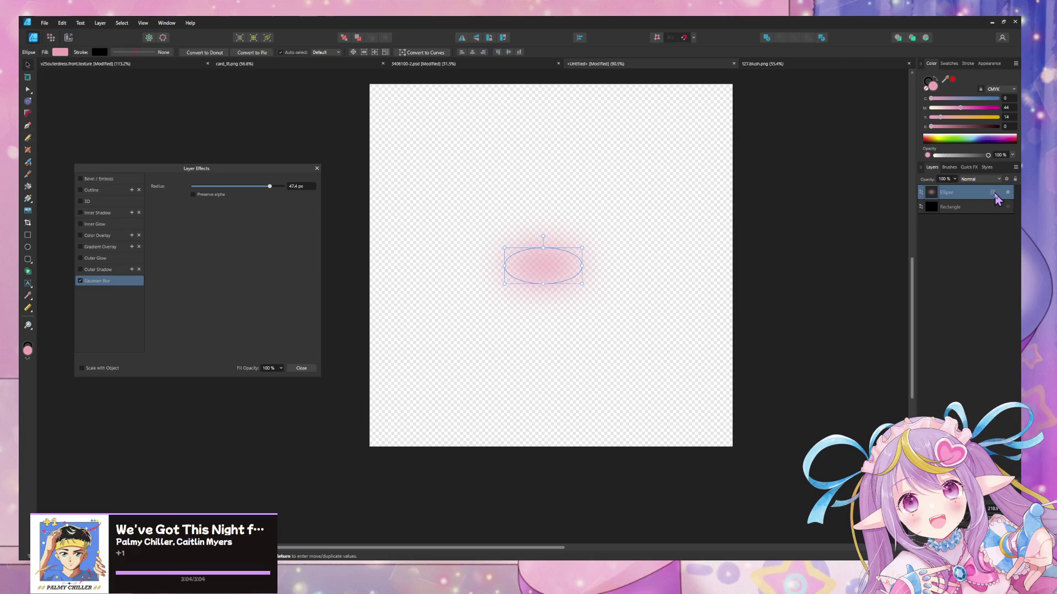
- Adjust the ellipse's Gaussian Blur radius, starting and cancelling PNG exports in between
drag(269, 186, 273, 188)
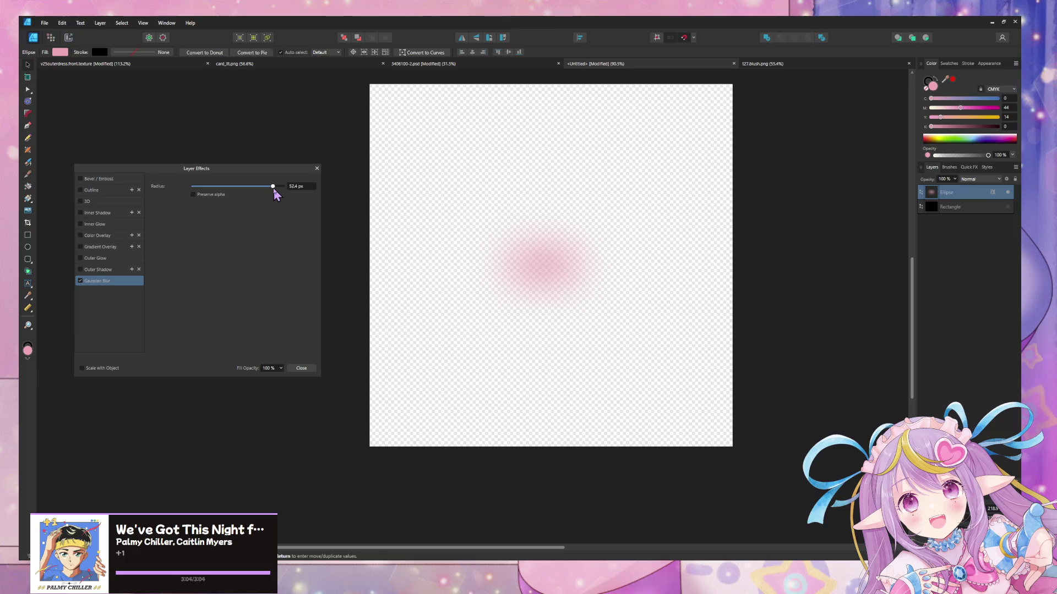
click(299, 368)
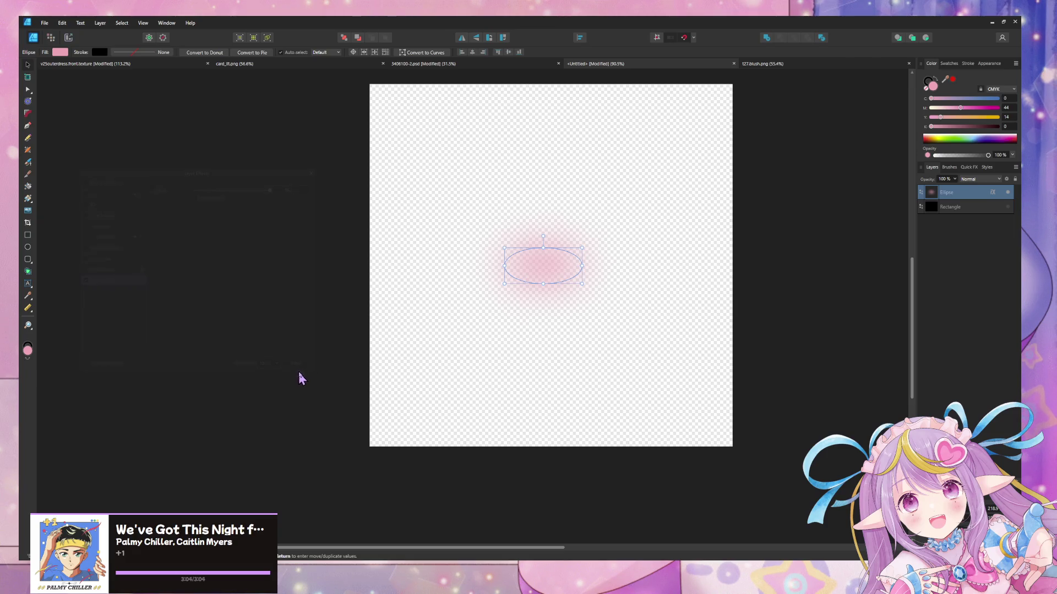
key(ctrl+alt+shift+s)
click(779, 401)
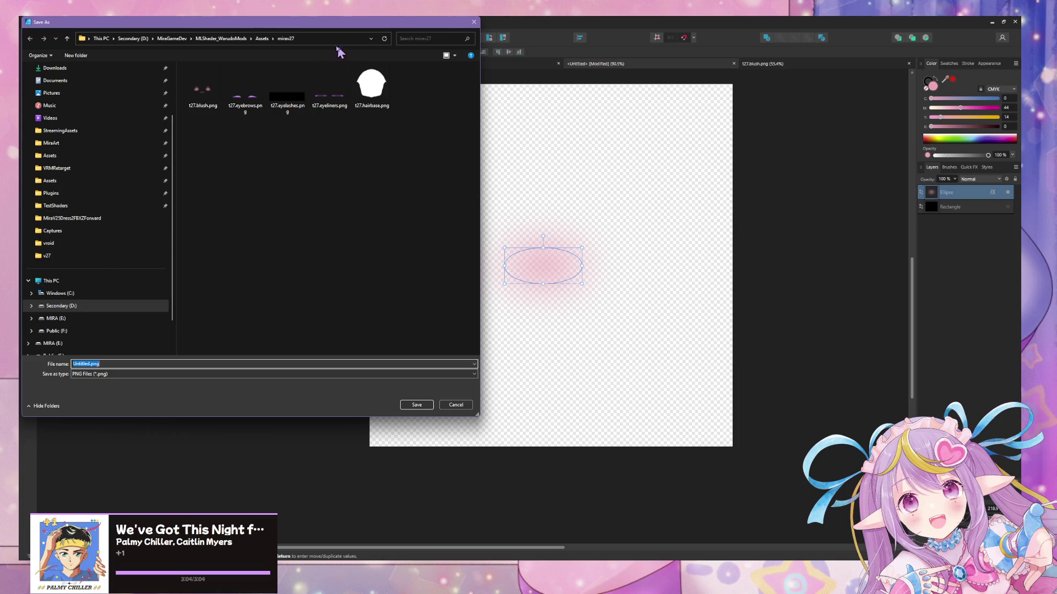
key(Escape)
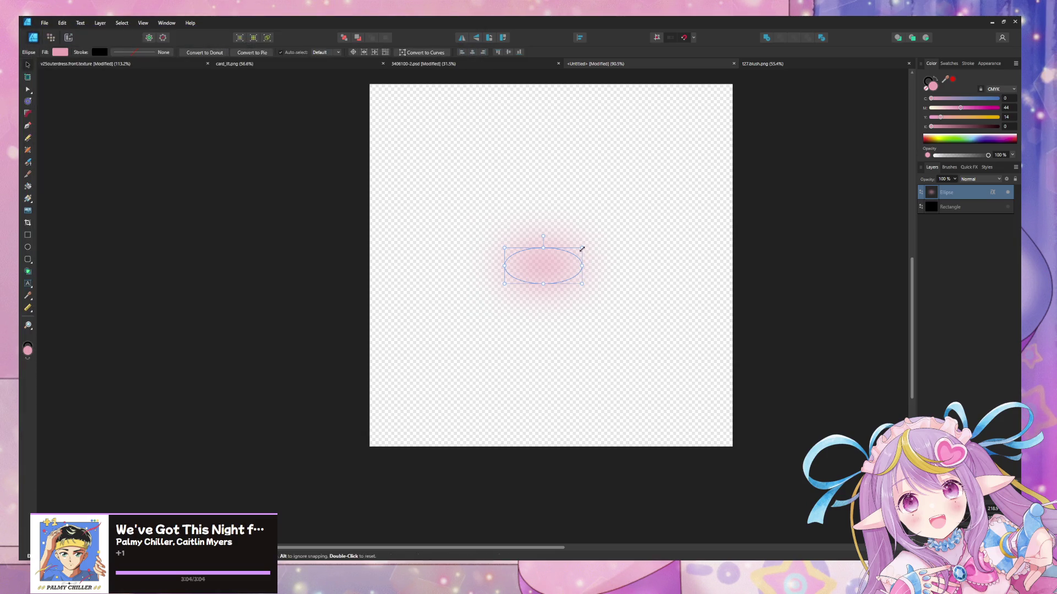
click(993, 193)
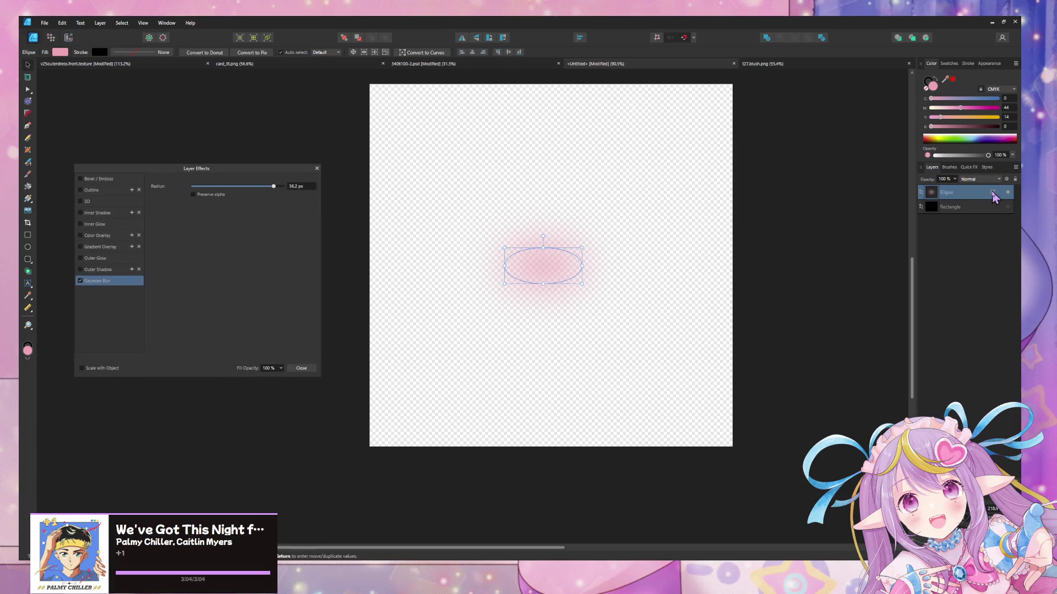
mouse_move(274, 187)
mouse_down()
mouse_move(205, 188)
mouse_move(281, 187)
mouse_move(267, 190)
mouse_up()
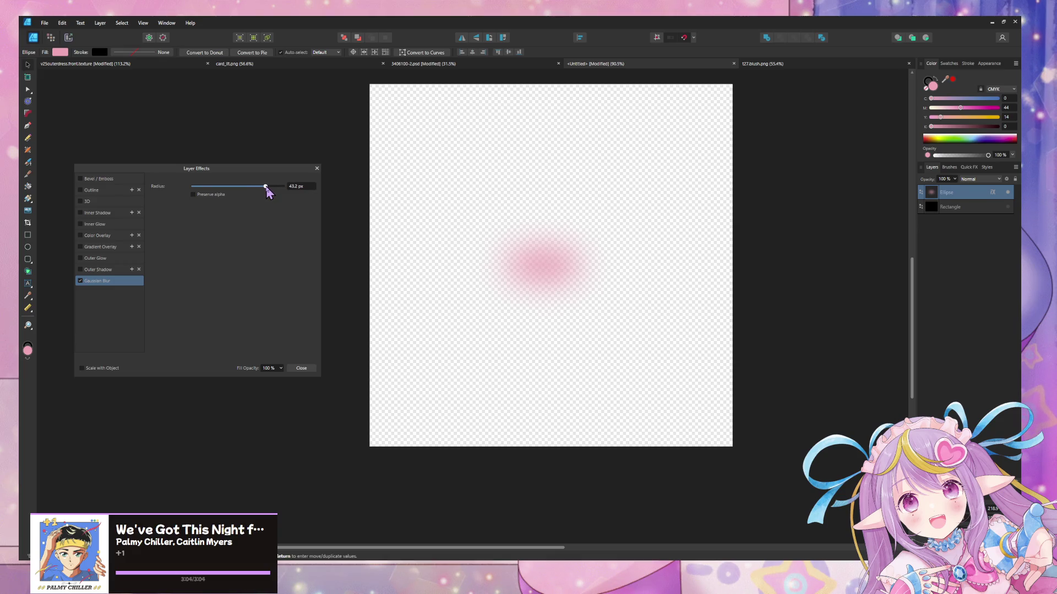
click(306, 368)
key(ctrl+alt+shift+w)
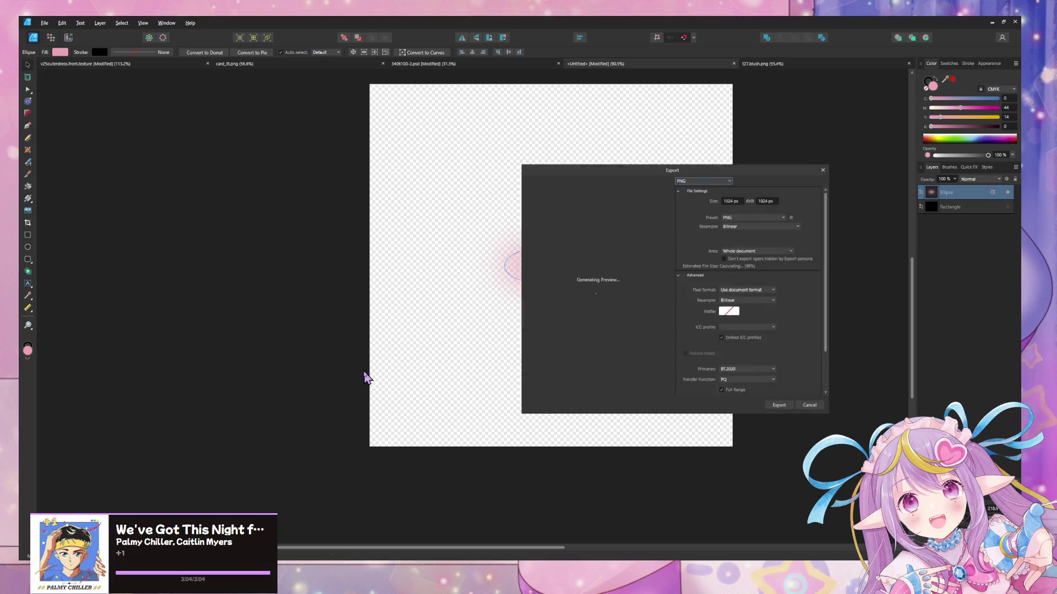
key(Escape)
- Stretch the ellipse wider and slightly taller, and raise its Gaussian Blur to about 61.9 px
mouse_move(585, 267)
ctrl+mouse_down()
mouse_move(649, 266)
mouse_move(636, 266)
ctrl+mouse_up()
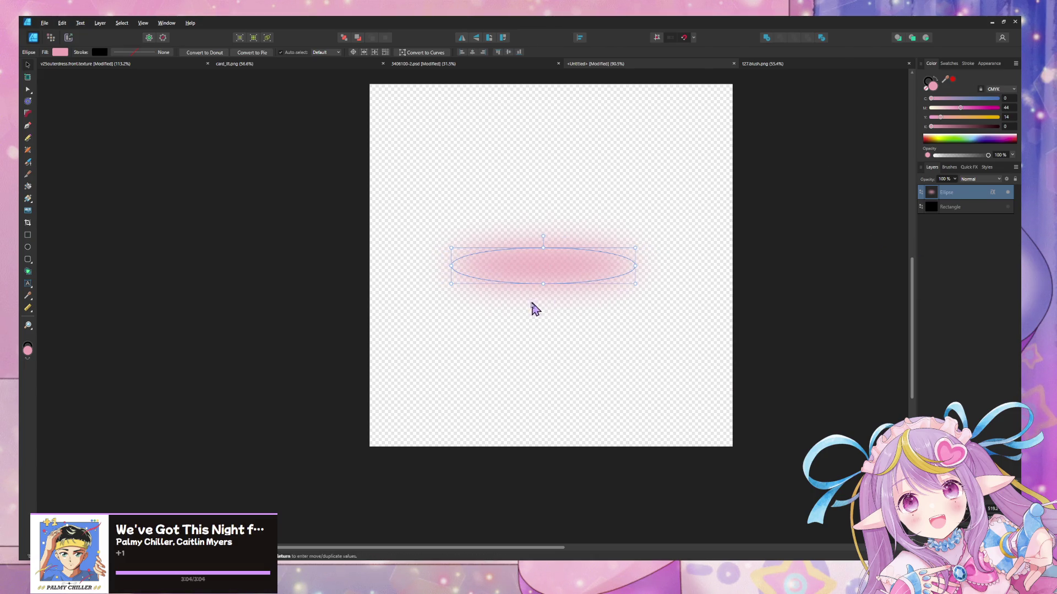
ctrl+drag(543, 284, 543, 289)
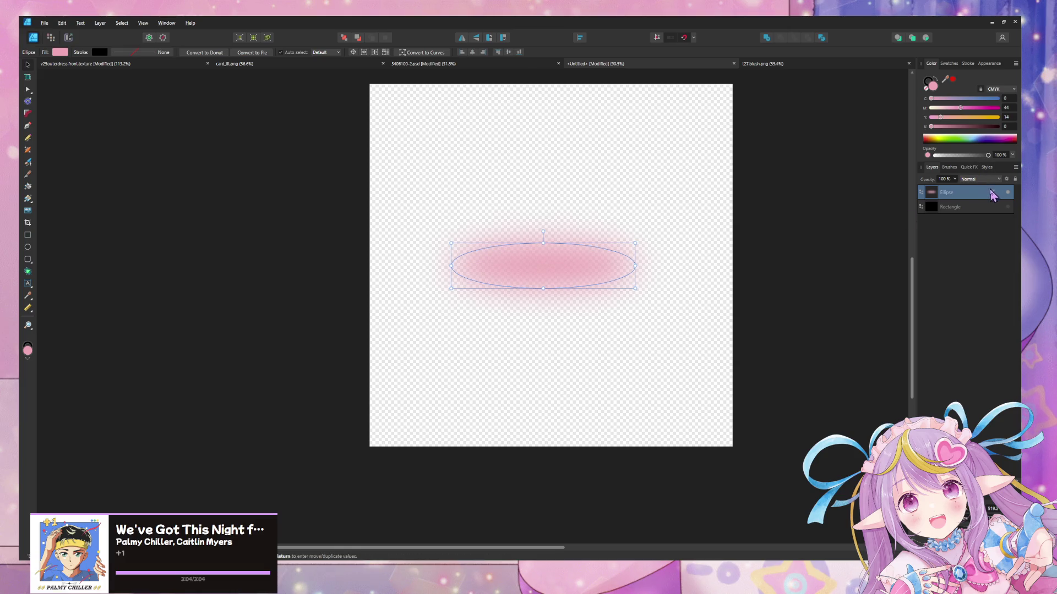
click(992, 192)
drag(265, 186, 276, 187)
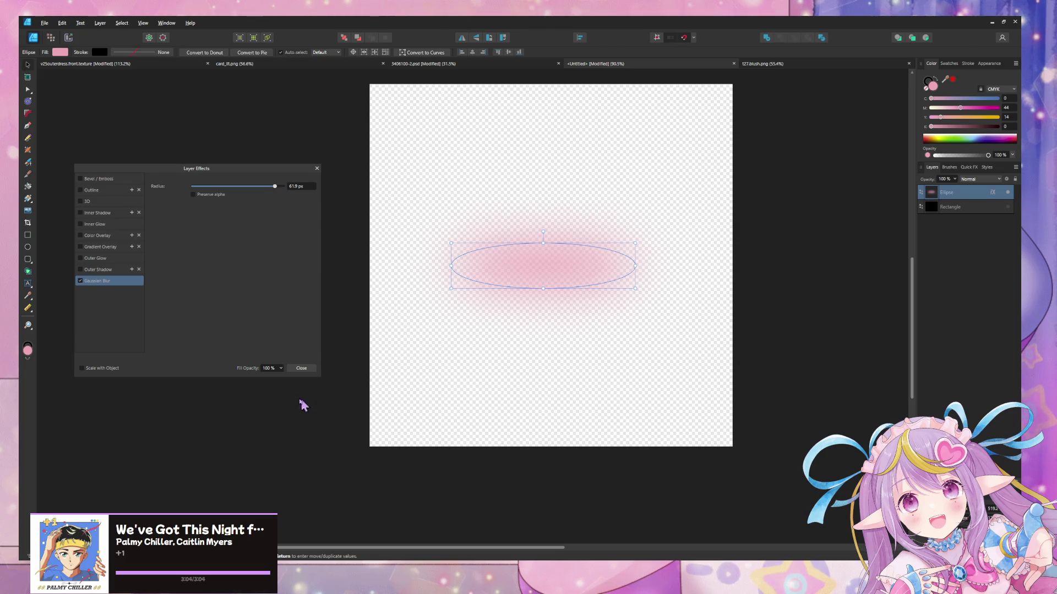
click(301, 368)
- Export the blurred ellipse as blush.png into the D:\MiraArt\brushes folder
key(ctrl+alt+shift+w)
click(787, 410)
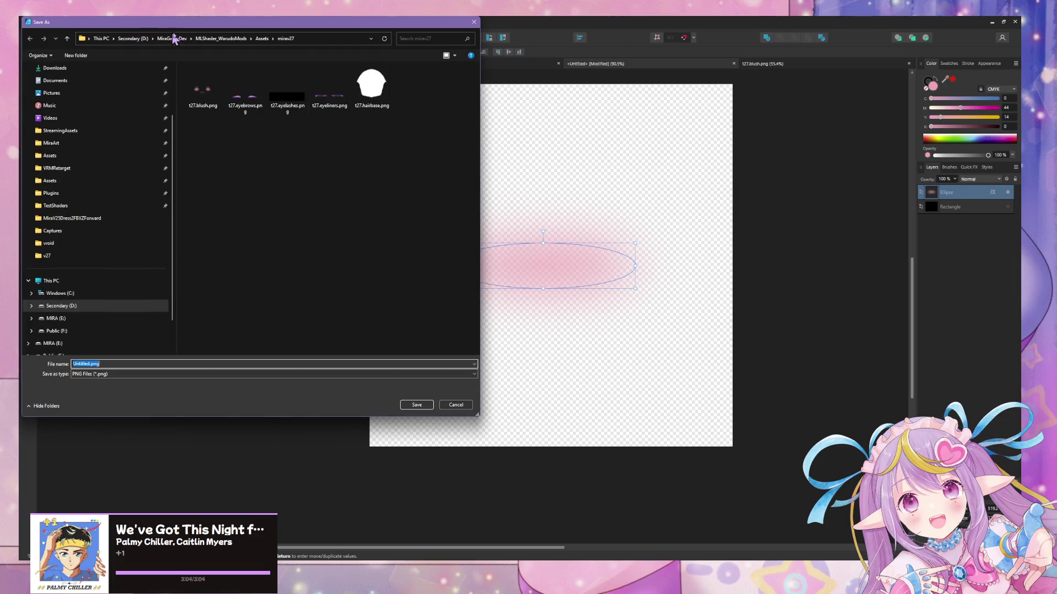
click(80, 256)
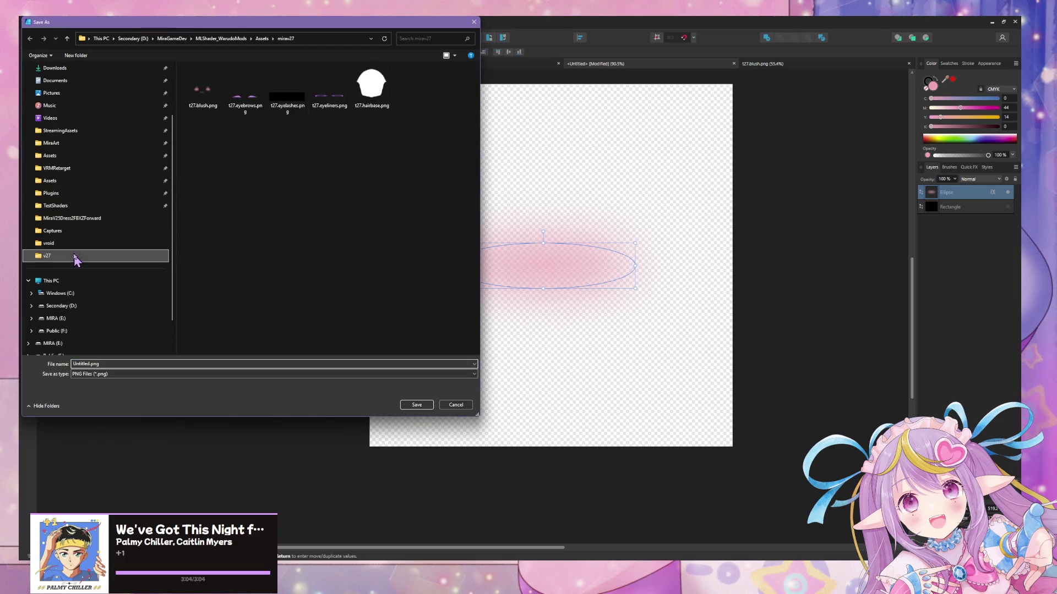
click(163, 42)
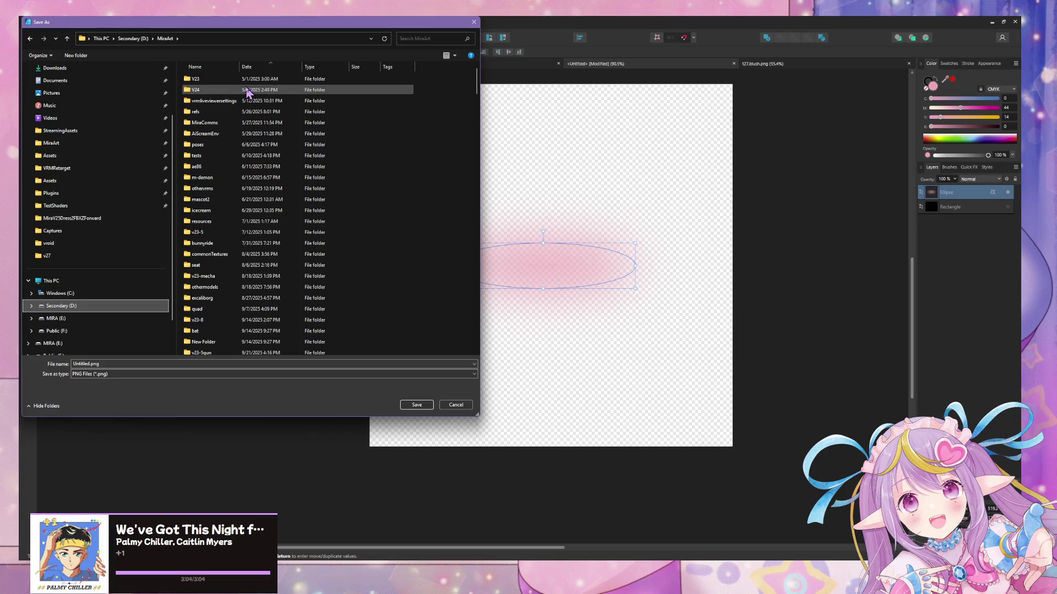
scroll(248, 96, down, 10)
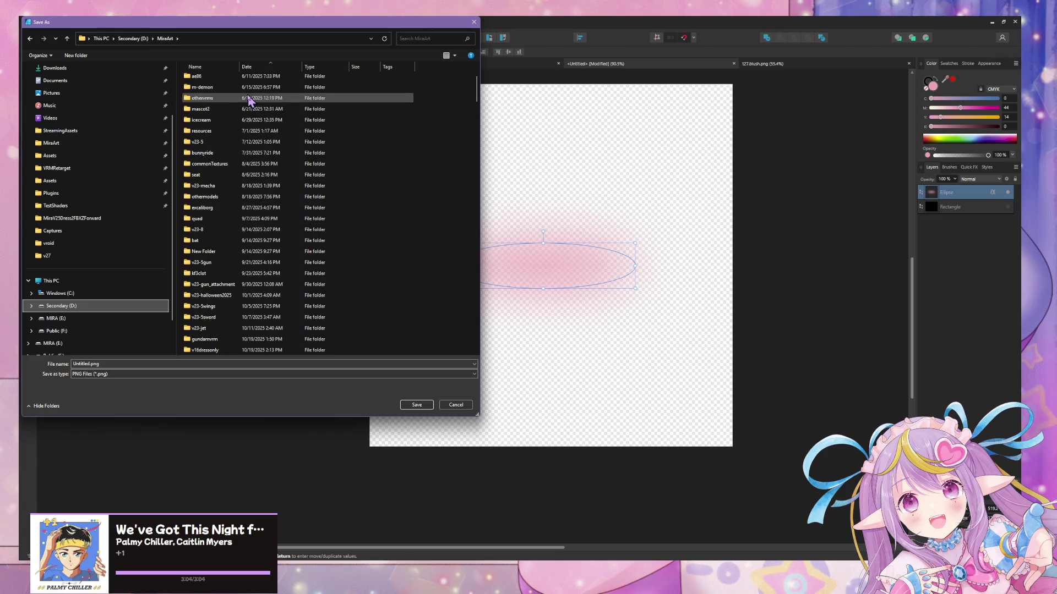
scroll(243, 121, down, 2)
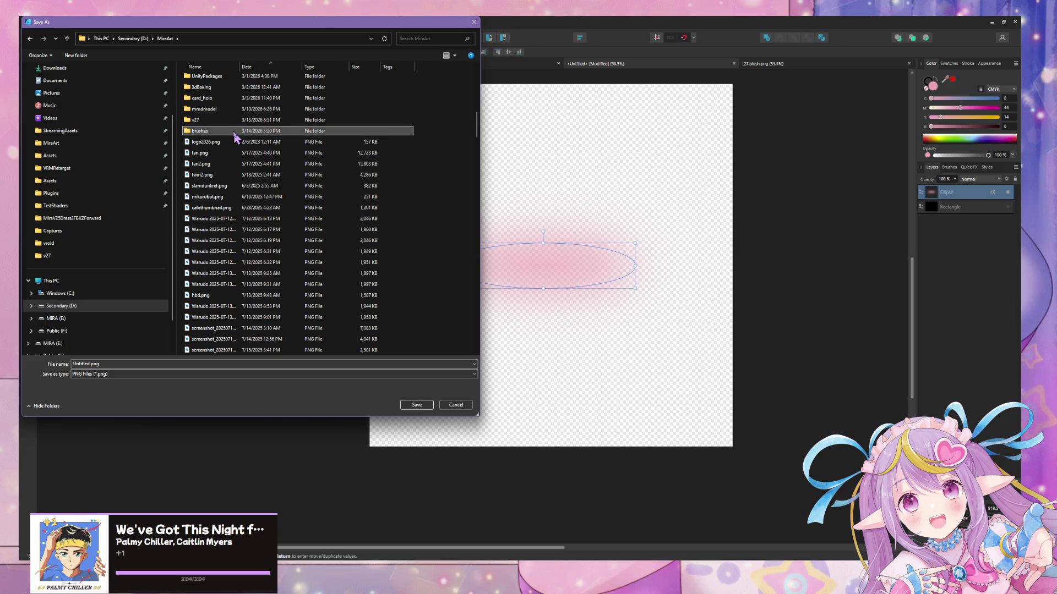
double_click(236, 138)
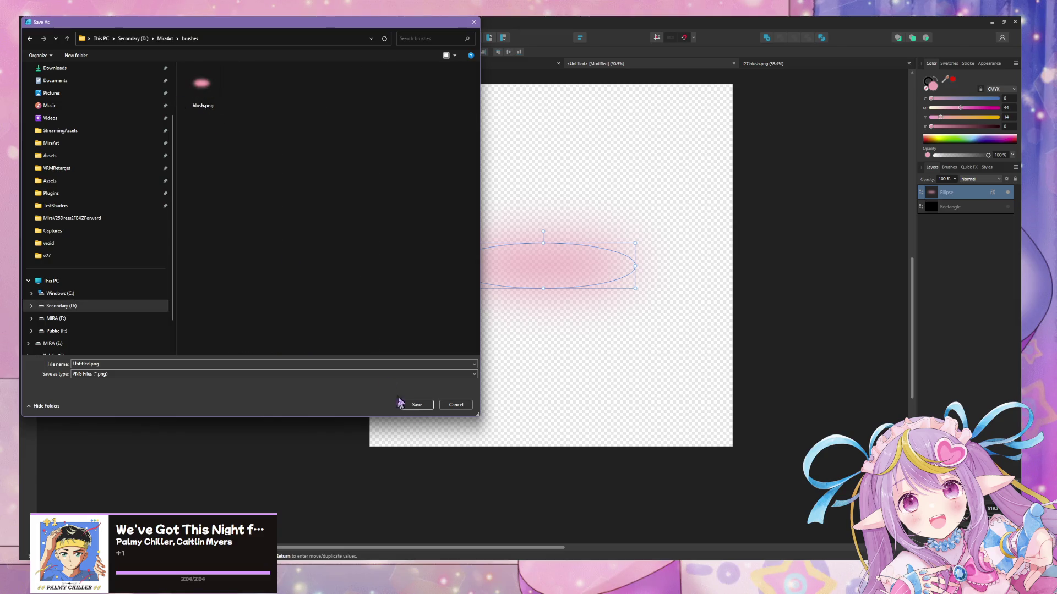
double_click(81, 365)
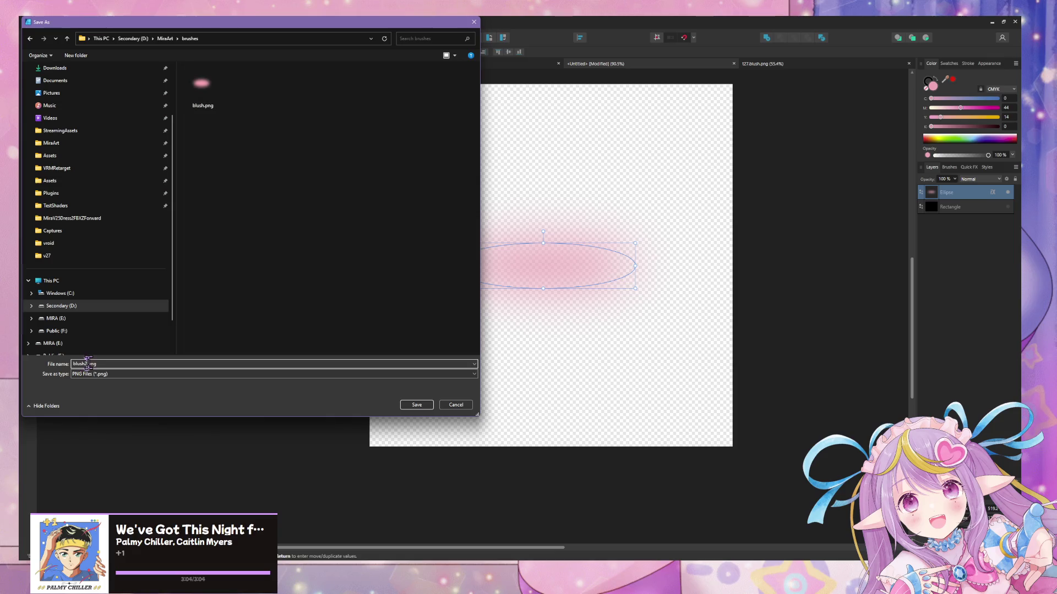
key(Return)
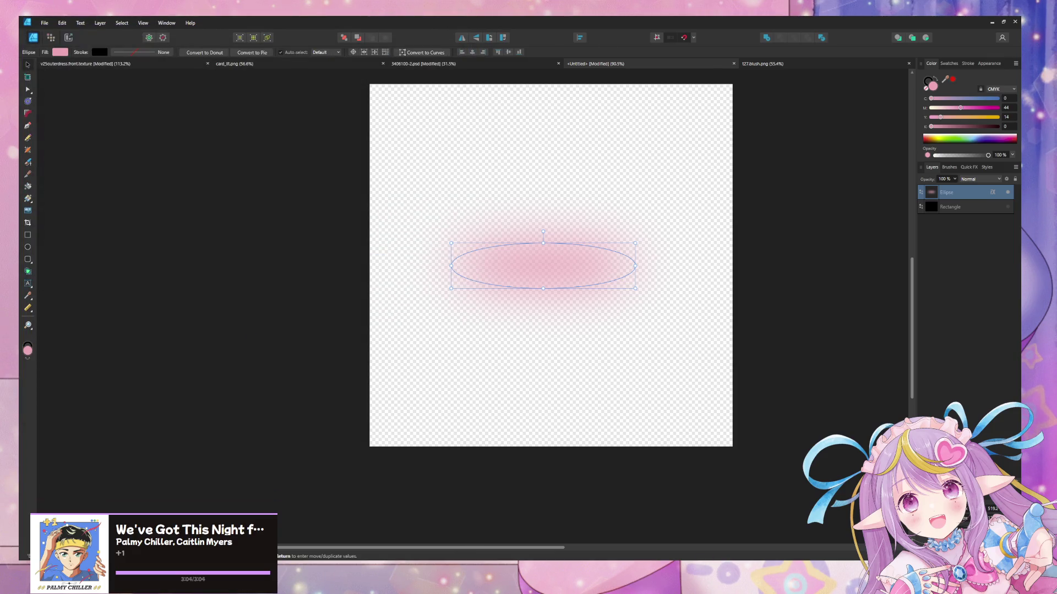
- Back in Blender, orbit the face and create a new brush texture
key(alt+Tab)
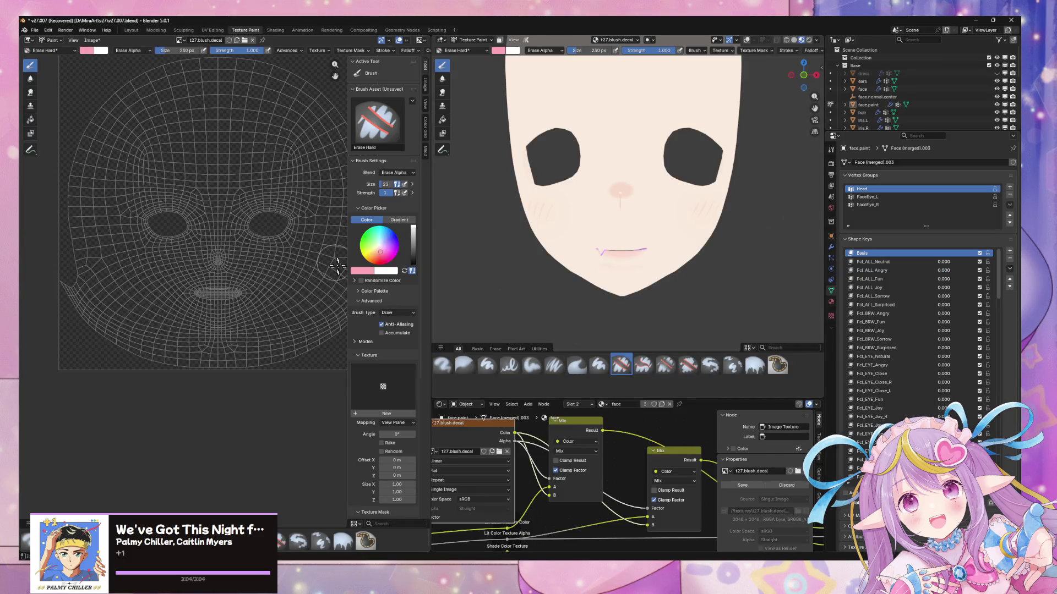
middle_drag(779, 229, 656, 251)
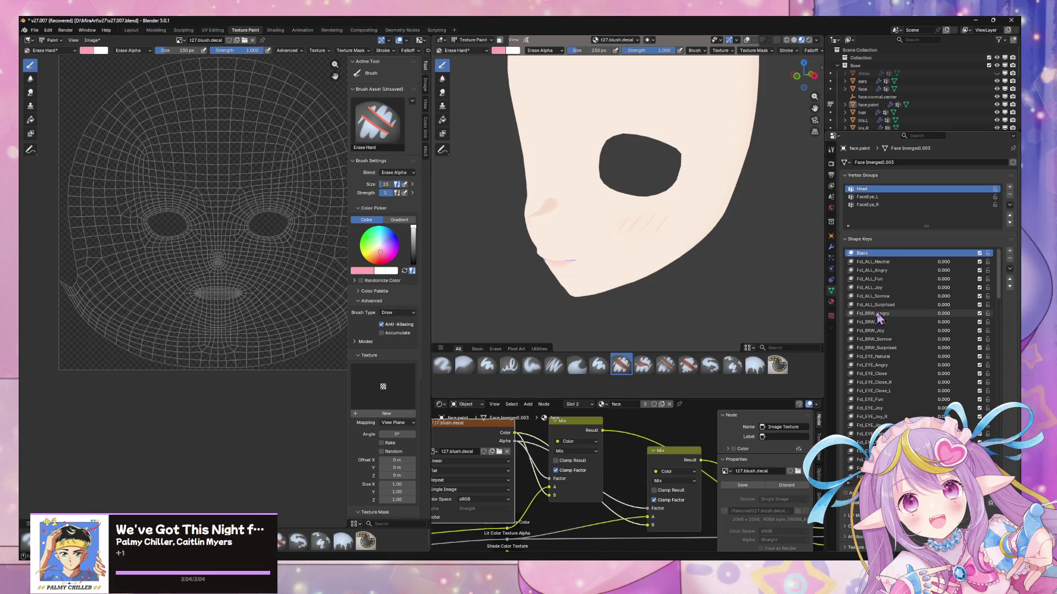
click(832, 316)
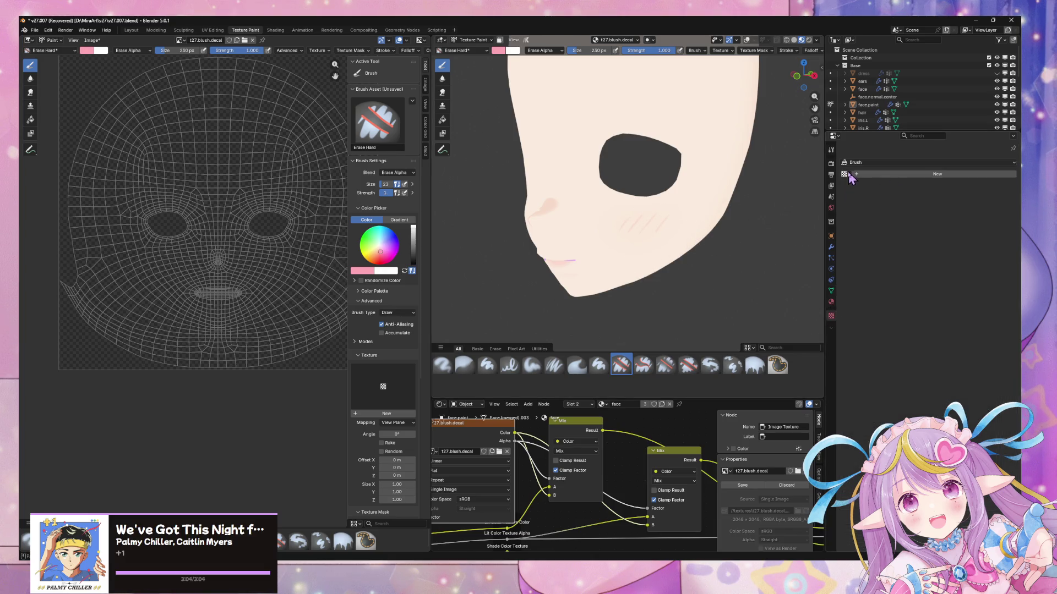
click(912, 176)
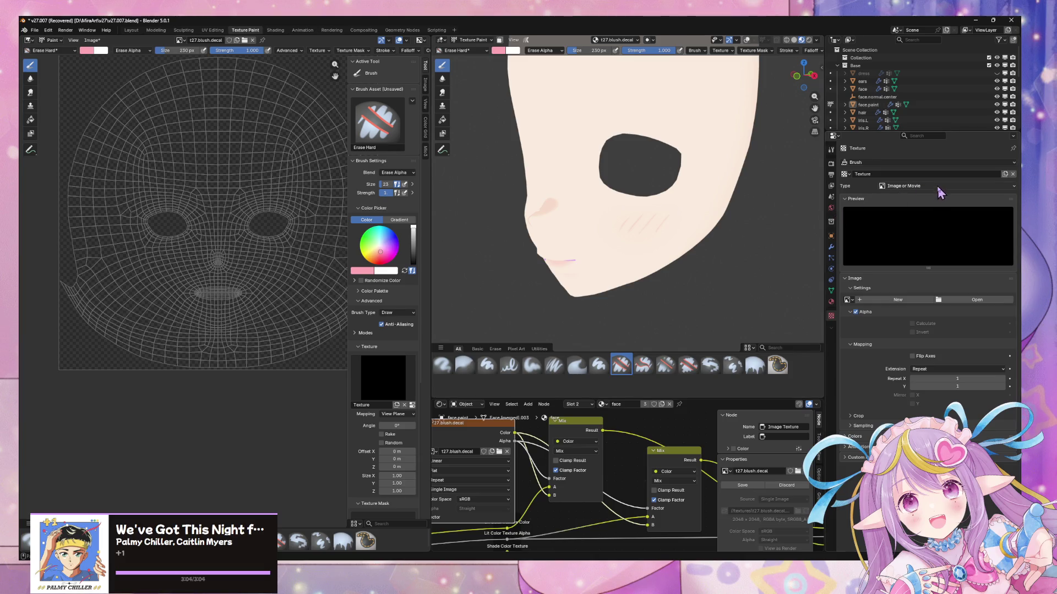
- Load blush2.png from the brushes folder into the texture, then unlink the image again
click(960, 302)
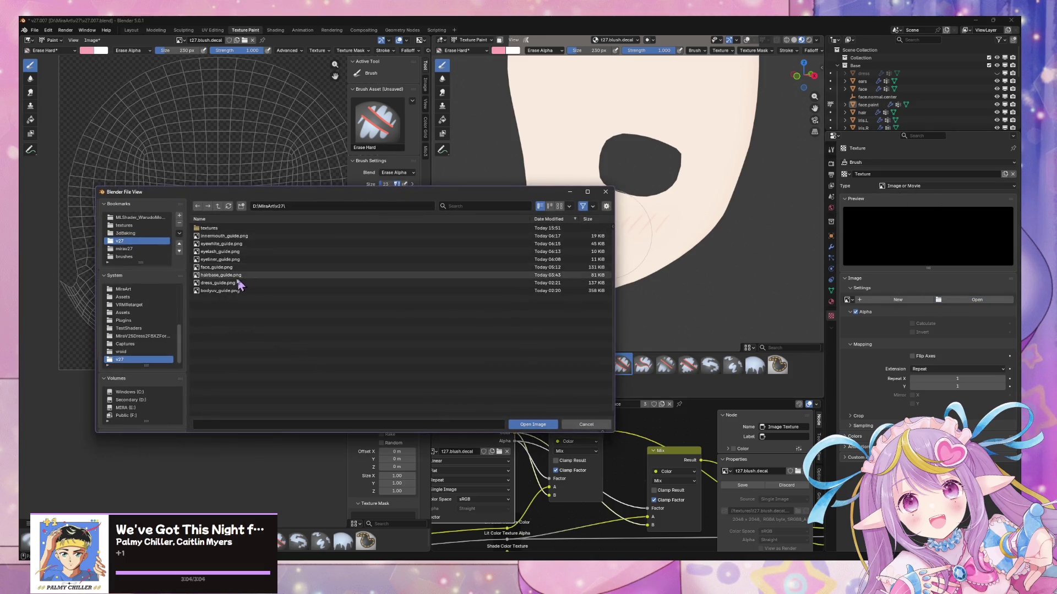
double_click(238, 229)
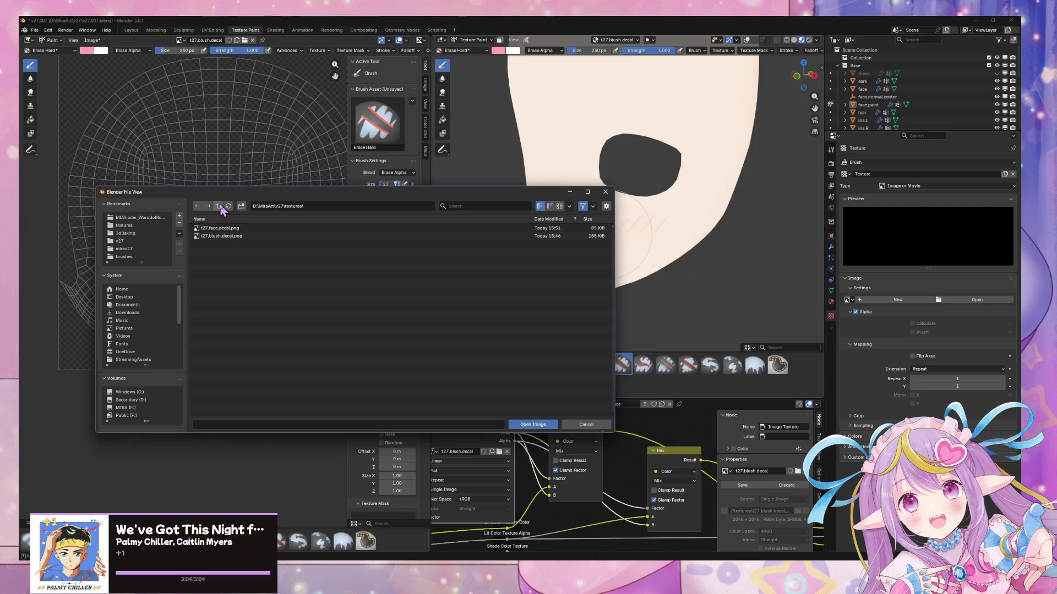
click(219, 206)
click(218, 206)
double_click(215, 228)
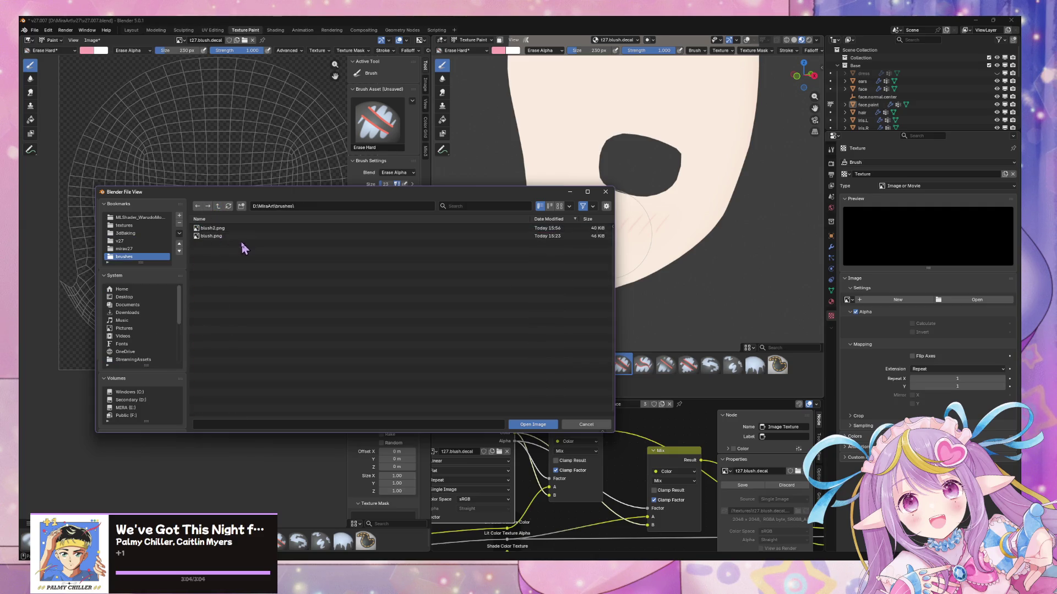
double_click(244, 232)
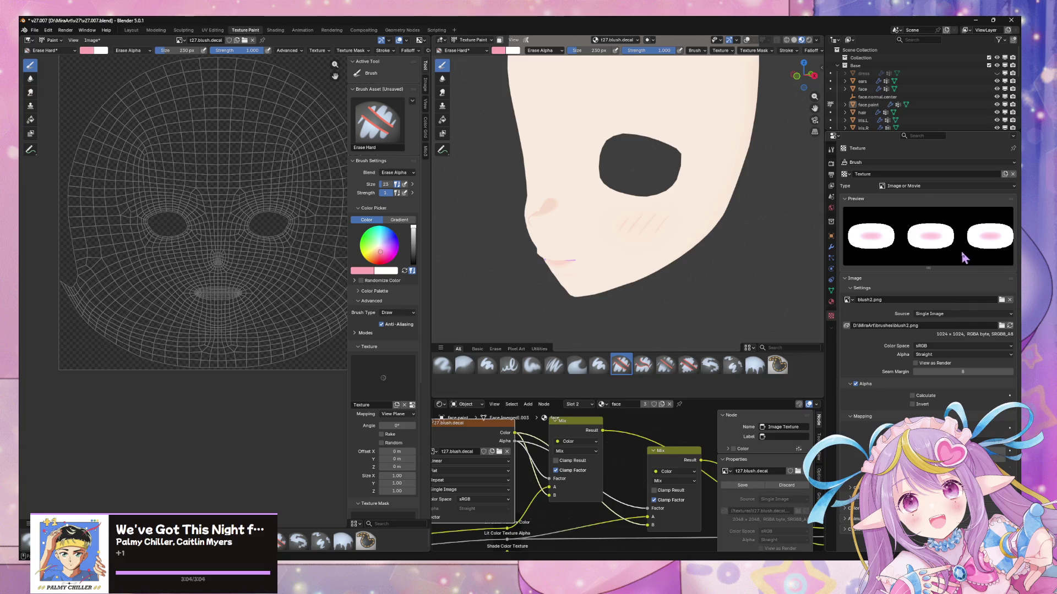
click(1010, 300)
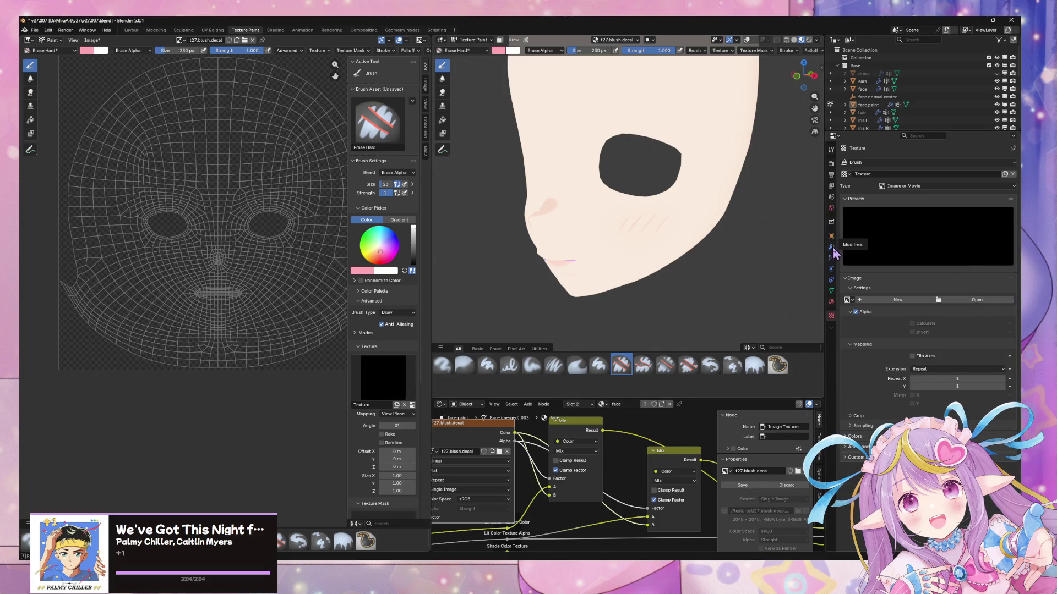
click(833, 155)
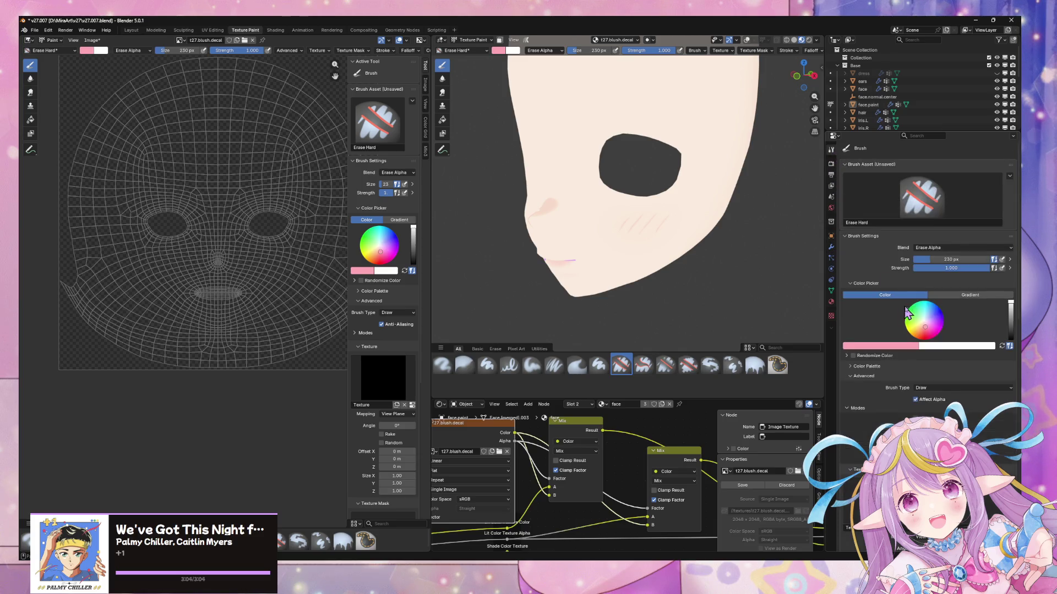
- Remove the brush's texture and create new texture-mask textures
scroll(911, 313, down, 10)
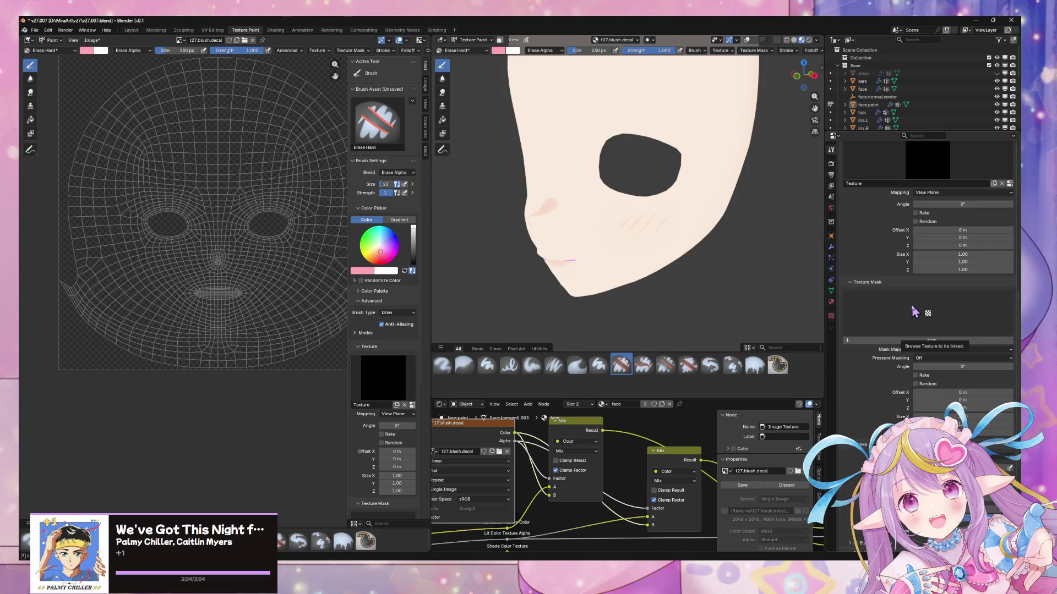
scroll(914, 312, up, 3)
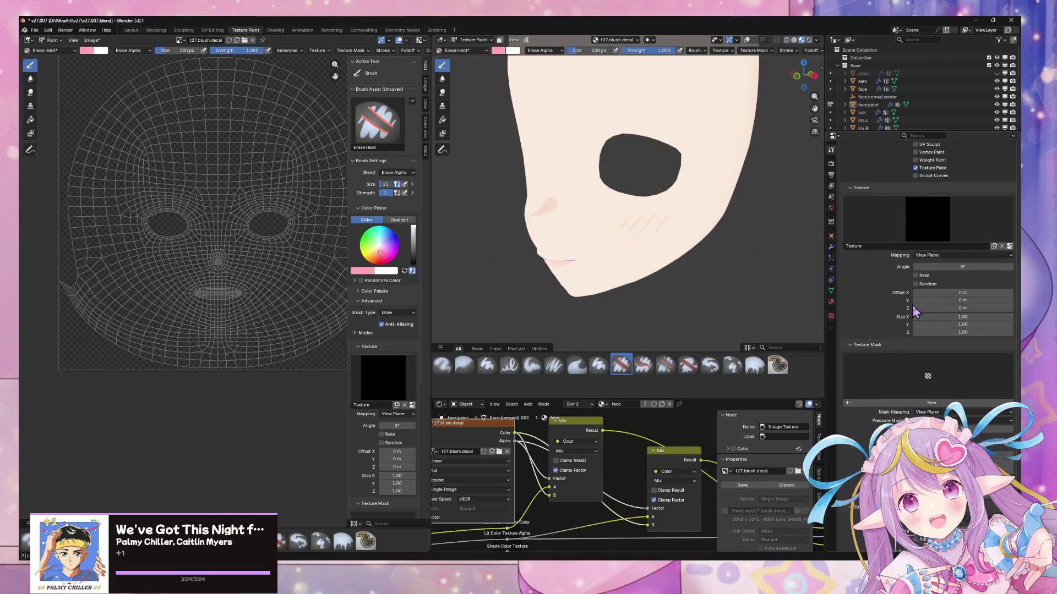
click(1001, 246)
click(936, 385)
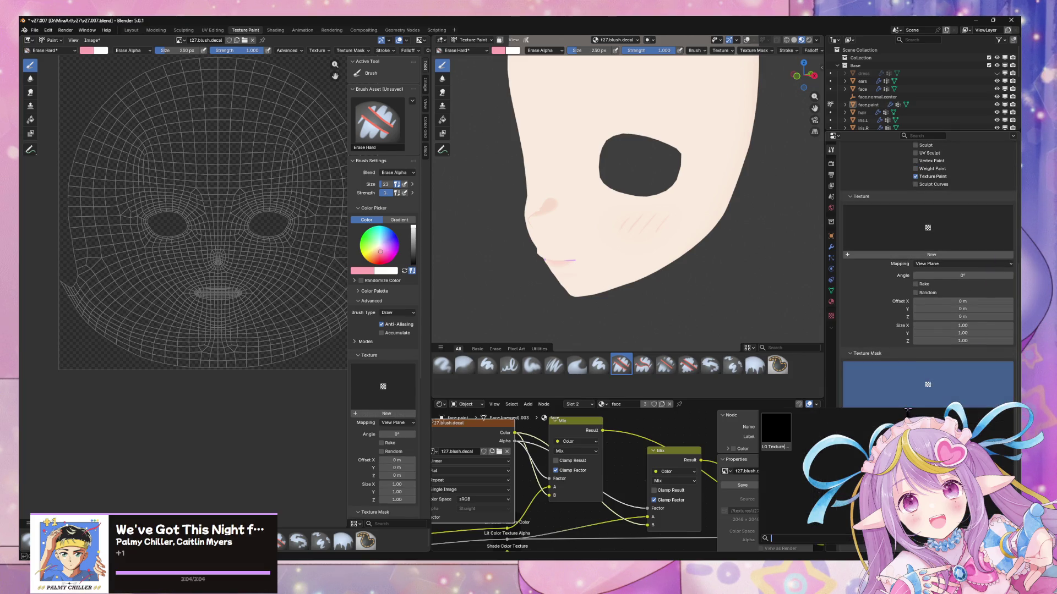
click(972, 412)
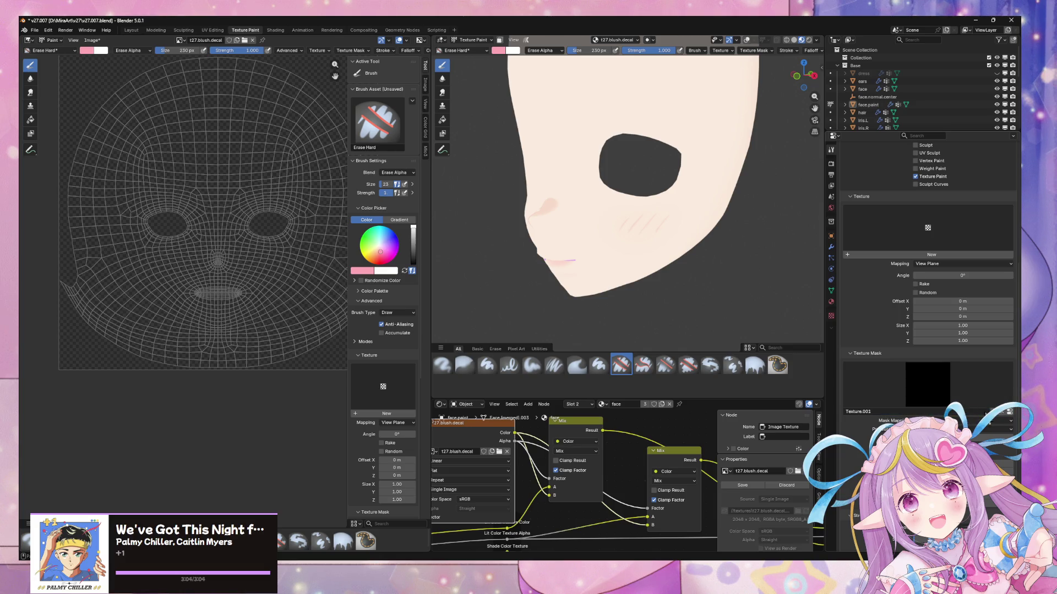
click(1001, 414)
- Create Texture.003, load blush2.png from the brushes folder, and calculate its alpha
click(831, 302)
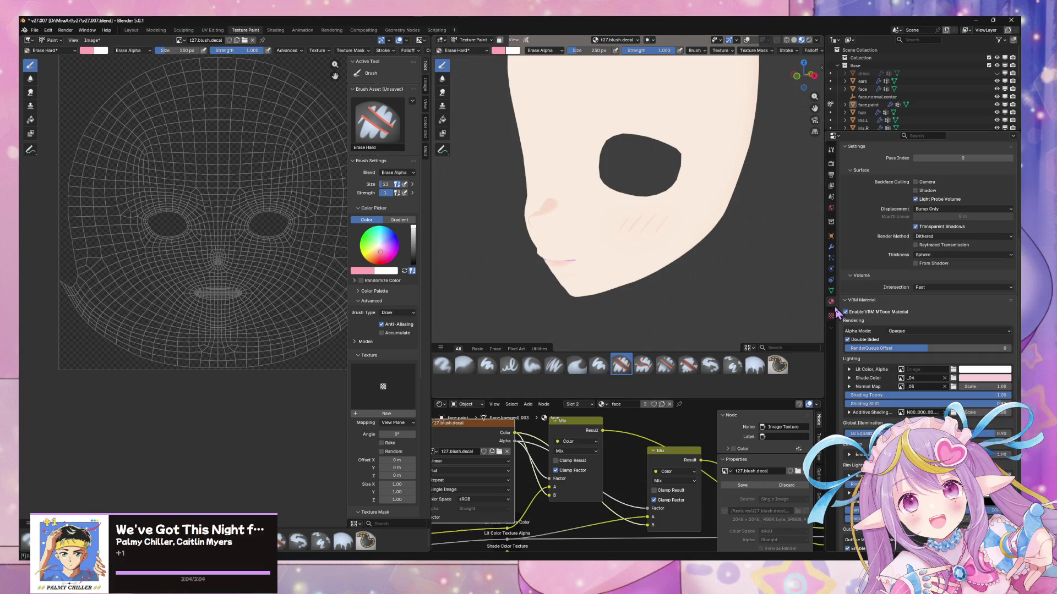
click(831, 316)
click(937, 174)
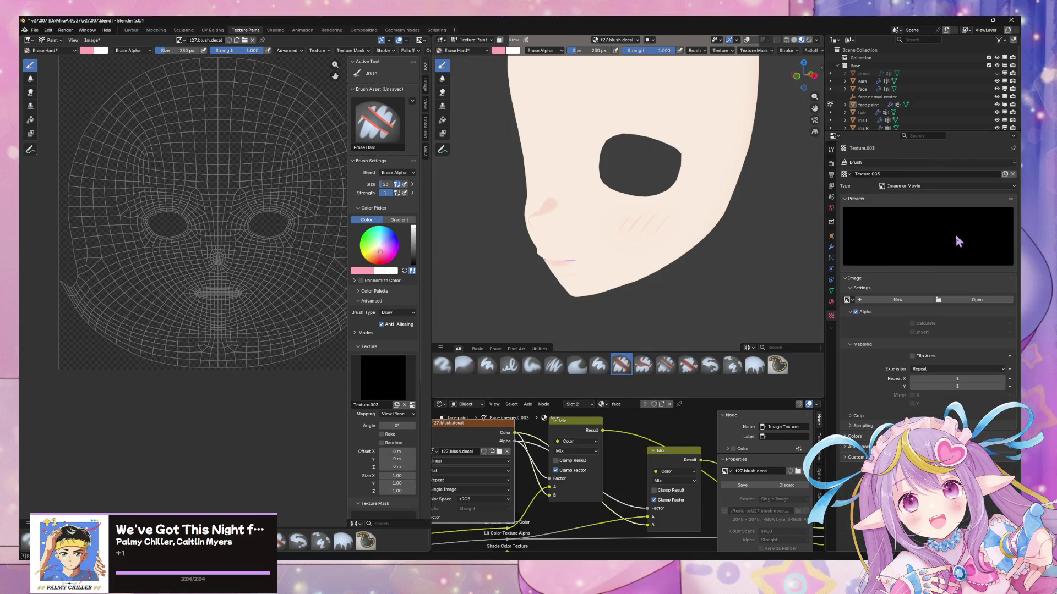
click(974, 300)
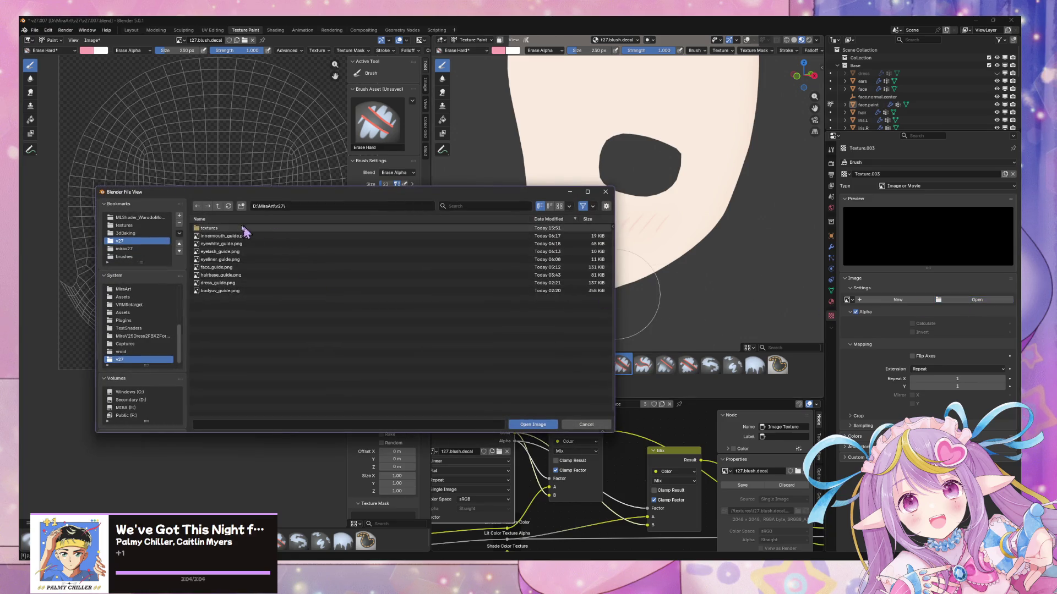
click(139, 257)
double_click(246, 236)
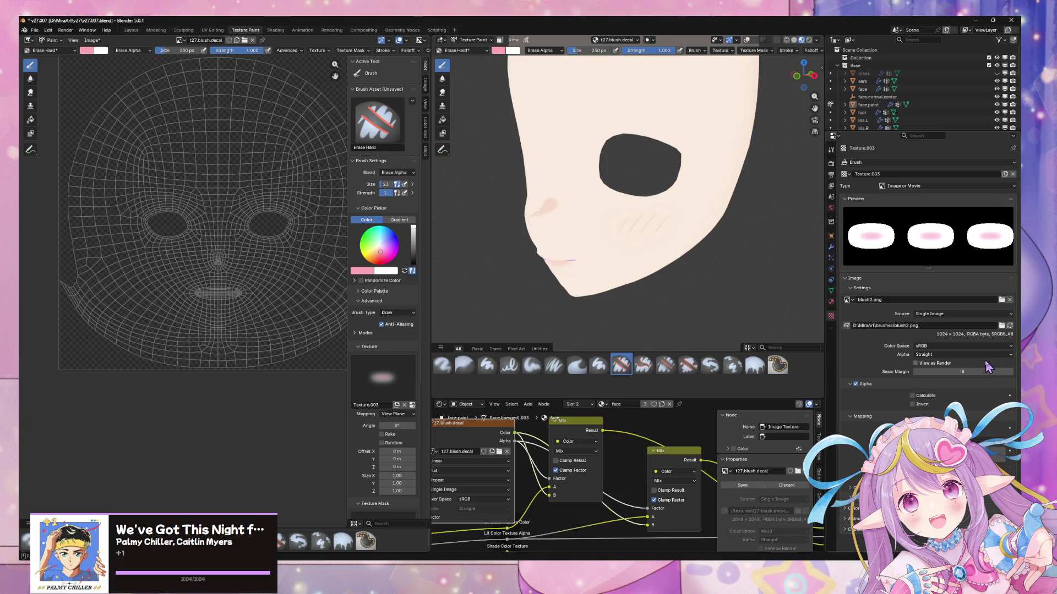
click(912, 395)
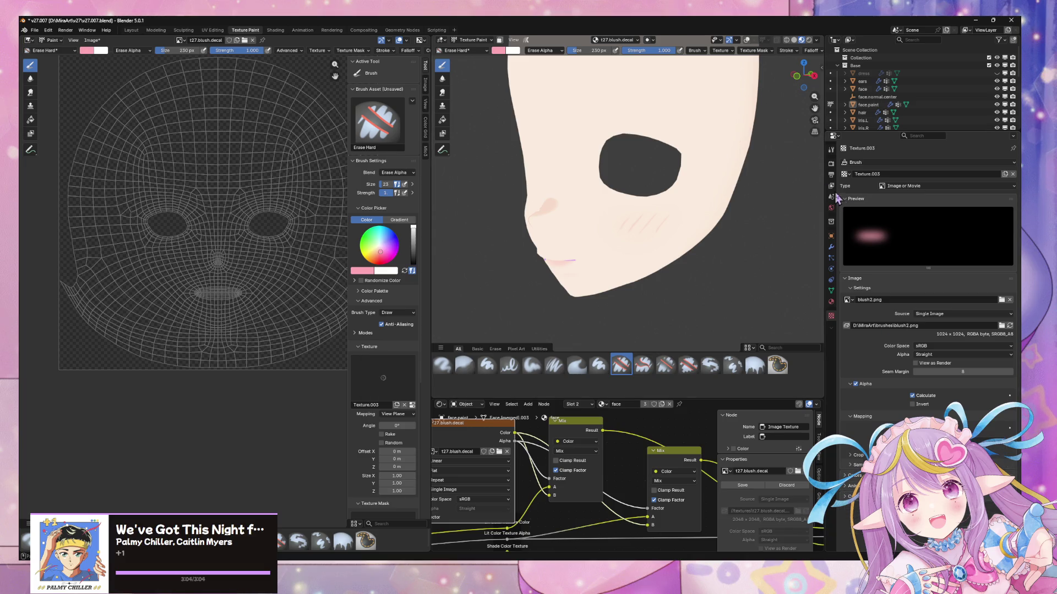
- Save the .blend file and unlink Texture.003 from the brush's main texture slot
key(ctrl+s)
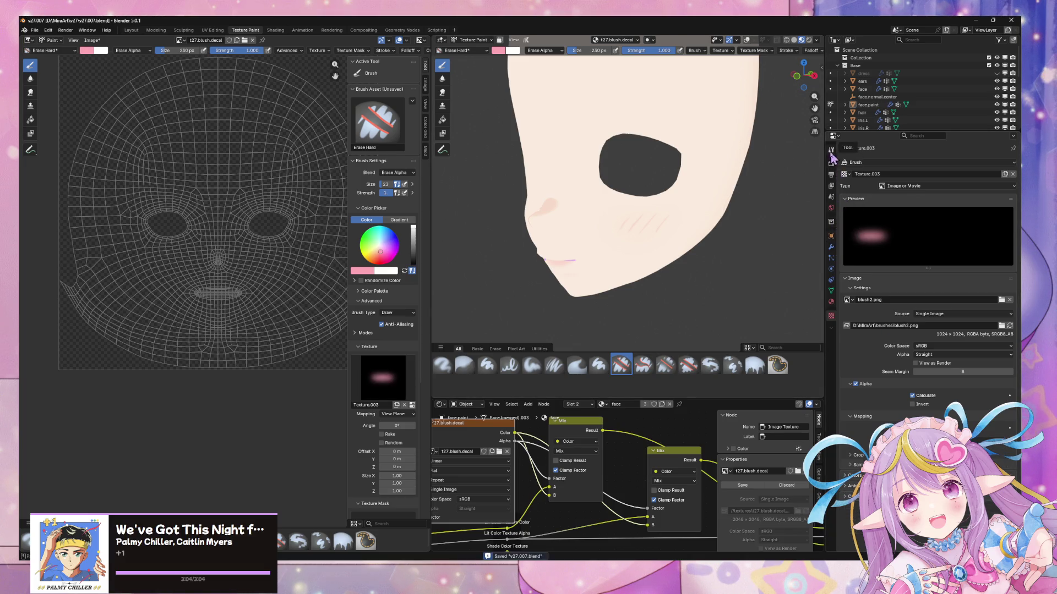
click(831, 149)
scroll(969, 292, down, 5)
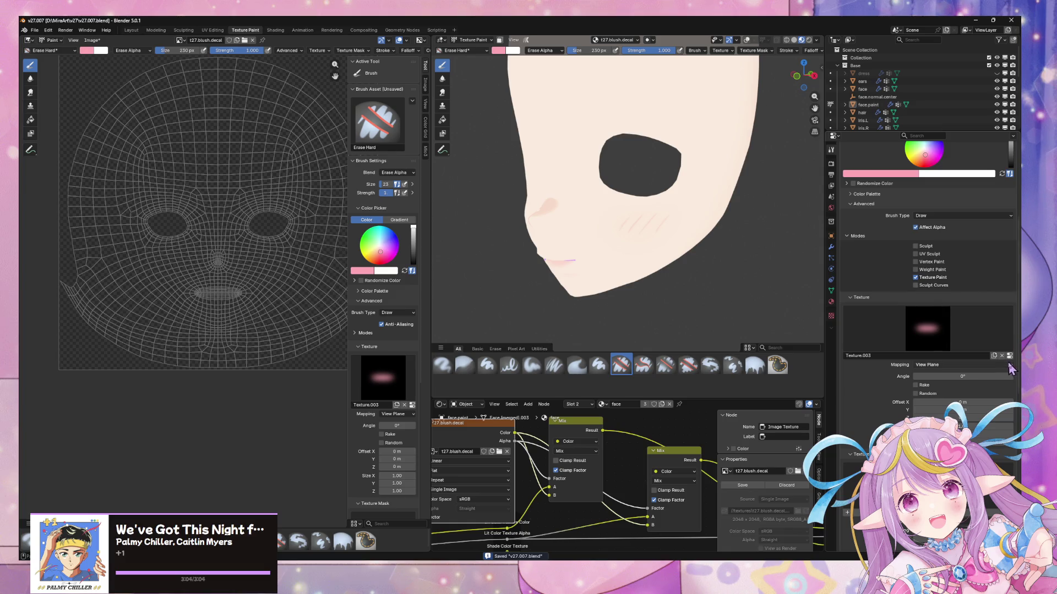
click(1003, 356)
scroll(979, 363, down, 3)
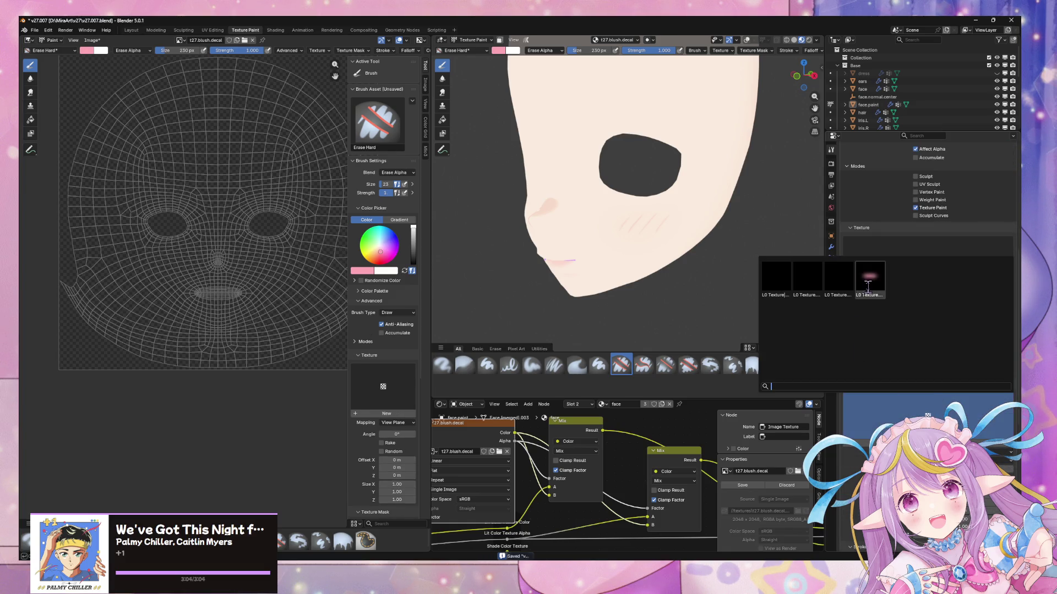
scroll(985, 434, down, 2)
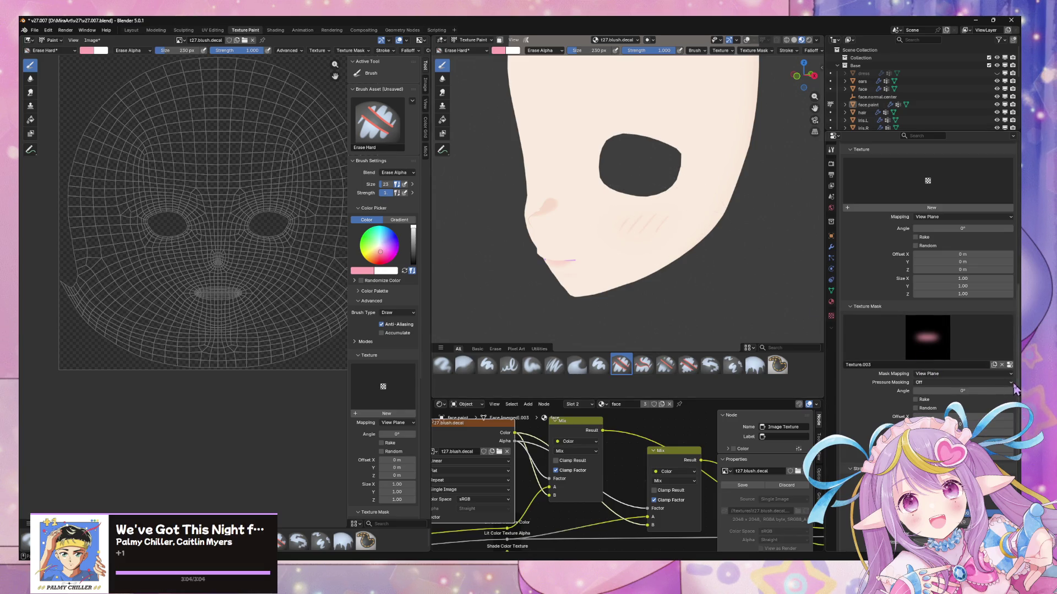
click(962, 375)
- Set Mask Mapping to Stencil, place the ellipse stencil over the cheek and test a stroke
click(937, 410)
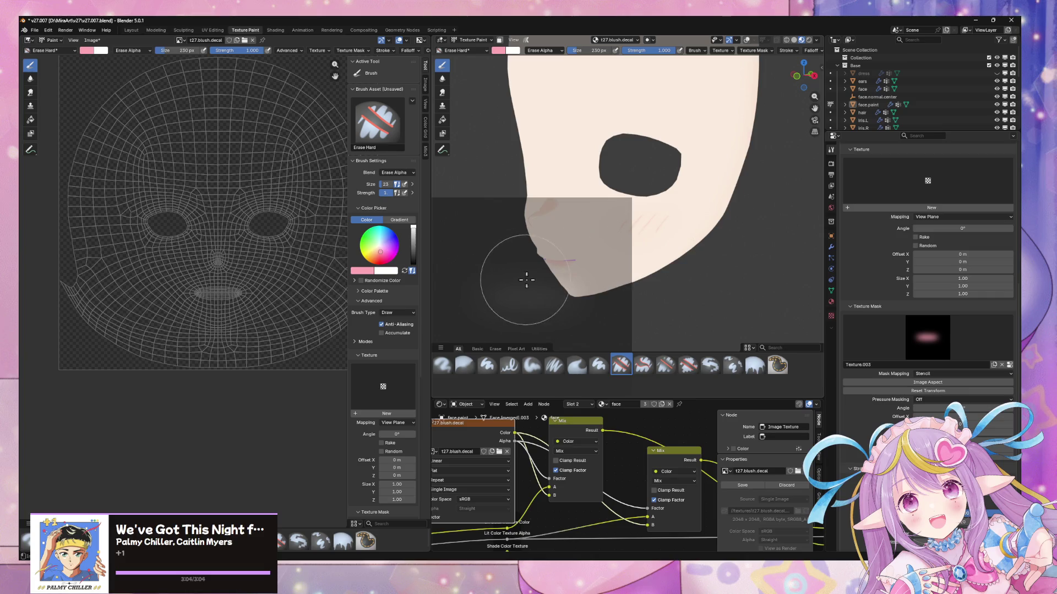
mouse_move(538, 275)
right_down()
mouse_move(638, 209)
mouse_move(665, 211)
right_up()
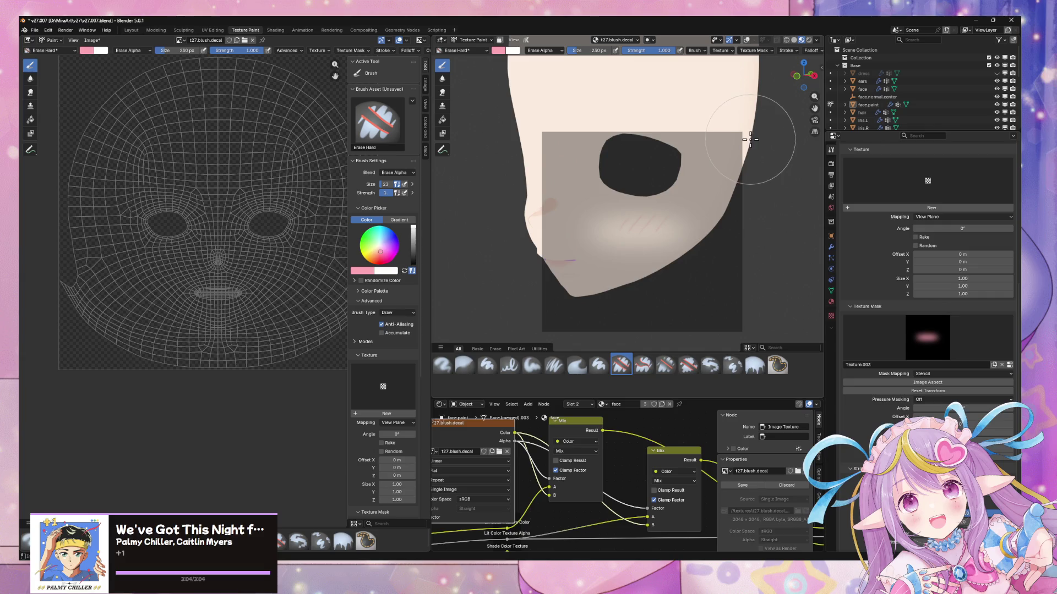
mouse_move(747, 140)
right_down()
mouse_move(738, 123)
mouse_move(747, 131)
right_up()
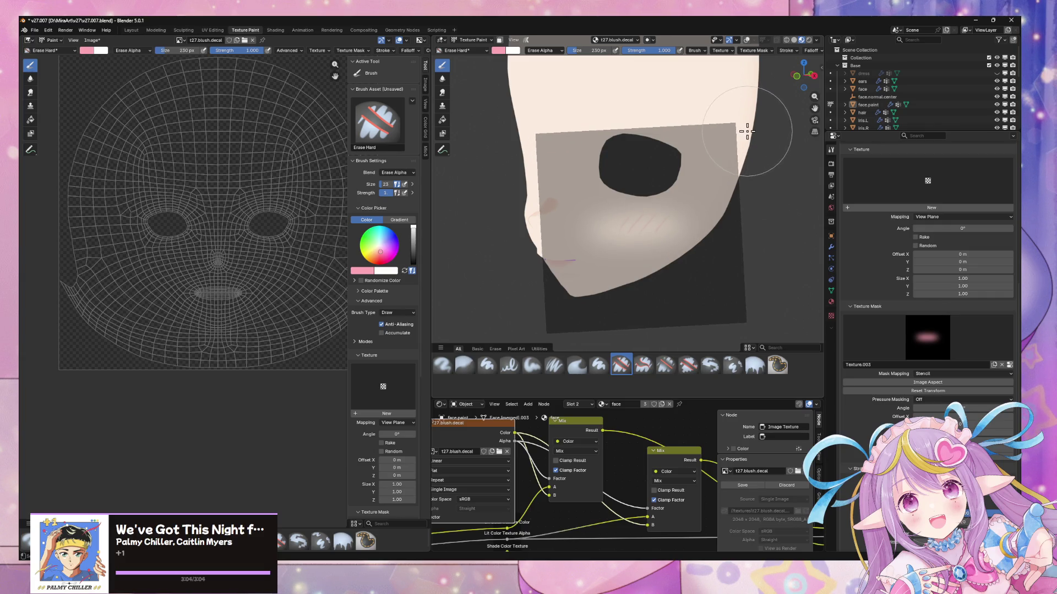
drag(613, 218, 665, 242)
click(457, 50)
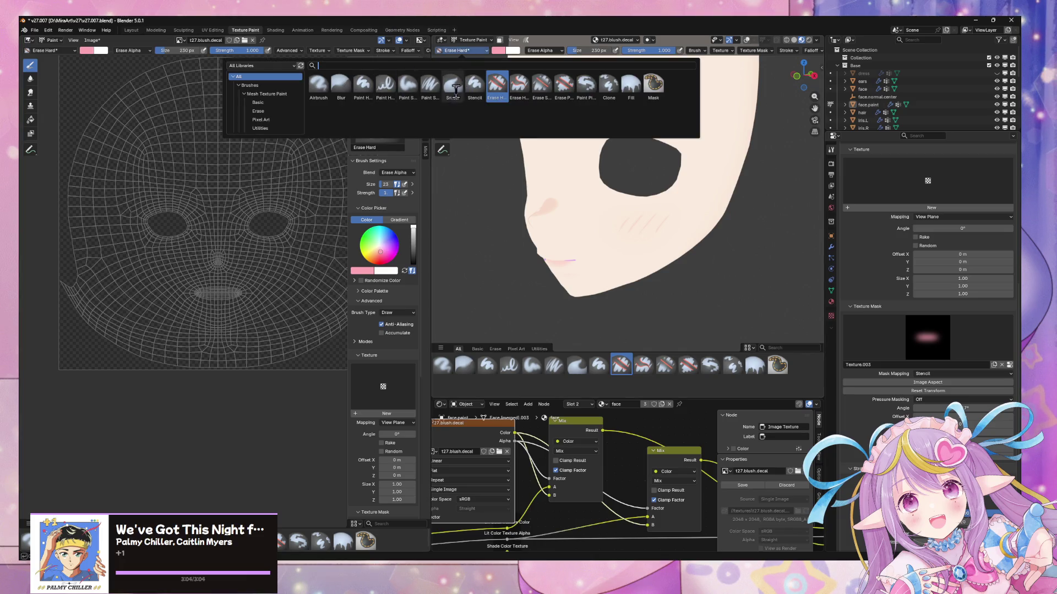
- Switch to Paint Hard Pressure, undo a test stroke, and assign Texture.003 as its texture mask
click(385, 86)
drag(726, 229, 567, 196)
key(ctrl+z)
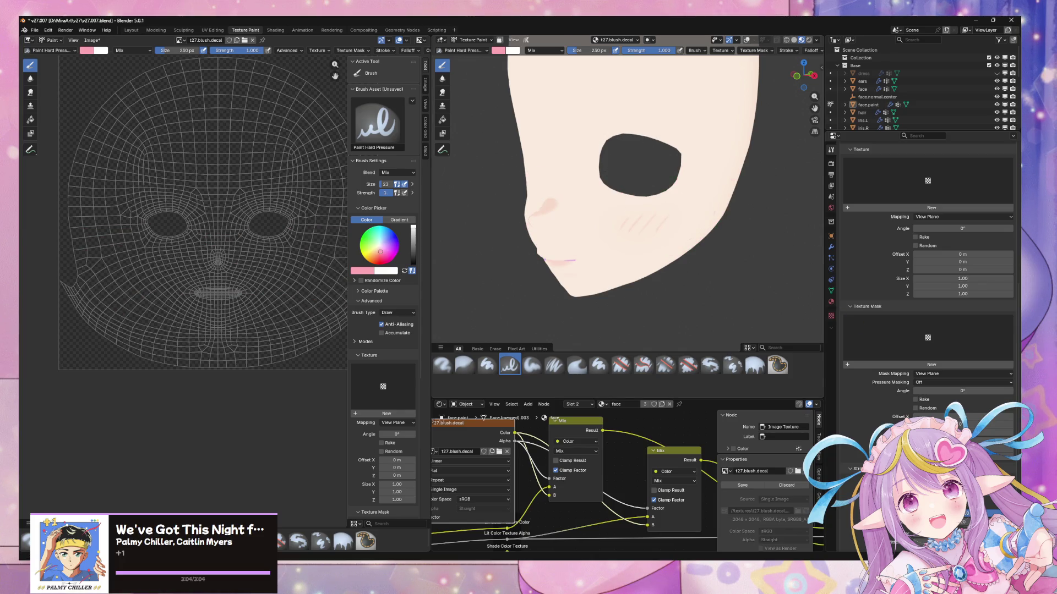
scroll(947, 327, up, 5)
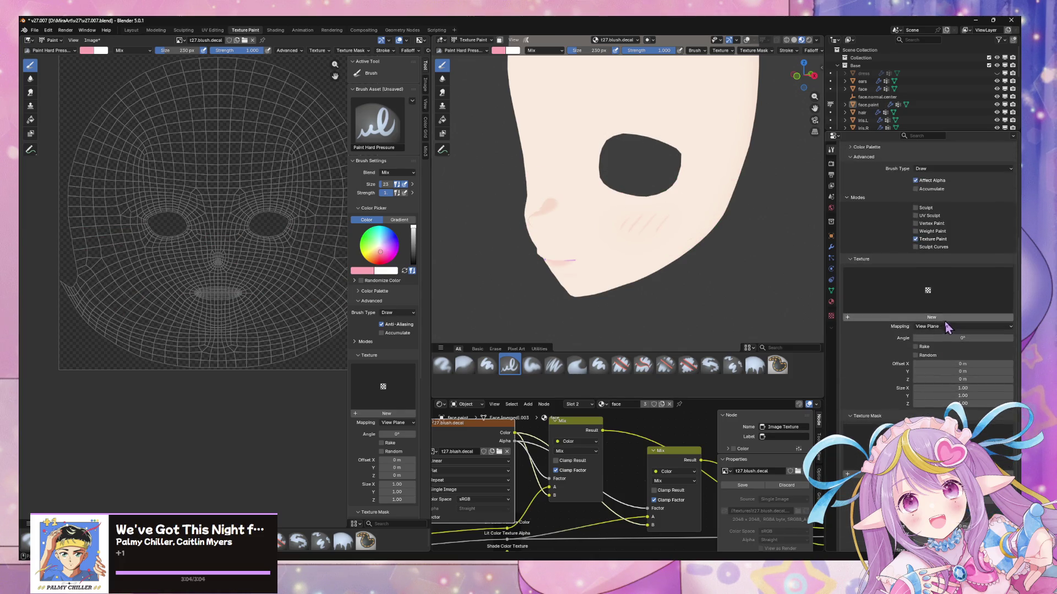
scroll(947, 327, down, 3)
click(942, 374)
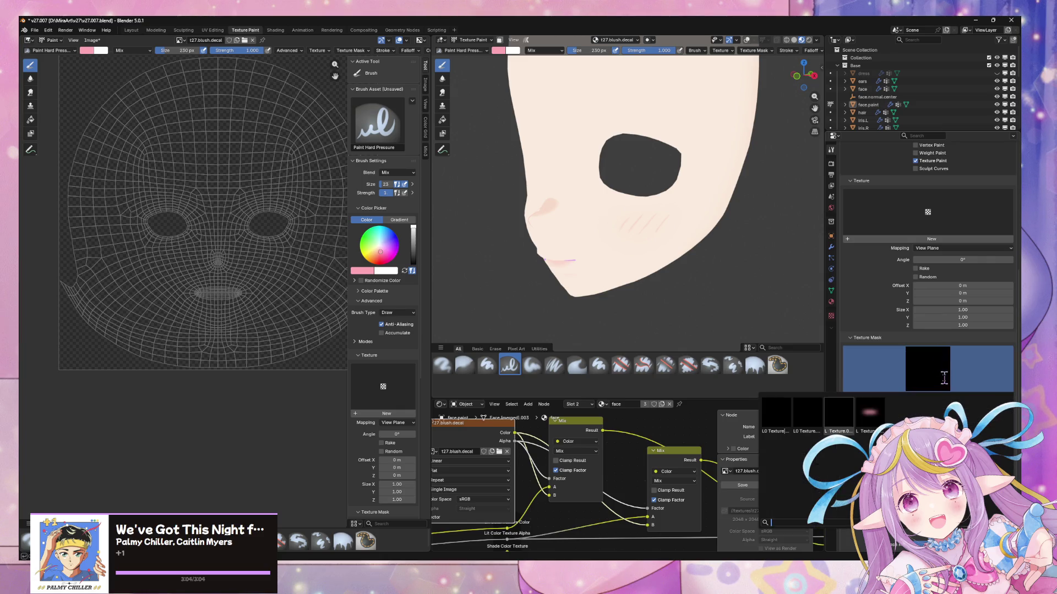
click(870, 417)
scroll(936, 363, down, 2)
click(952, 358)
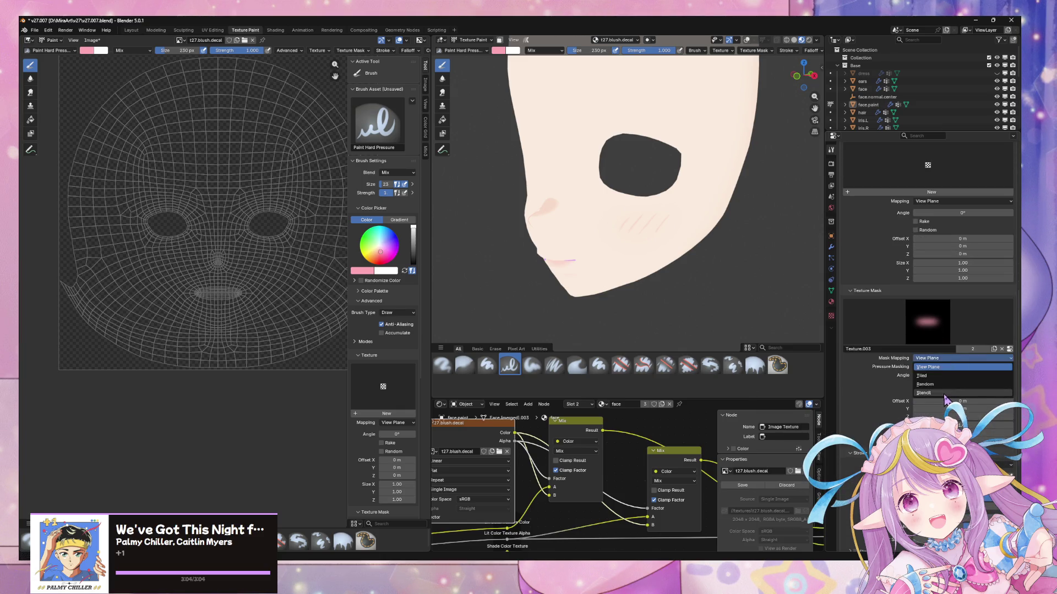
- Set Mask Mapping to Stencil and rotate the stencil about 4° to fit the cheek
click(944, 394)
mouse_move(515, 271)
alt+right_down()
mouse_move(639, 229)
mouse_move(620, 221)
mouse_move(627, 214)
alt+right_up()
ctrl+alt+right_drag(735, 172, 712, 199)
mouse_move(712, 199)
middle_down()
mouse_move(736, 231)
mouse_move(738, 170)
middle_up()
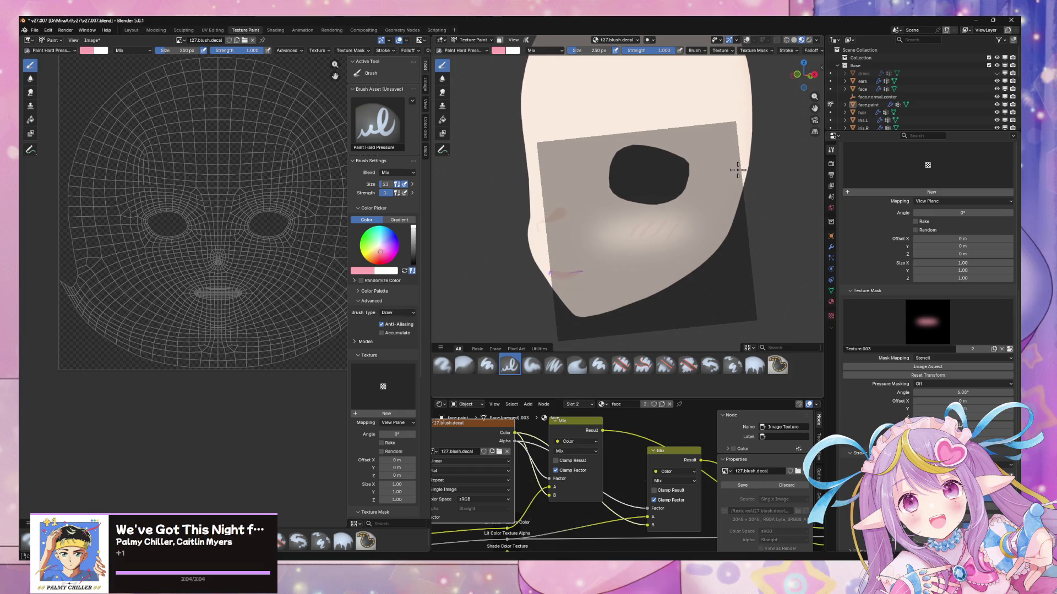
ctrl+alt+right_drag(737, 151, 741, 160)
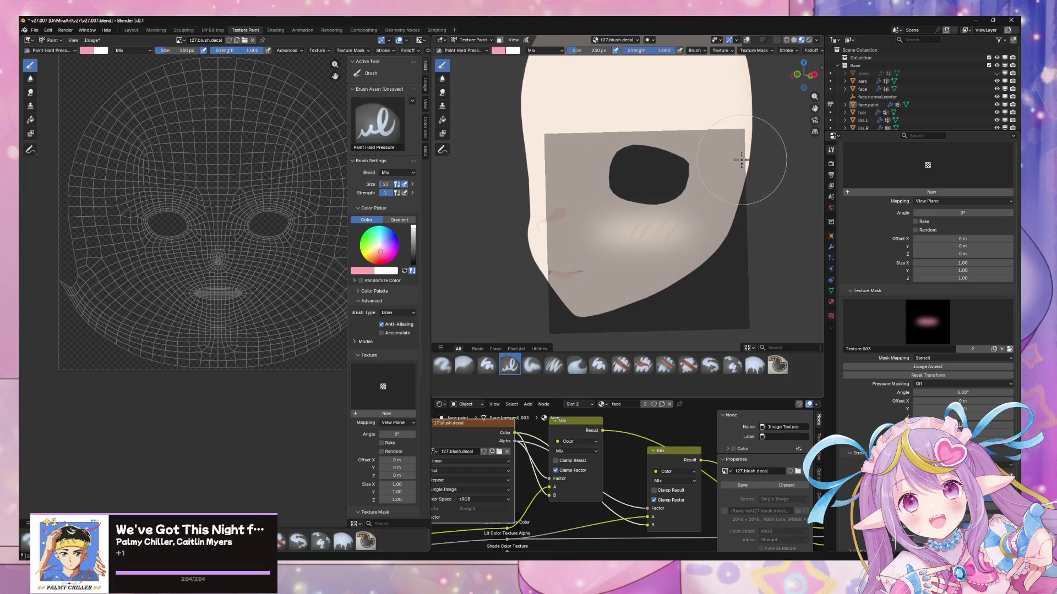
middle_drag(732, 164, 733, 167)
- Paint pink blush through the stencil below the eye and check it from below
drag(650, 226, 580, 210)
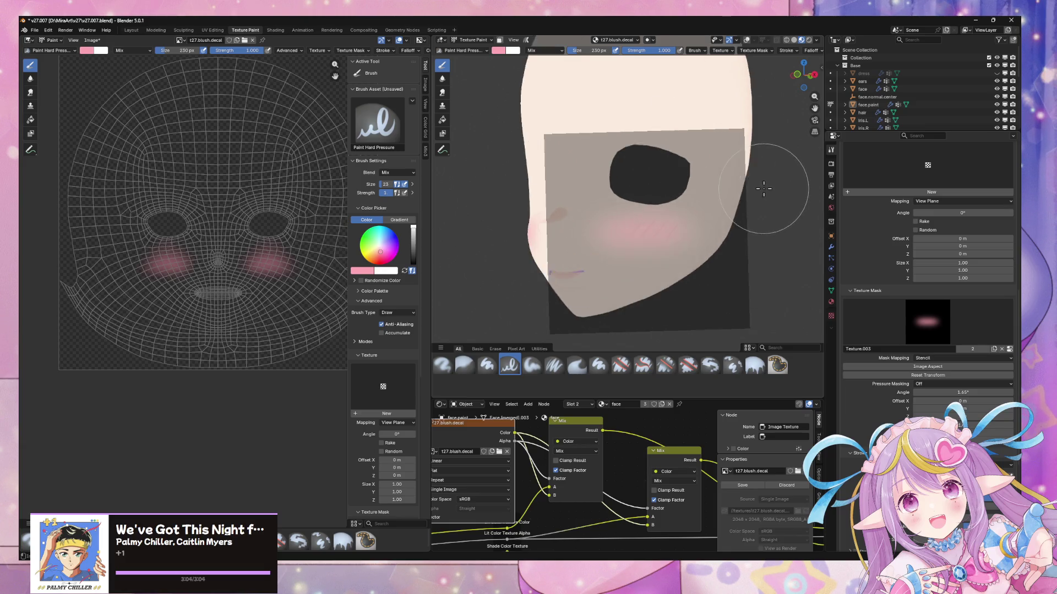
scroll(765, 180, down, 4)
scroll(765, 179, up, 5)
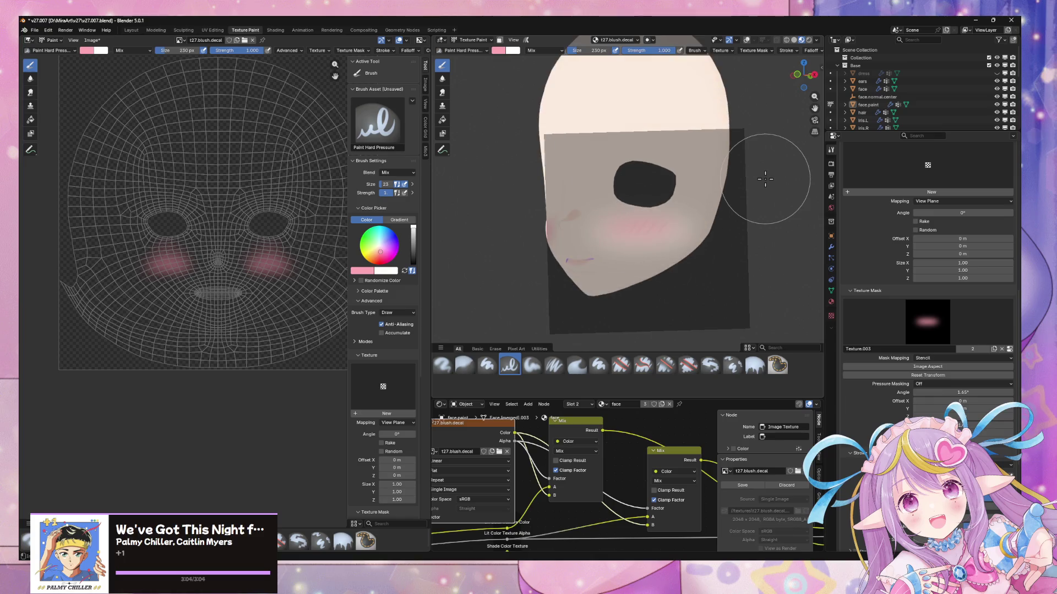
mouse_move(771, 179)
middle_down()
mouse_move(507, 210)
mouse_move(804, 200)
middle_up()
scroll(804, 201, down, 3)
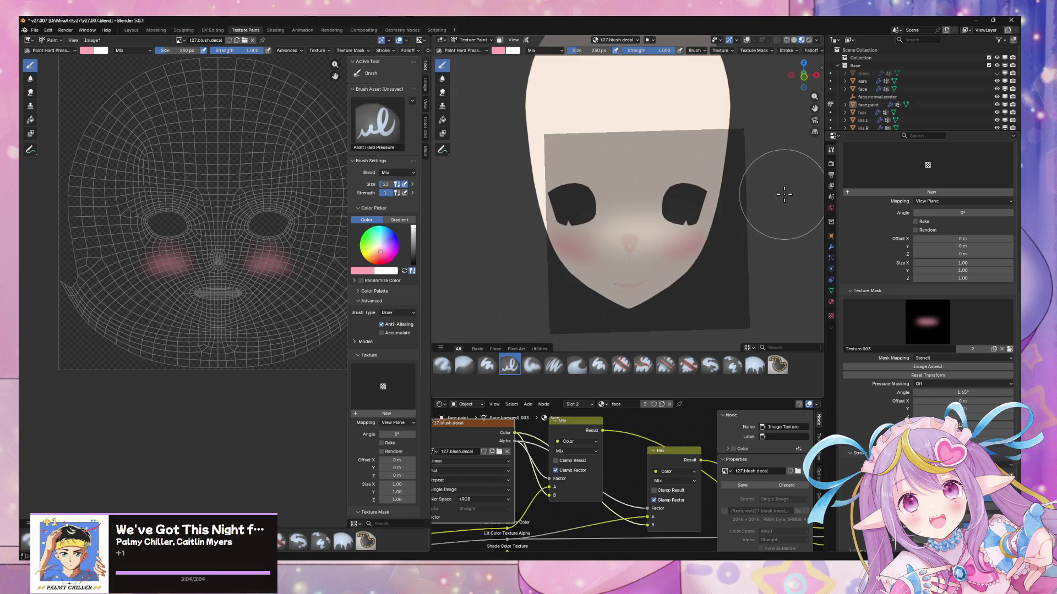
click(89, 41)
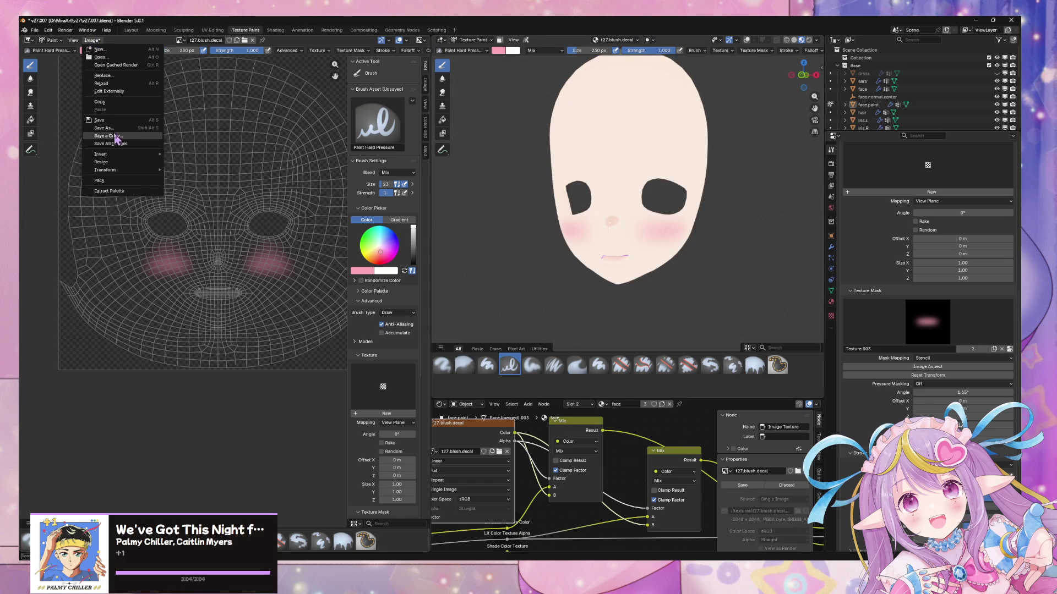
- Save the painted texture over t27.blush.decal.png and switch to Affinity Designer
click(110, 141)
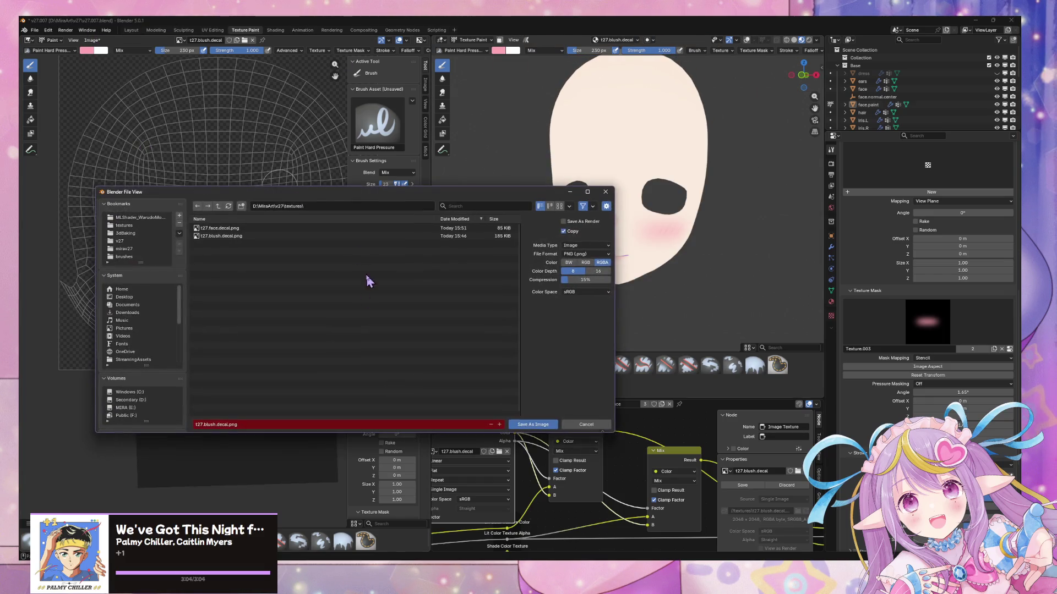
double_click(252, 236)
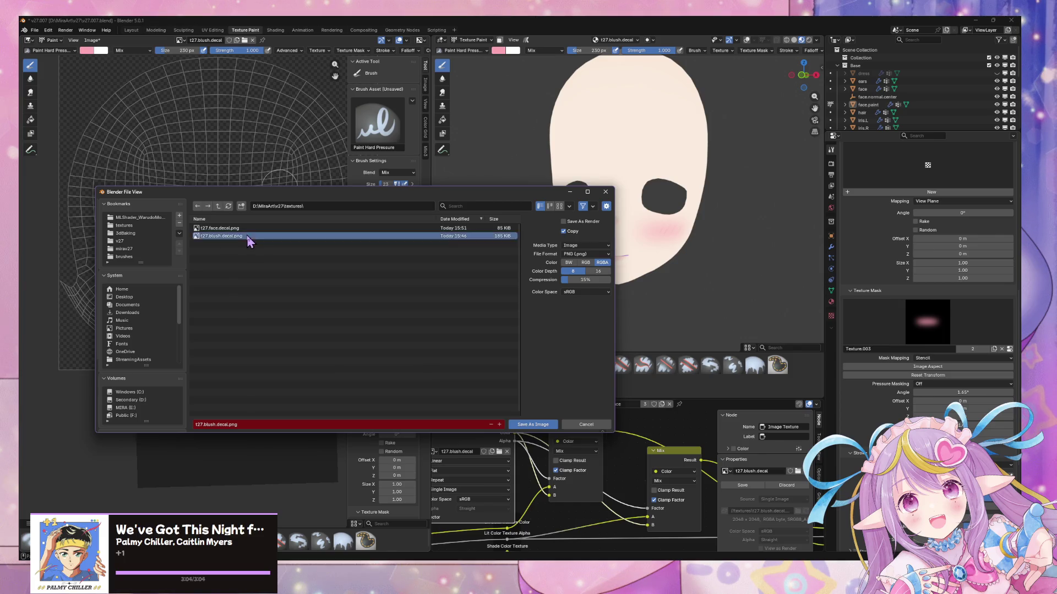
key(alt+Tab)
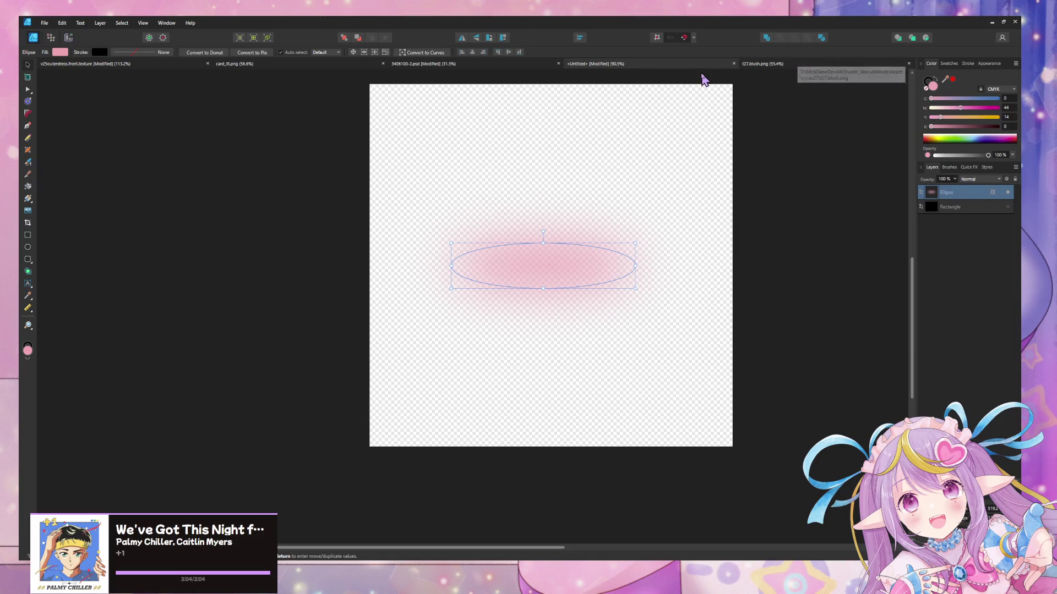
- Bring up the Open dialog and browse to D:\MiraArt\v27\textures, sorting folders newest first
click(42, 23)
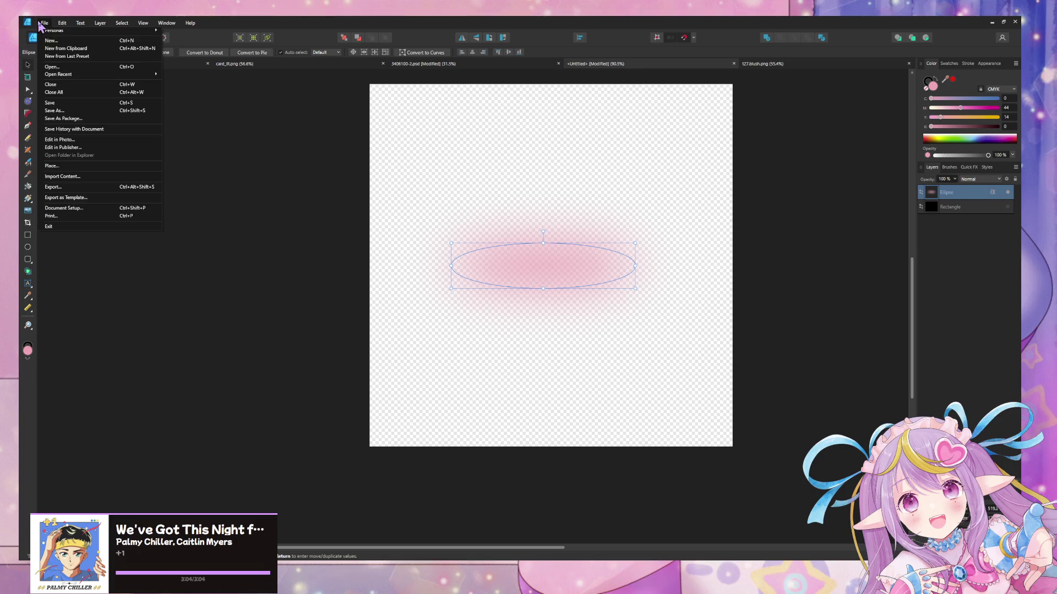
click(55, 67)
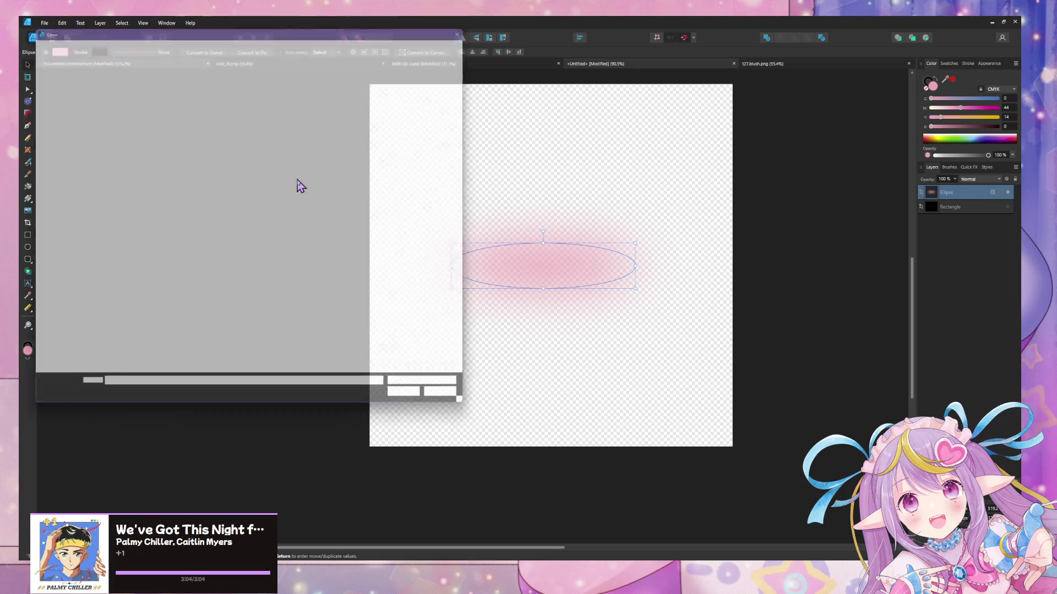
scroll(121, 252, down, 2)
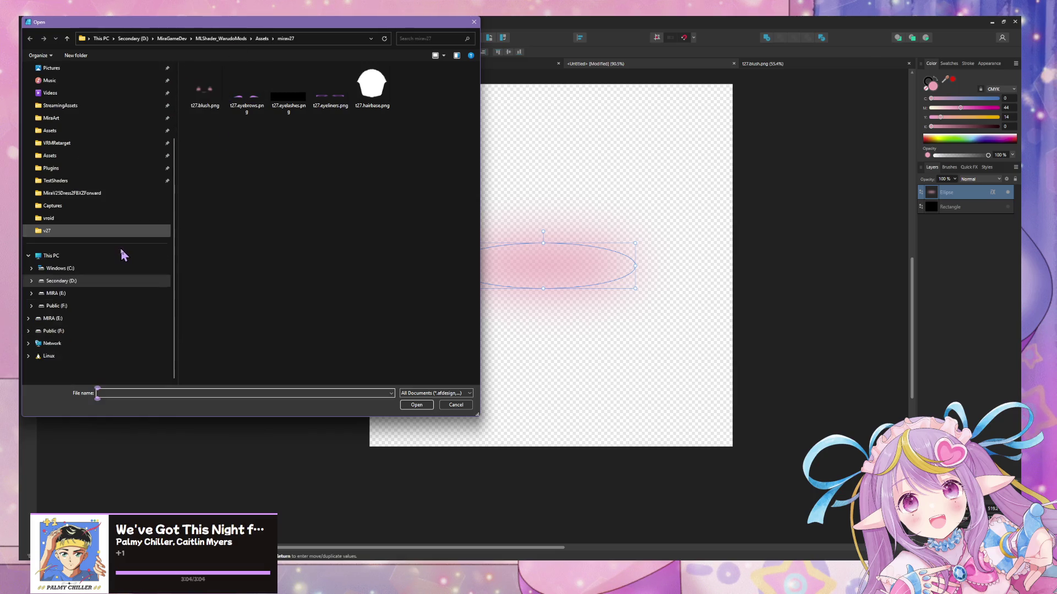
click(76, 283)
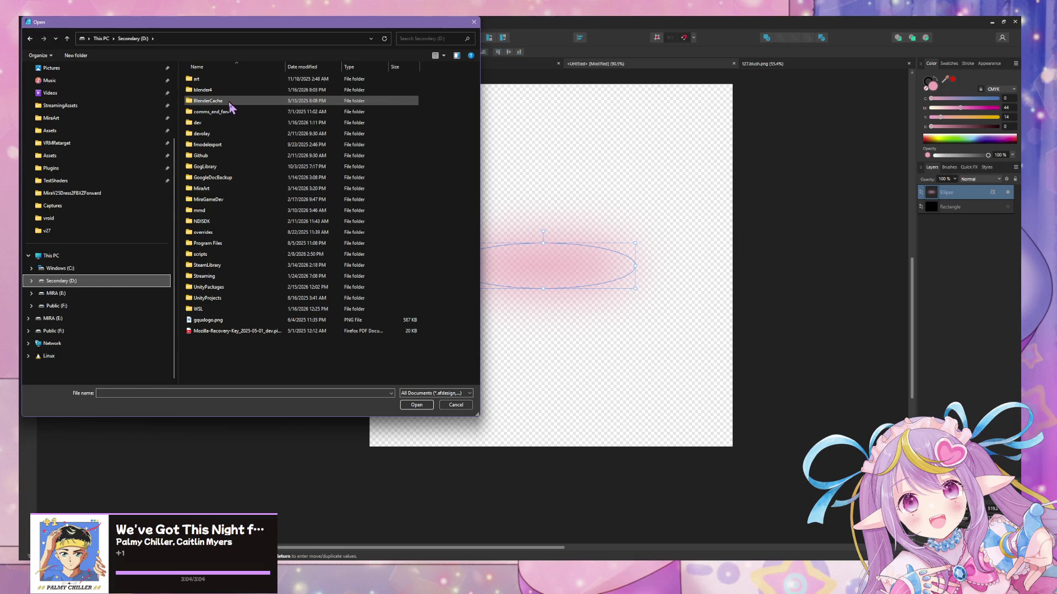
double_click(218, 188)
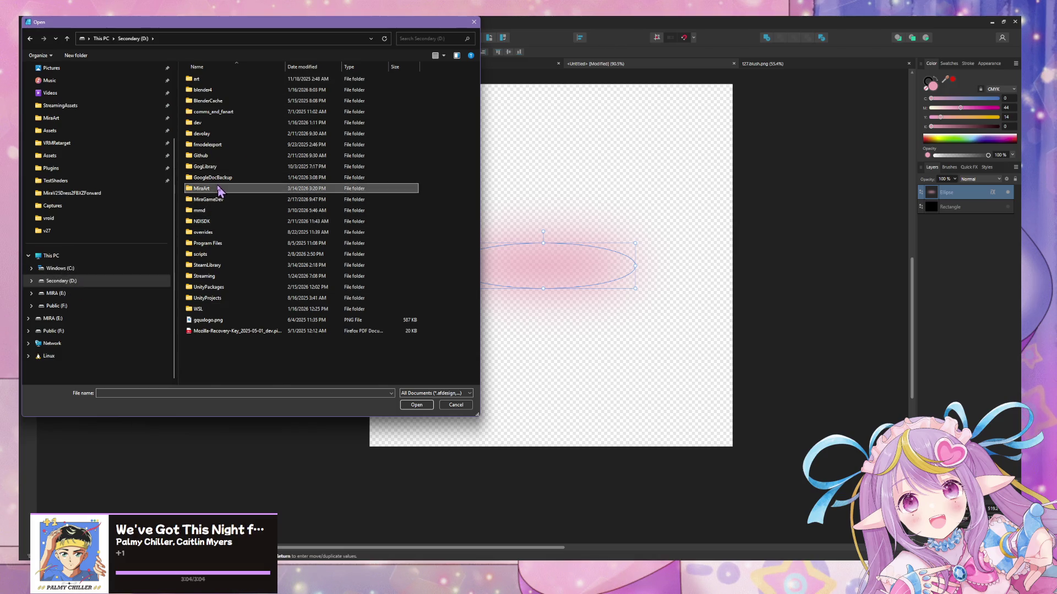
click(218, 67)
click(256, 67)
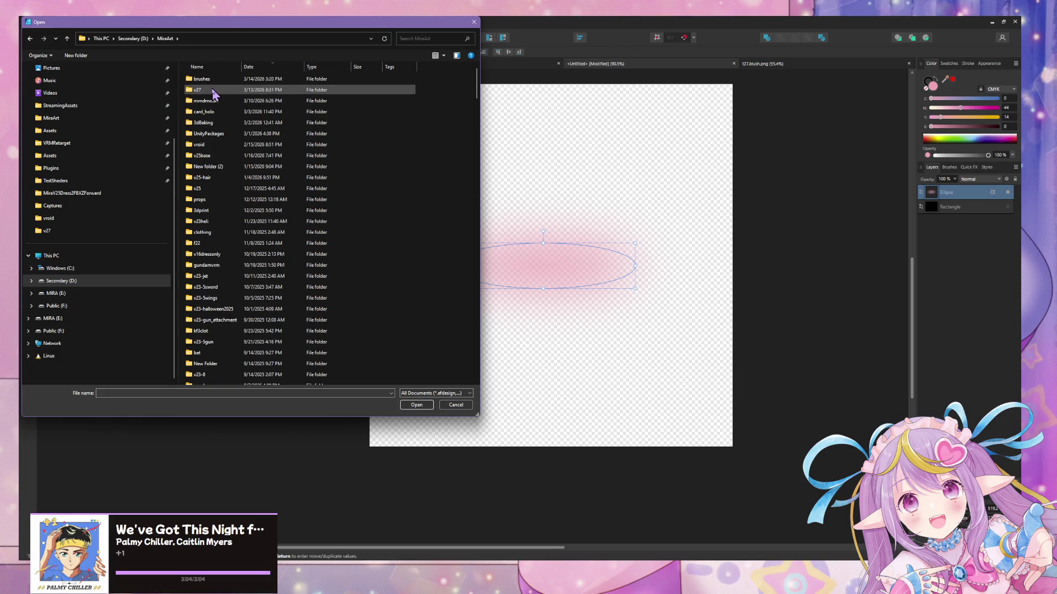
double_click(214, 95)
double_click(214, 93)
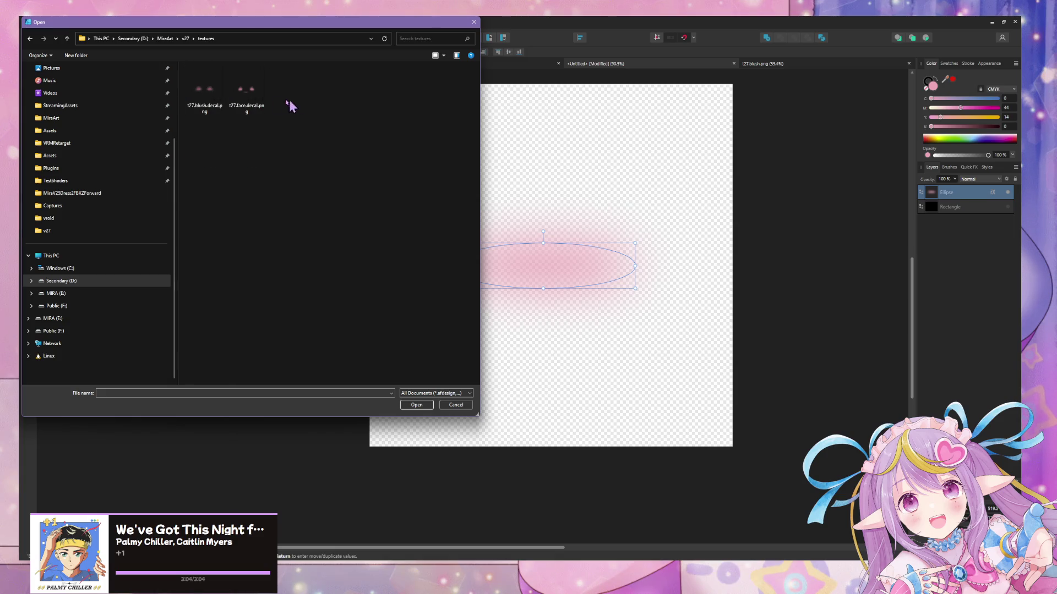
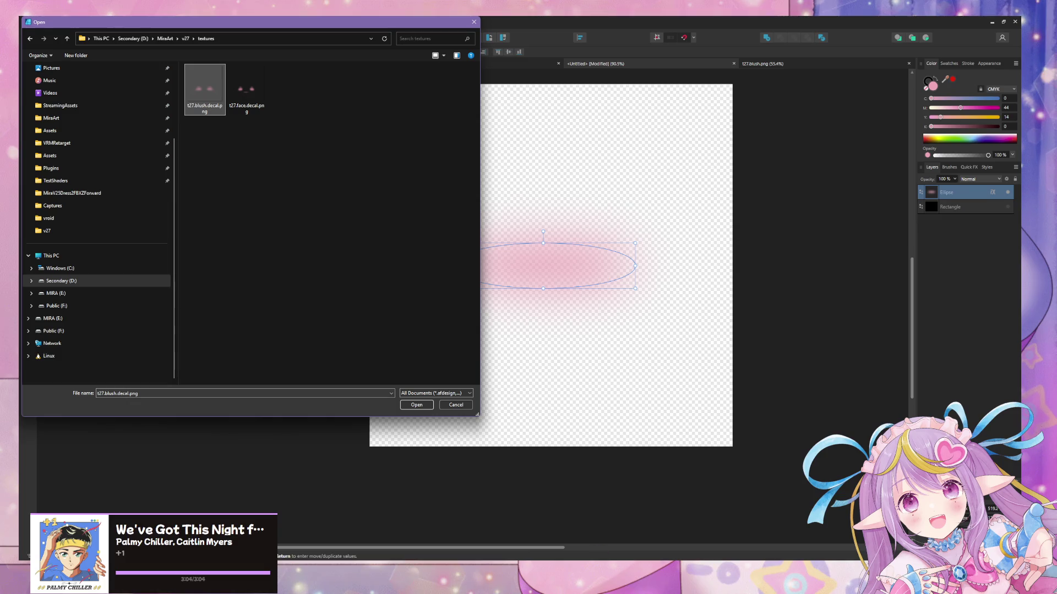
- In Blender, save a copy of the painted image over t27.blush.decal.png
key(alt+Tab)
click(98, 40)
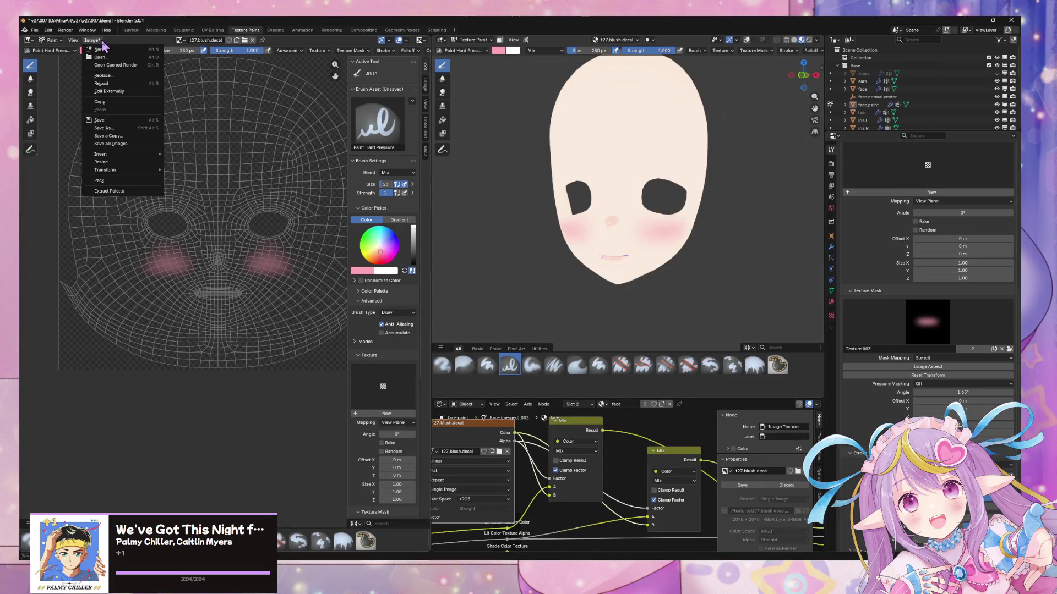
click(132, 136)
double_click(259, 229)
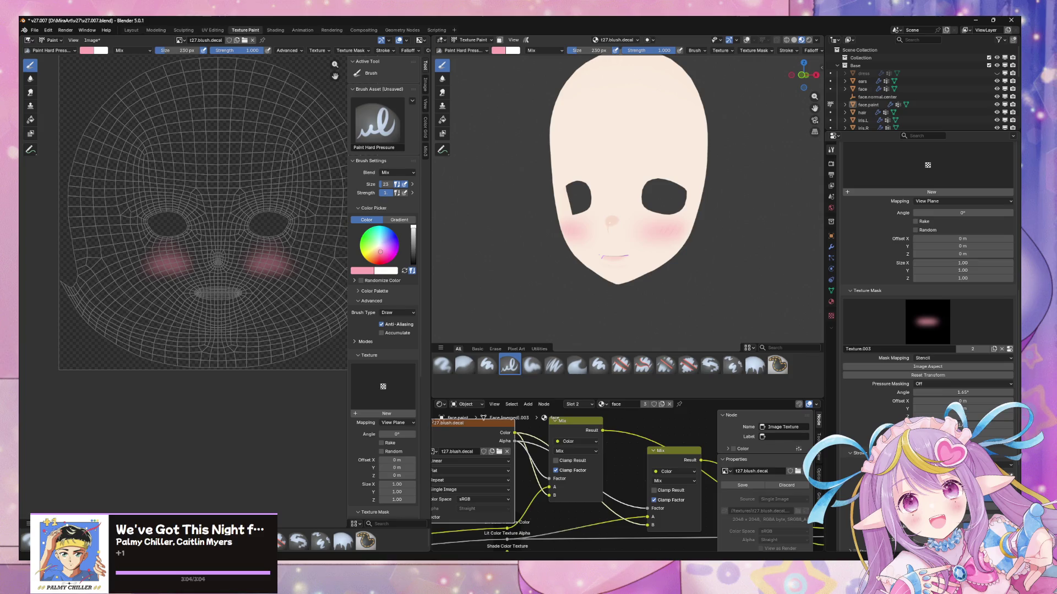
- Open t27.blush.decal.png in Affinity Photo to view the two pink cheek blushes
key(alt+Tab)
double_click(219, 91)
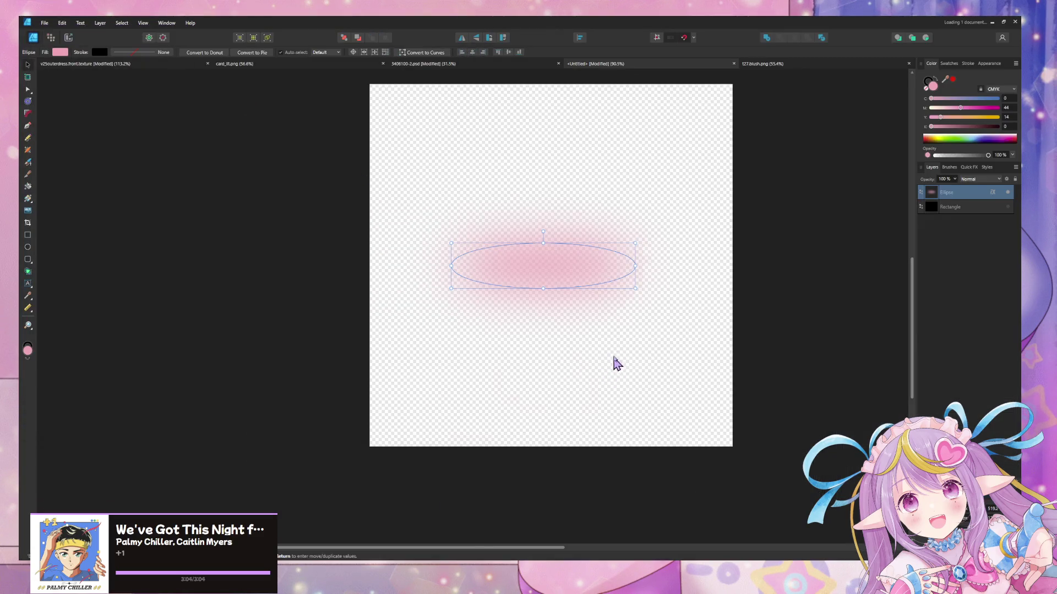
scroll(686, 210, down, 2)
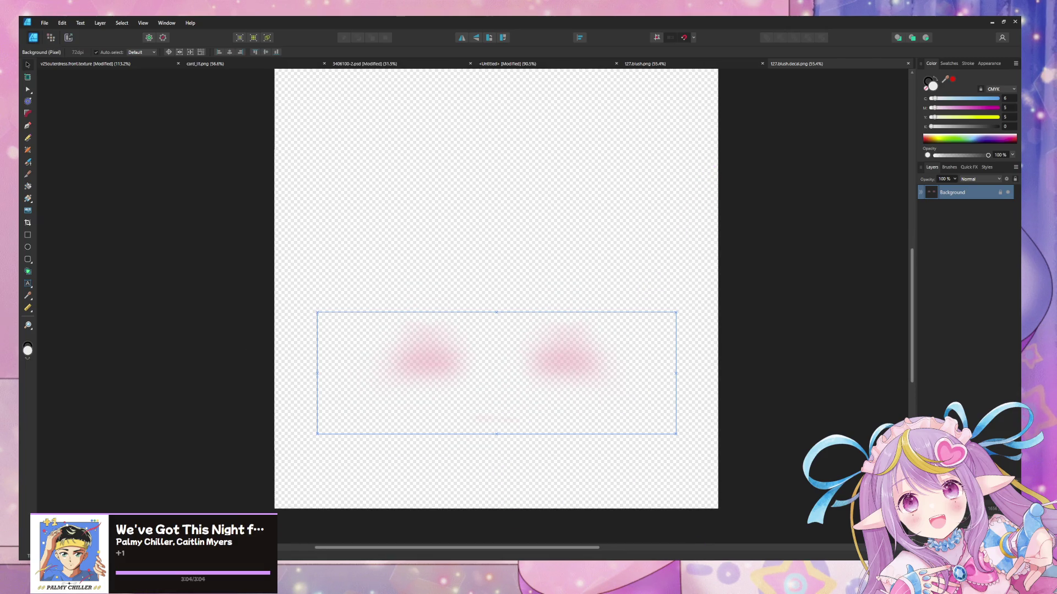
key(alt+Tab)
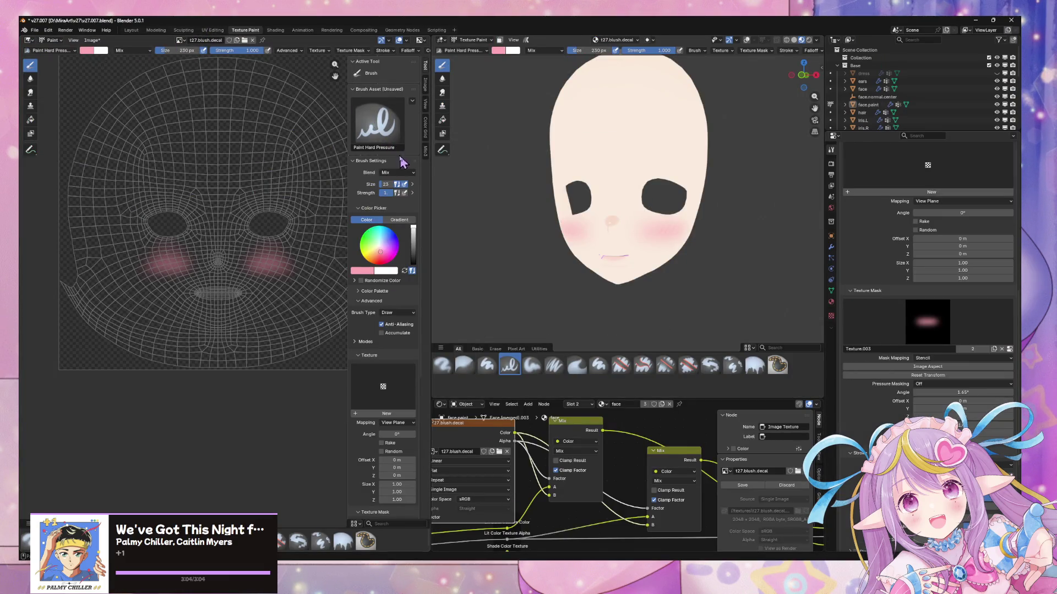
- Erase the pink blush from both cheeks with the Erase Hard brush at 577 px
click(387, 127)
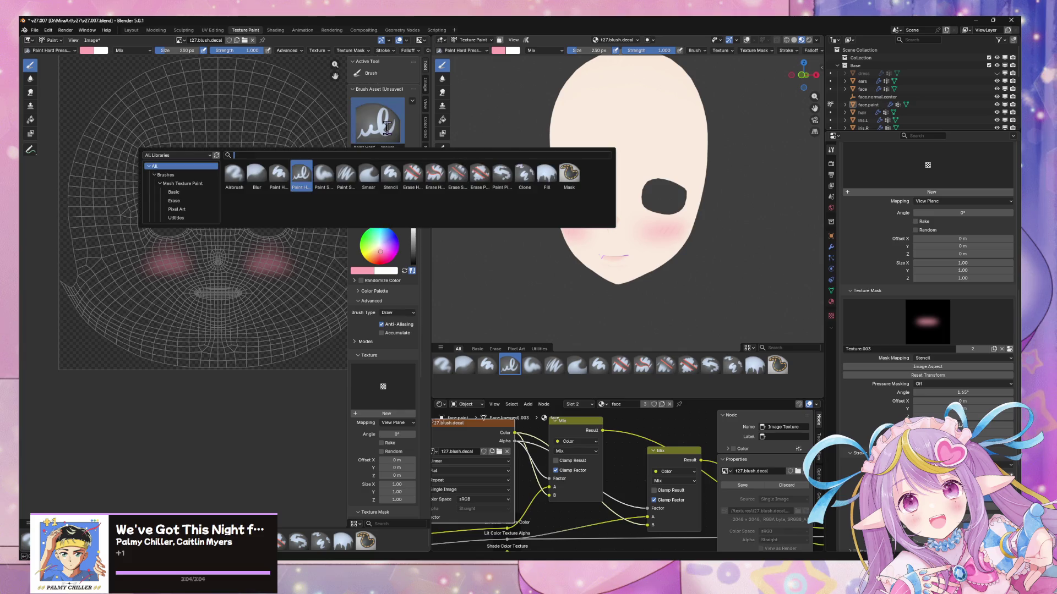
click(414, 174)
key(f)
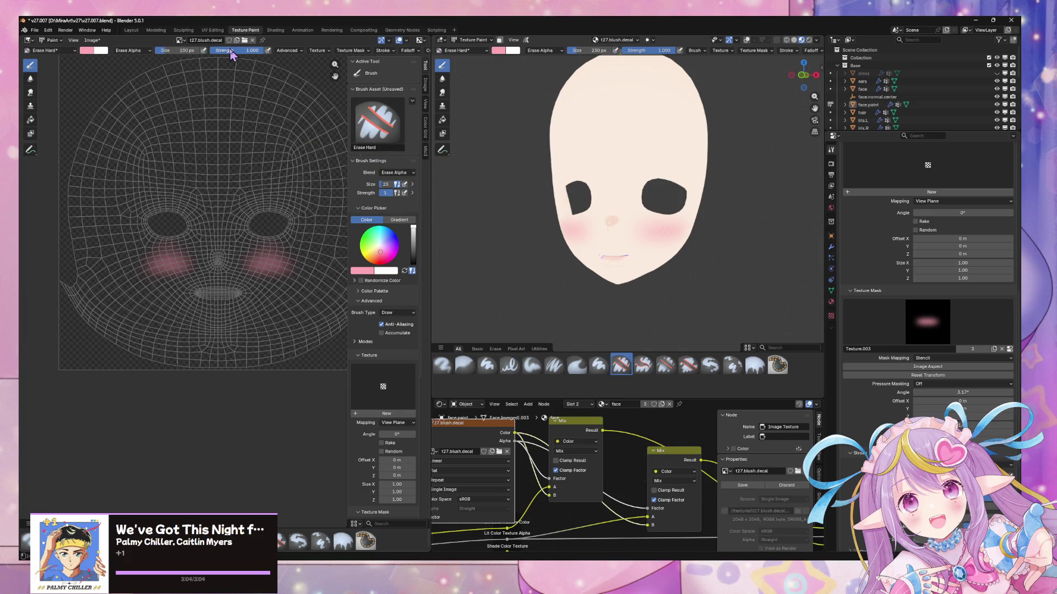
click(303, 236)
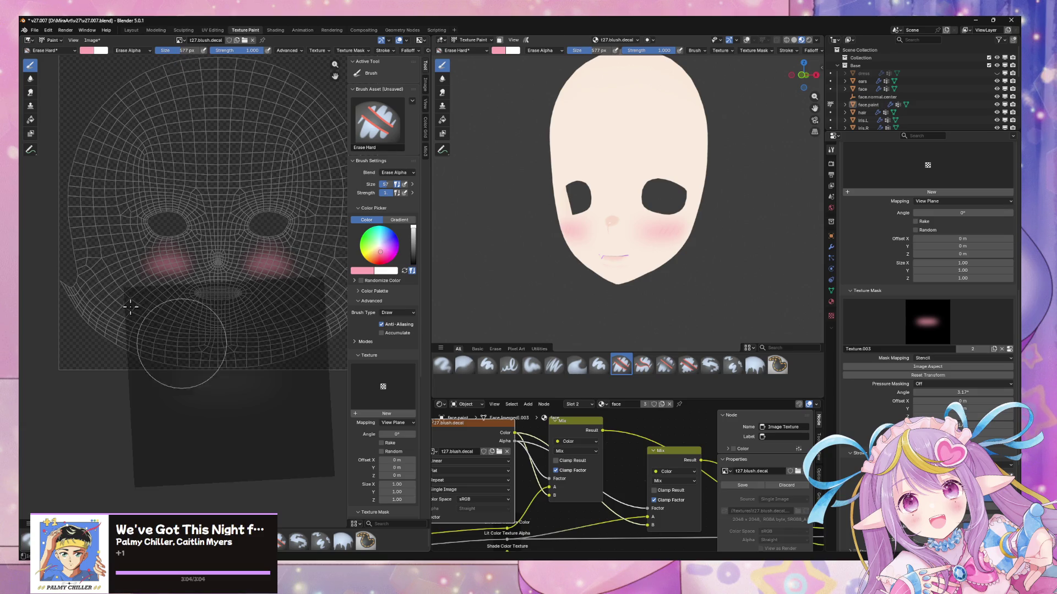
scroll(401, 397, down, 7)
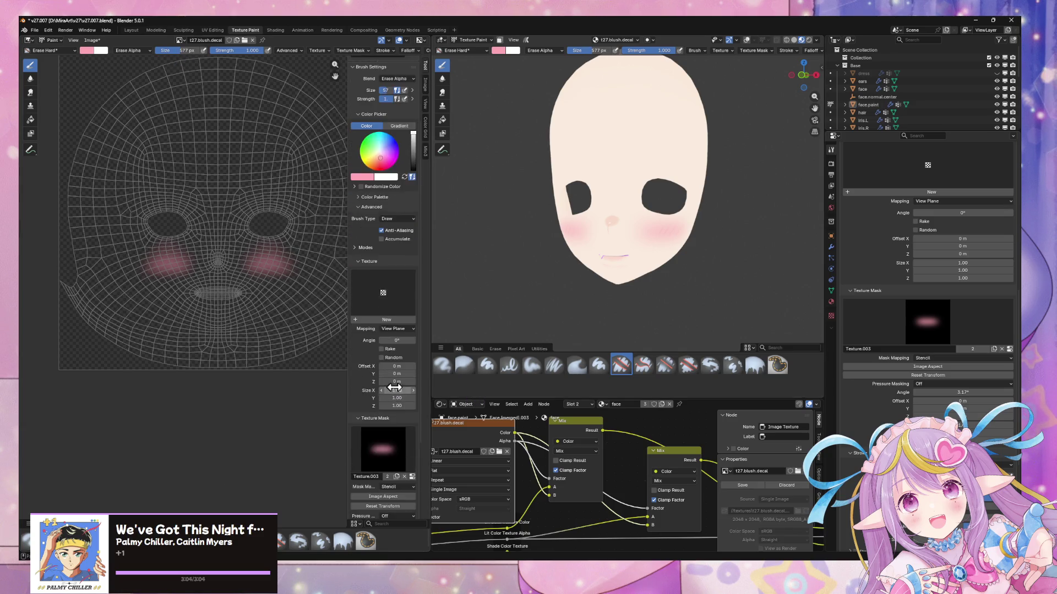
mouse_move(222, 216)
mouse_down()
mouse_move(182, 245)
mouse_move(264, 258)
mouse_up()
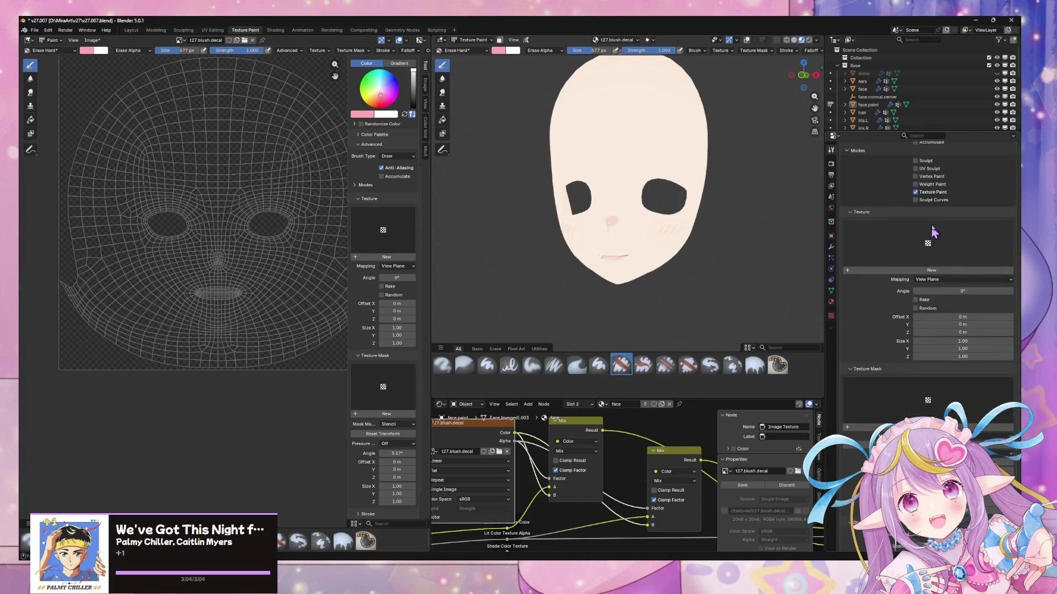
scroll(936, 242, up, 10)
- Switch to the Paint Hard brush and use Texture.003 as a Stencil texture mask
click(921, 204)
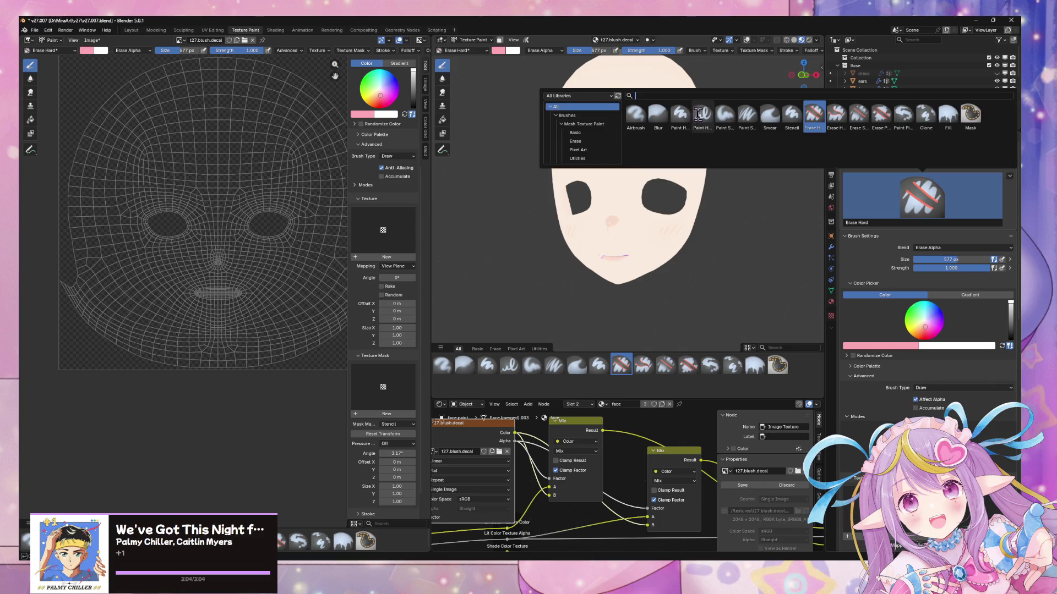
click(680, 114)
scroll(1005, 421, down, 10)
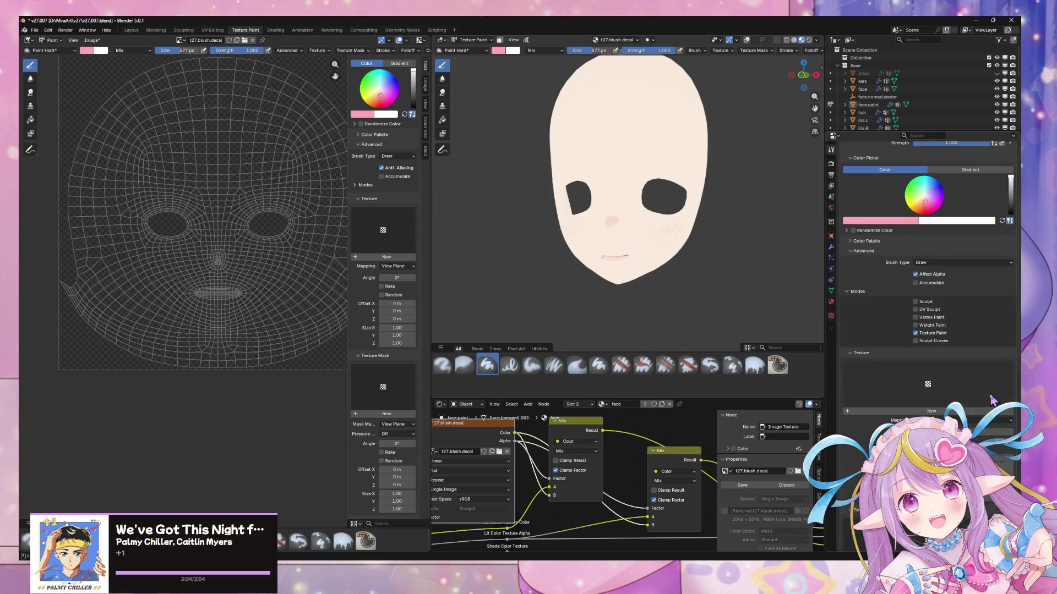
click(877, 354)
click(870, 308)
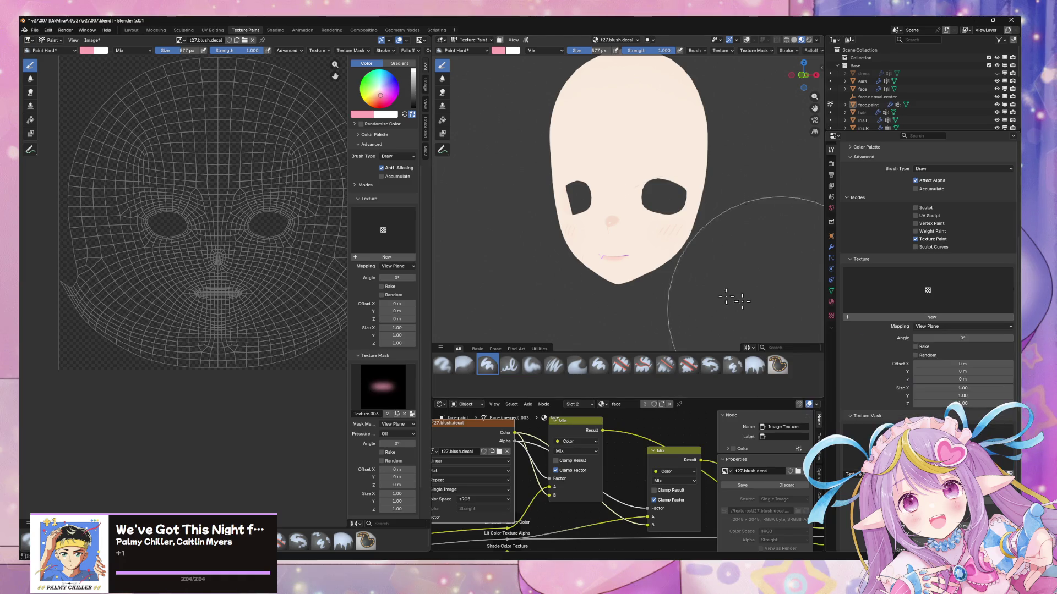
scroll(668, 220, up, 3)
middle_drag(668, 220, 641, 213)
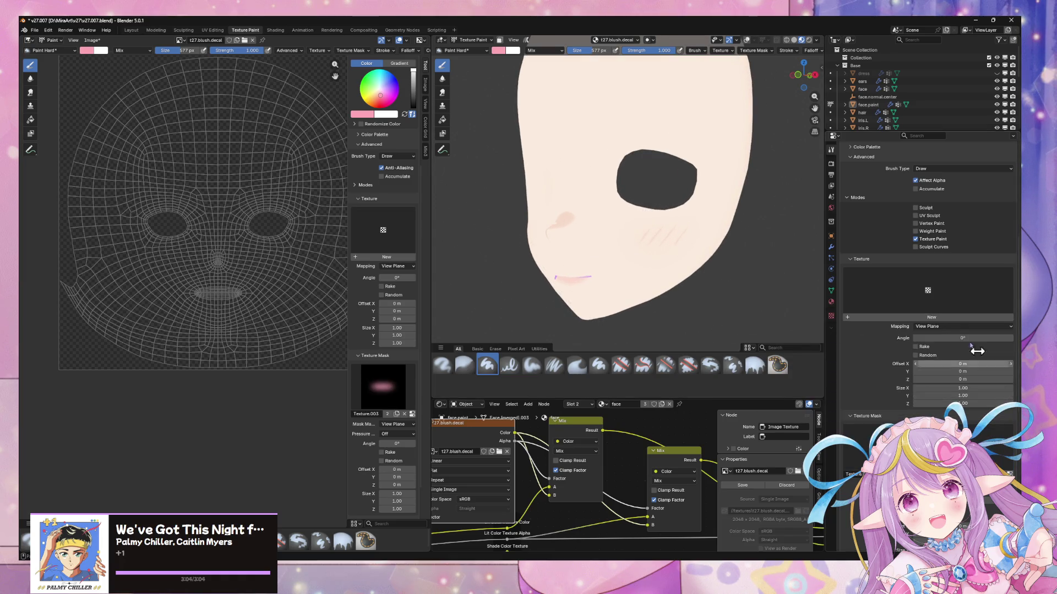
click(936, 311)
click(1001, 309)
click(963, 485)
click(963, 523)
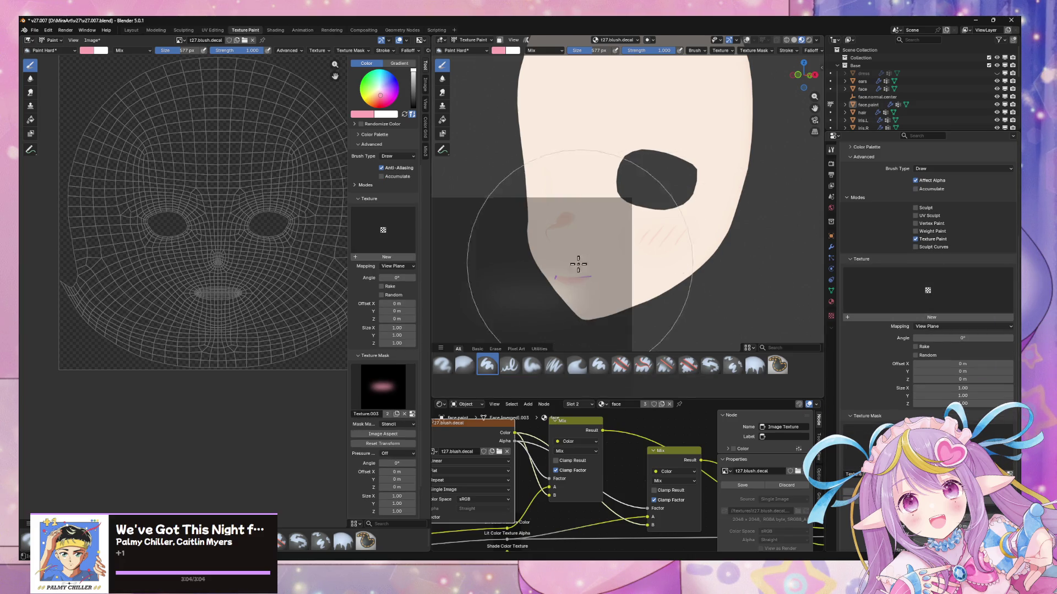
- Position and rotate the stencil over the cheek, paint pink blush, and inspect the result
alt+right_drag(527, 294, 657, 234)
mouse_move(738, 158)
mouse_down()
mouse_move(738, 141)
mouse_move(738, 158)
mouse_up()
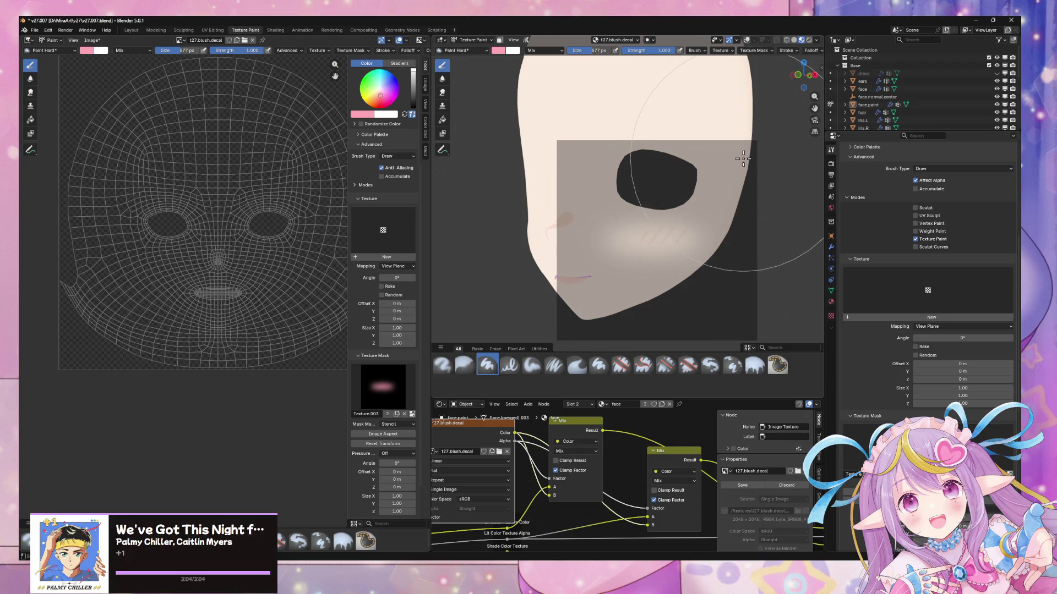
ctrl+right_drag(742, 159, 740, 157)
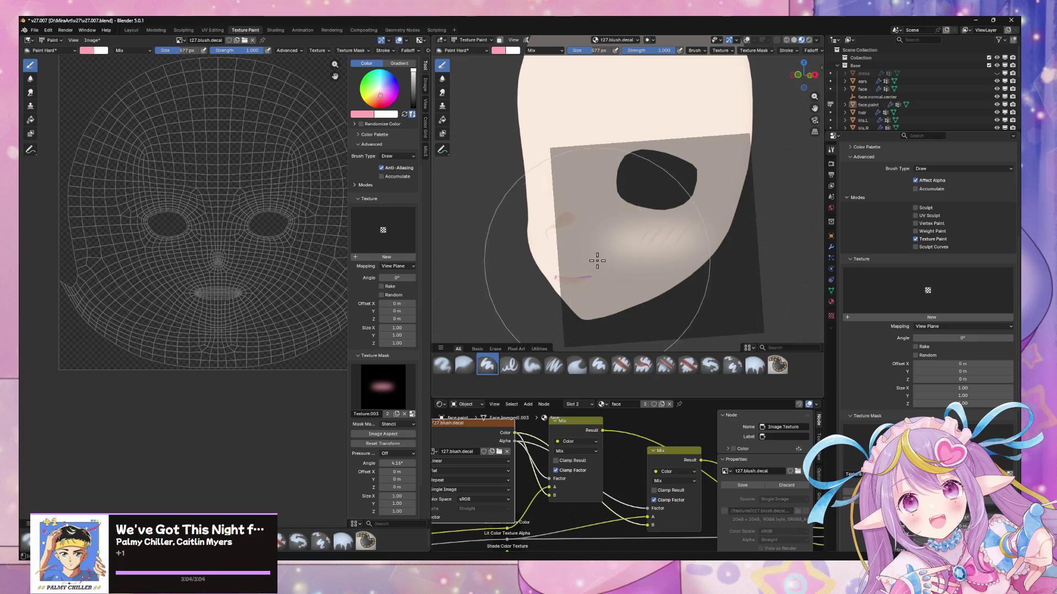
mouse_move(622, 245)
mouse_down()
mouse_move(675, 236)
mouse_move(528, 220)
mouse_move(702, 228)
mouse_up()
scroll(699, 214, down, 3)
mouse_move(696, 198)
middle_down()
mouse_move(691, 176)
mouse_move(724, 177)
mouse_move(644, 160)
middle_up()
mouse_move(649, 118)
middle_down()
mouse_move(683, 119)
mouse_move(588, 127)
mouse_move(651, 124)
middle_up()
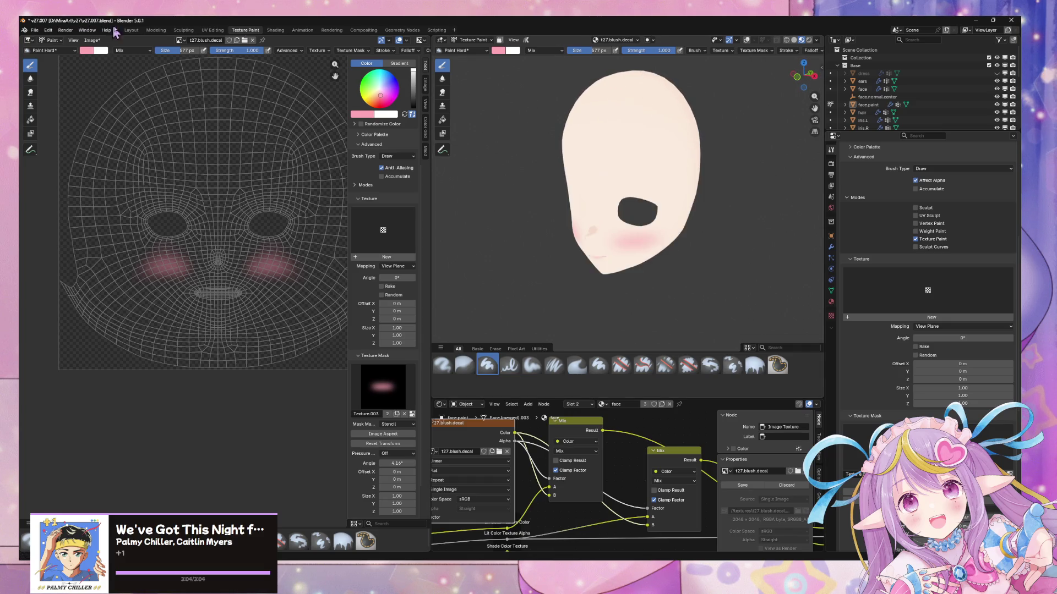
click(212, 31)
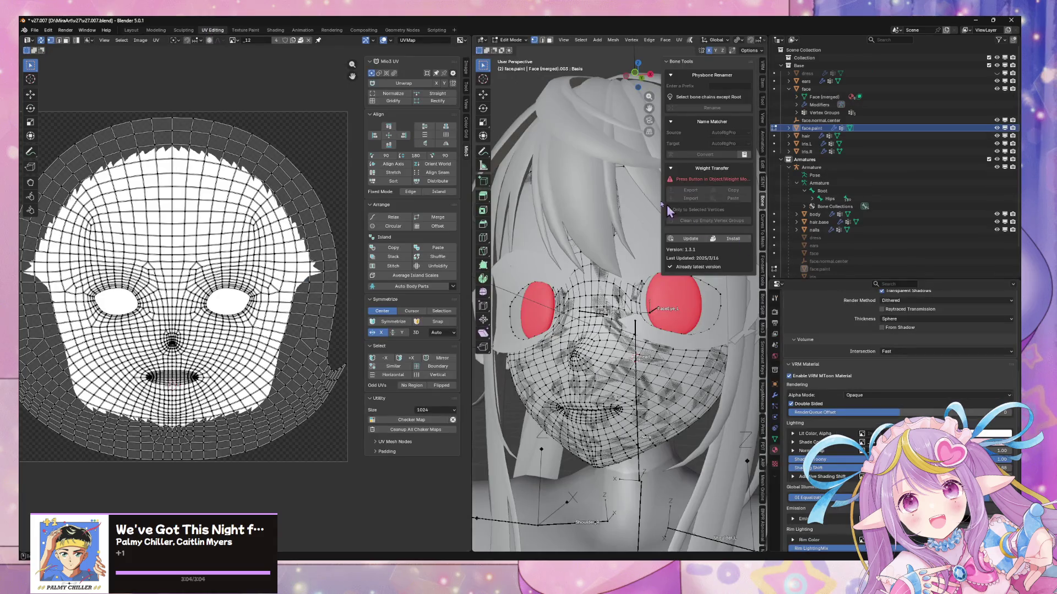
click(245, 30)
mouse_move(718, 160)
middle_down()
mouse_move(604, 170)
mouse_move(651, 217)
mouse_move(583, 170)
mouse_move(593, 182)
mouse_move(609, 174)
mouse_move(625, 193)
mouse_move(693, 187)
mouse_move(578, 181)
middle_up()
scroll(586, 187, up, 2)
- Save a copy over t27.blush.decal.png and start closing the outdated document in Affinity Photo
click(91, 40)
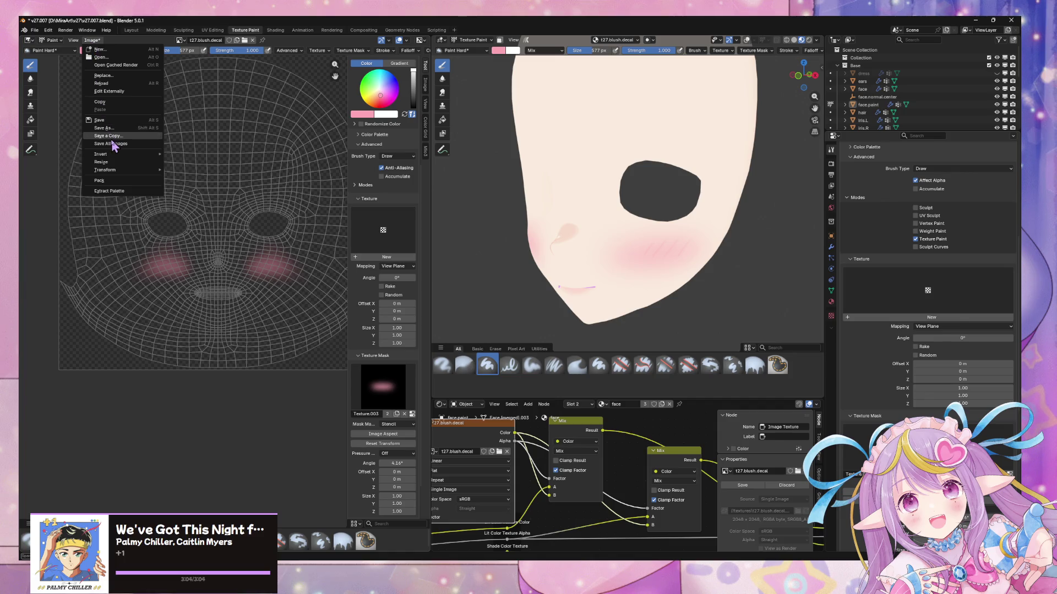
click(108, 135)
double_click(263, 230)
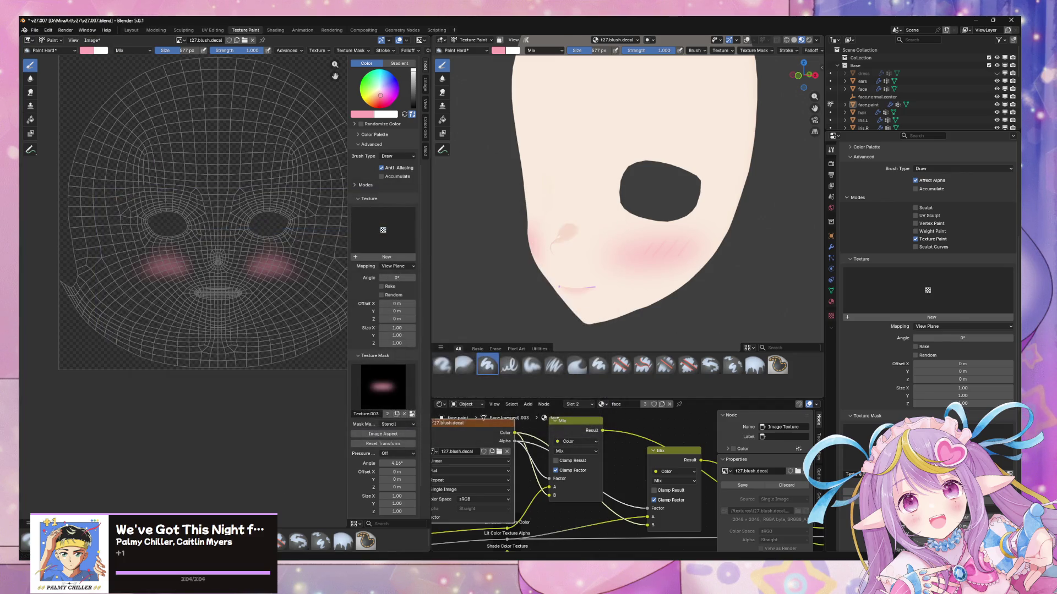
key(alt+Tab)
key(Delete)
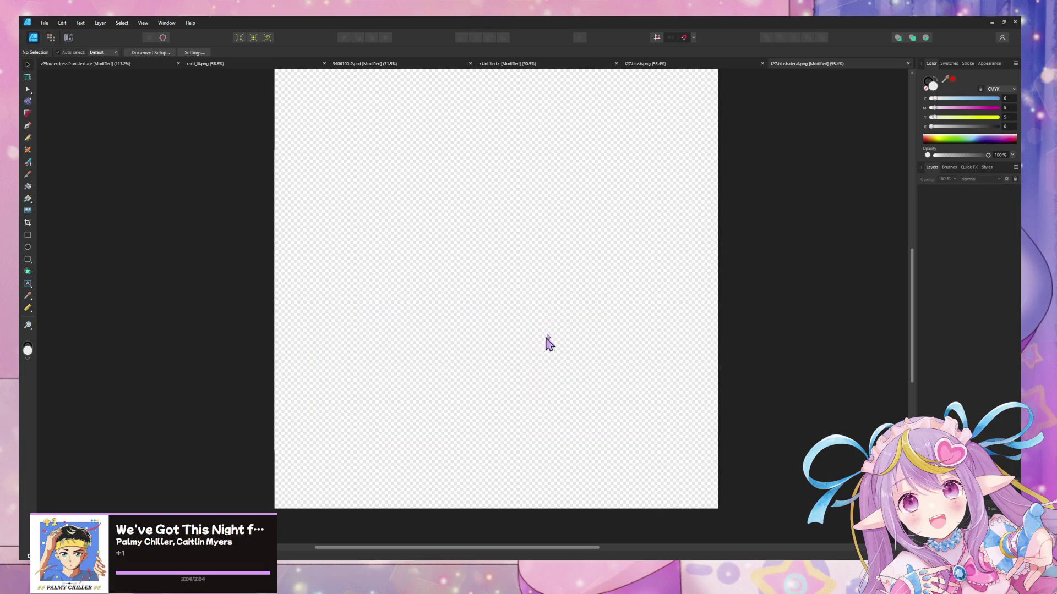
- Close the outdated decal without saving and reopen the updated t27.blush.decal.png
click(908, 63)
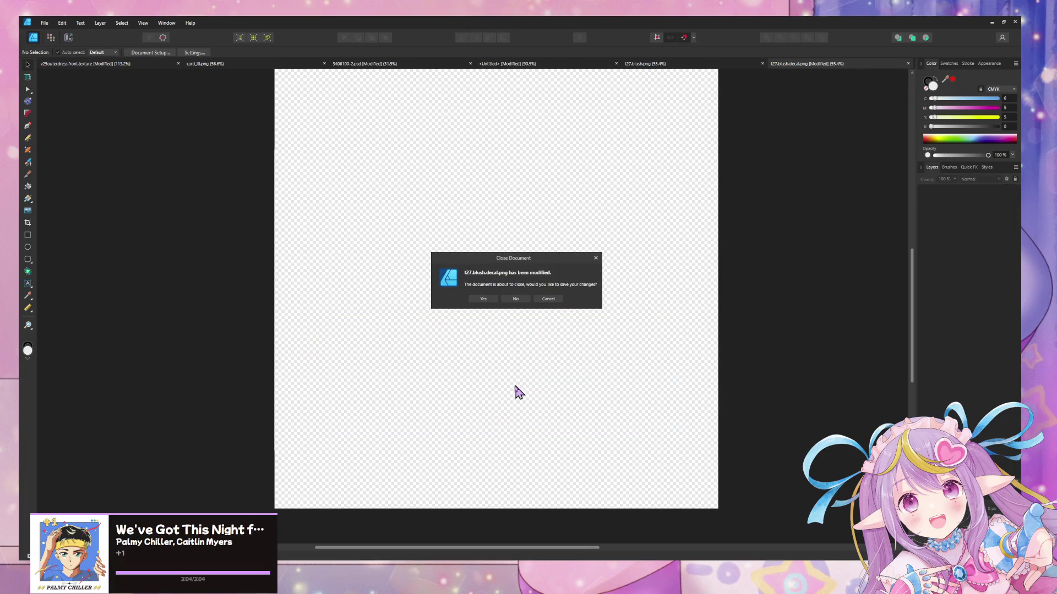
click(514, 300)
click(45, 23)
click(53, 67)
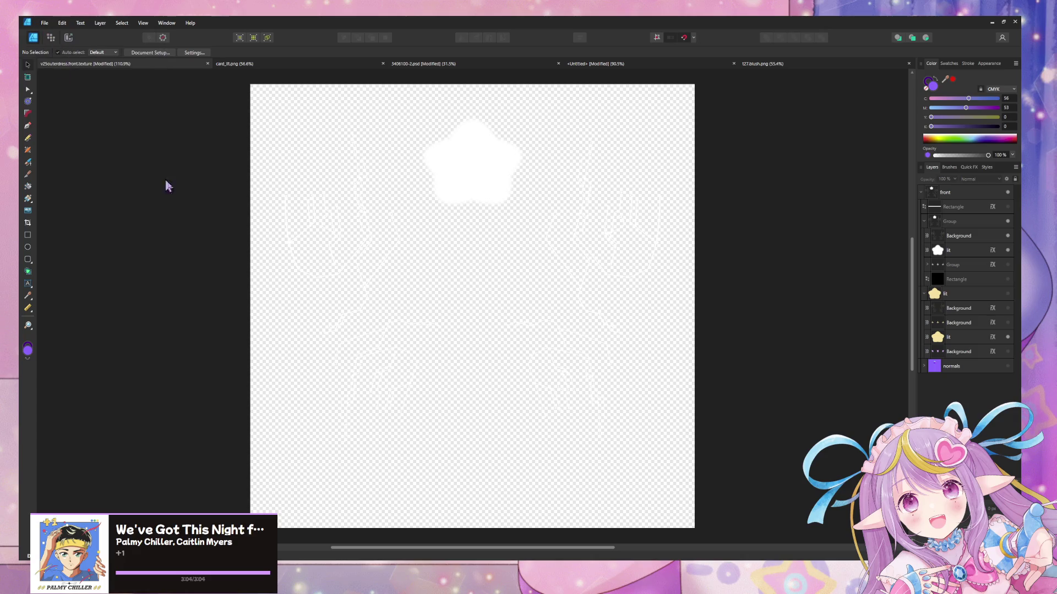
click(220, 90)
double_click(221, 90)
- Export the image as PNG, replacing t27.blush.png in the mirav27 Assets folder
key(ctrl+alt+shift+s)
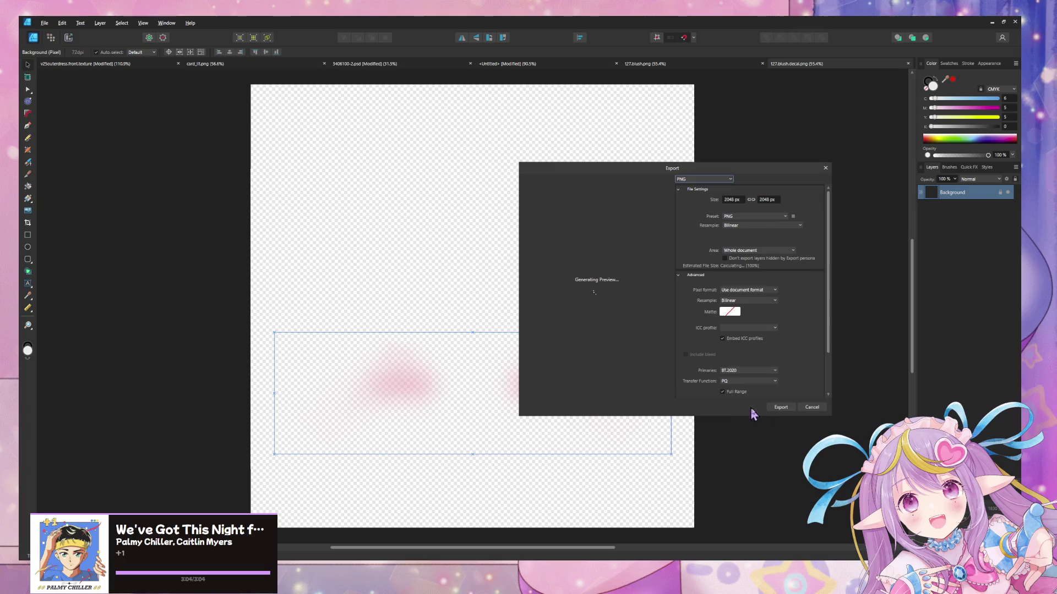
click(785, 406)
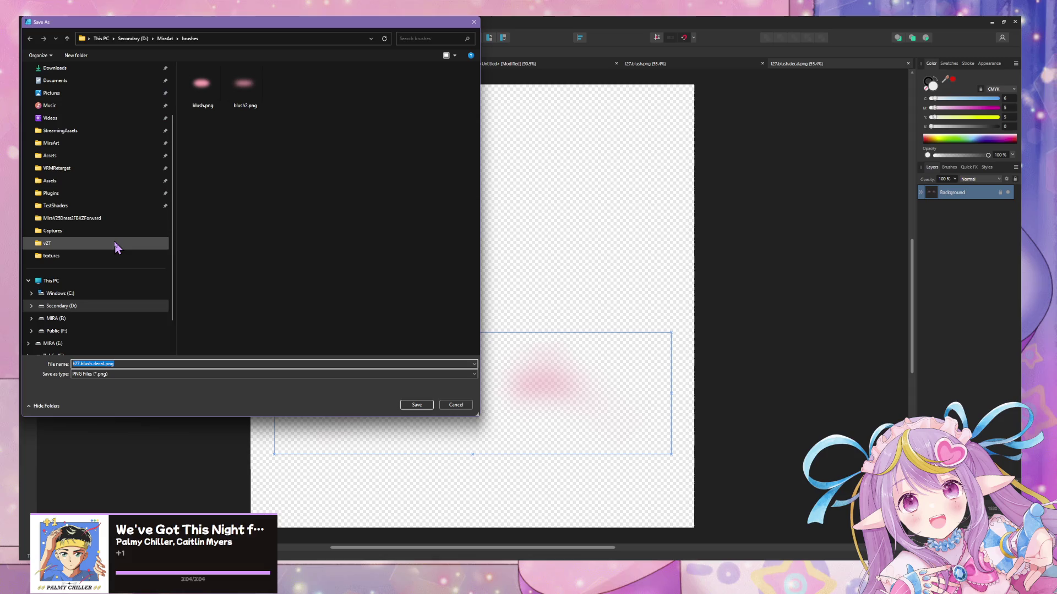
click(113, 243)
click(61, 218)
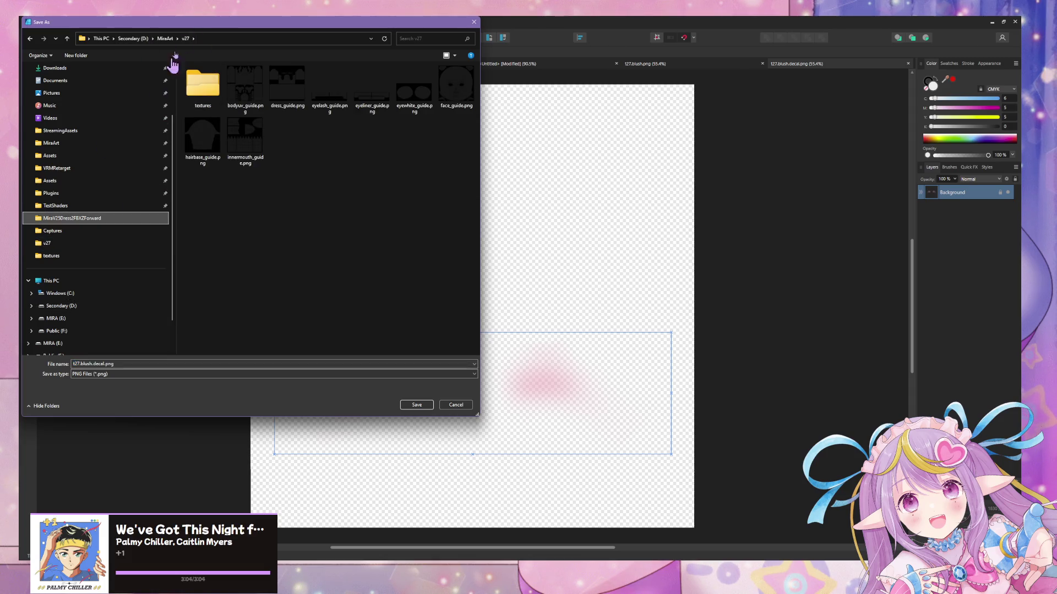
click(261, 38)
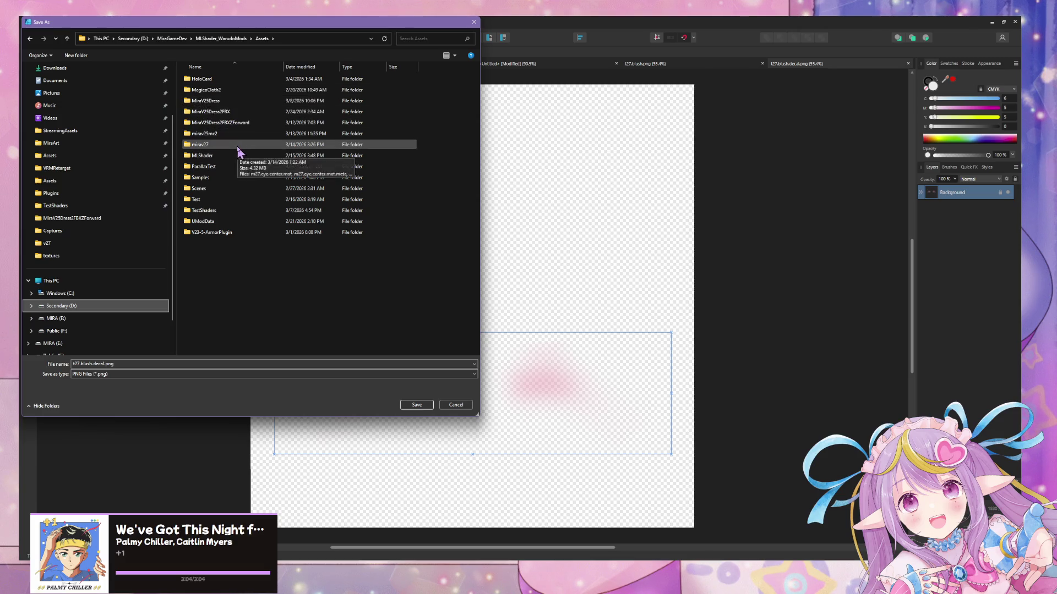
double_click(238, 145)
double_click(203, 88)
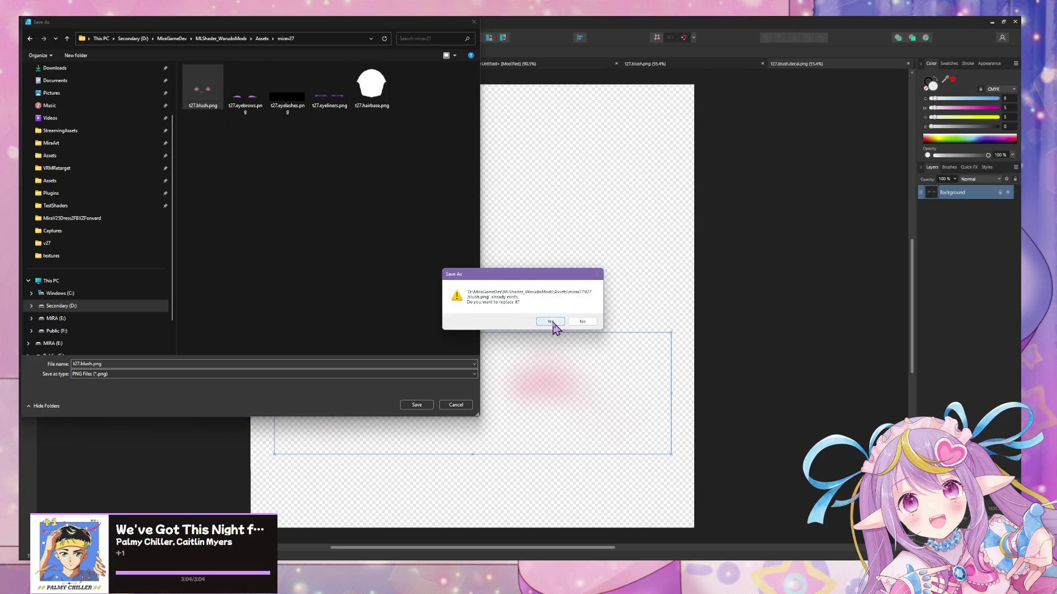
click(553, 322)
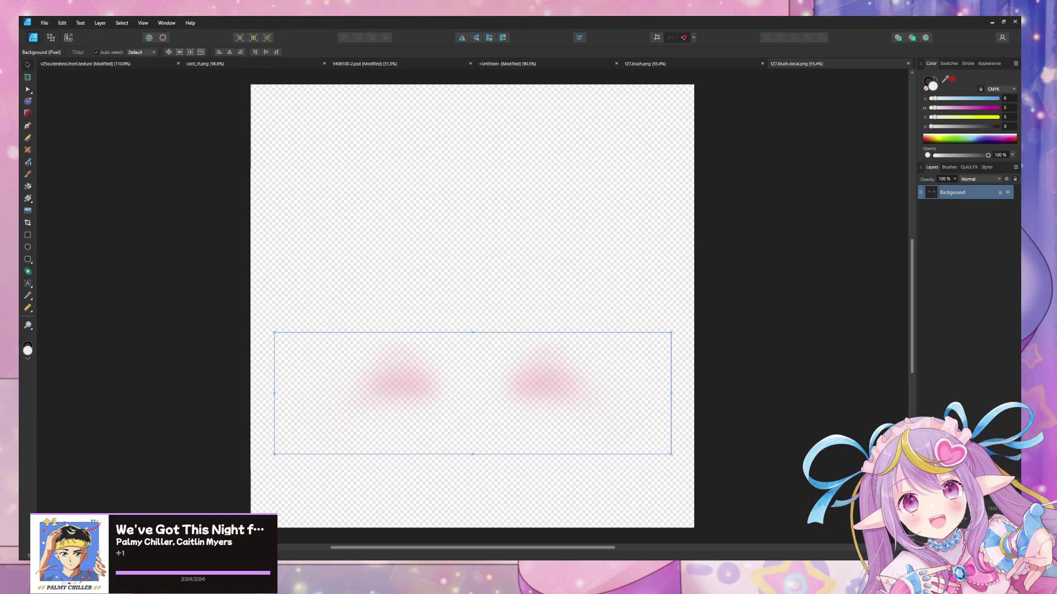
- Switch to Unity and orbit the scene camera around the avatar
key(alt+Tab)
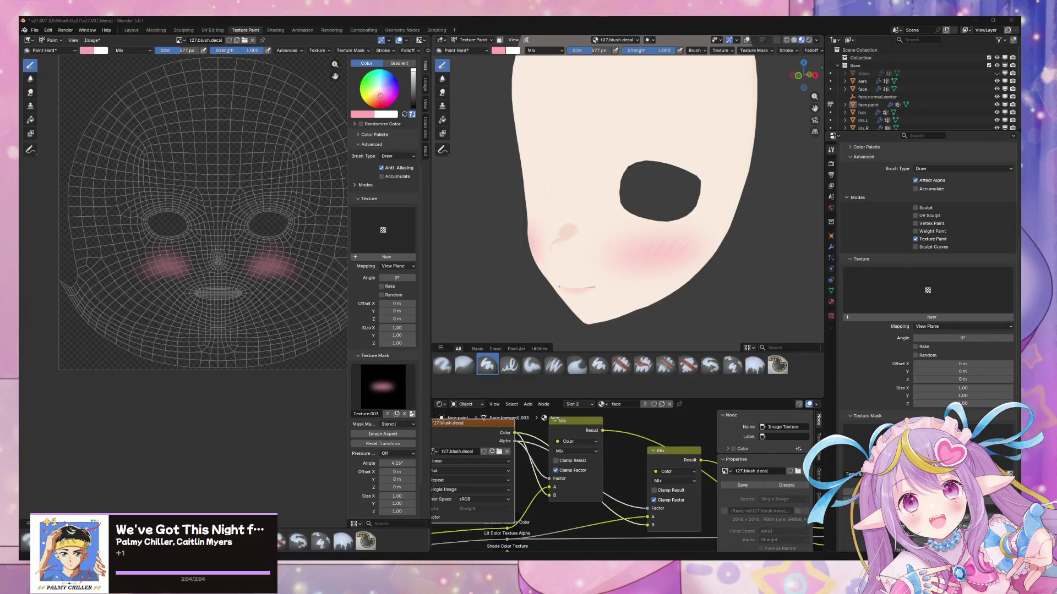
key(alt+Tab)
mouse_move(607, 205)
right_down()
mouse_move(519, 224)
mouse_move(530, 234)
right_up()
- Select t27.blush plus the other four t27 textures, fly to the face, and select the avatar
click(138, 498)
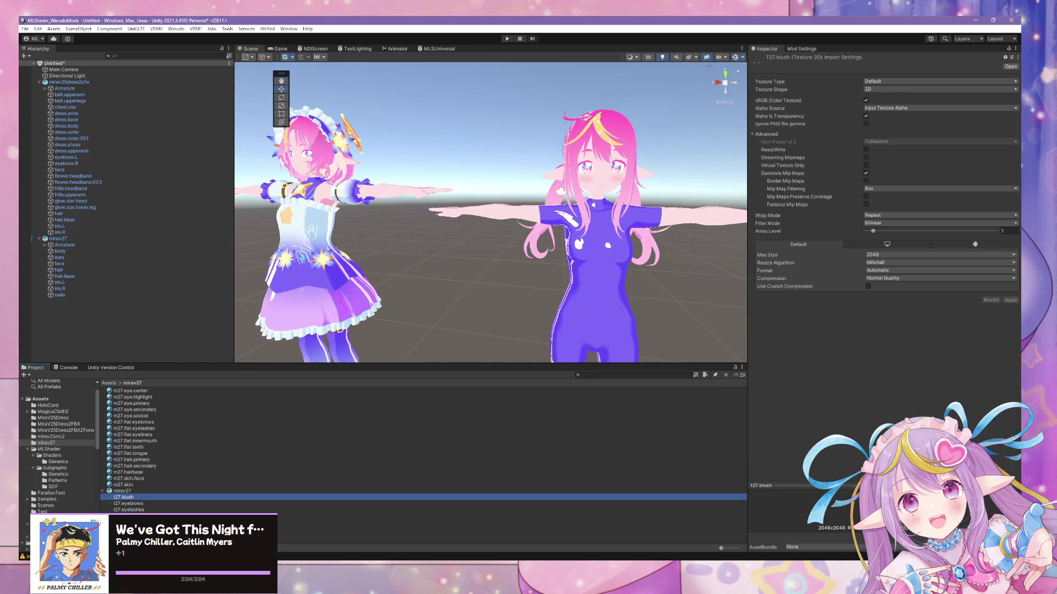
shift+click(127, 521)
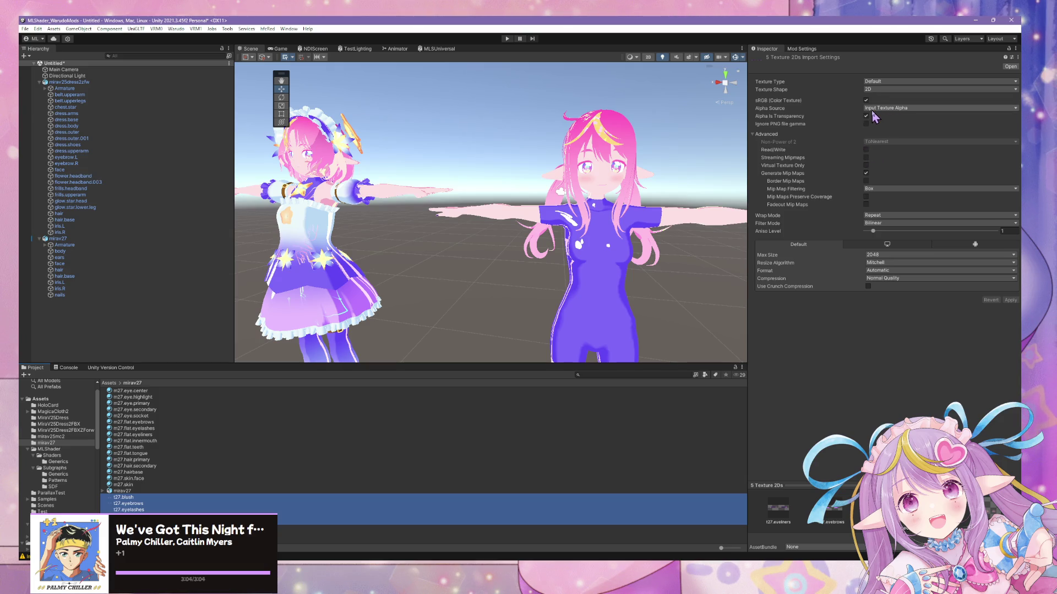
mouse_move(676, 232)
right_down()
mouse_move(569, 210)
mouse_move(600, 208)
mouse_move(550, 173)
mouse_move(518, 188)
right_up()
key(s)
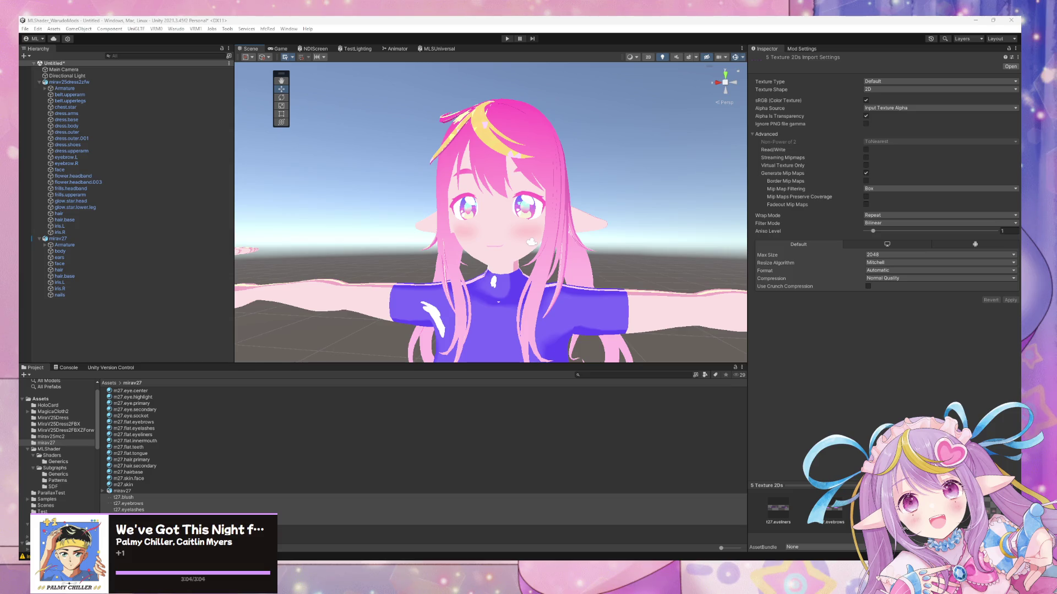
click(524, 250)
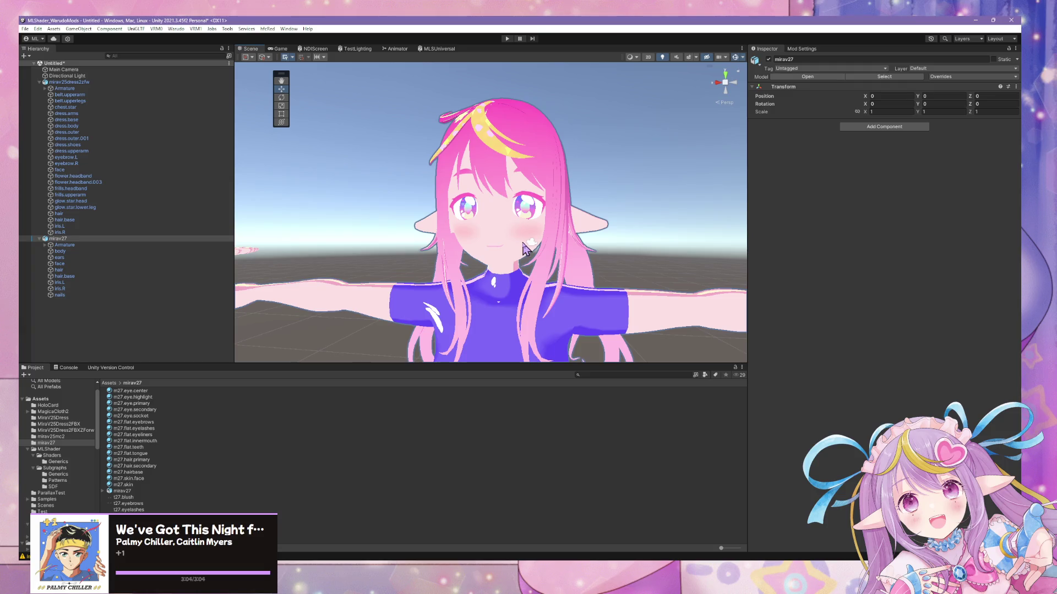
- Navigate to a close side view of the face, selecting the iris.R object along the way
mouse_move(526, 198)
alt+mouse_down()
mouse_move(385, 174)
mouse_move(548, 199)
alt+mouse_up()
alt+scroll(548, 199, up, 6)
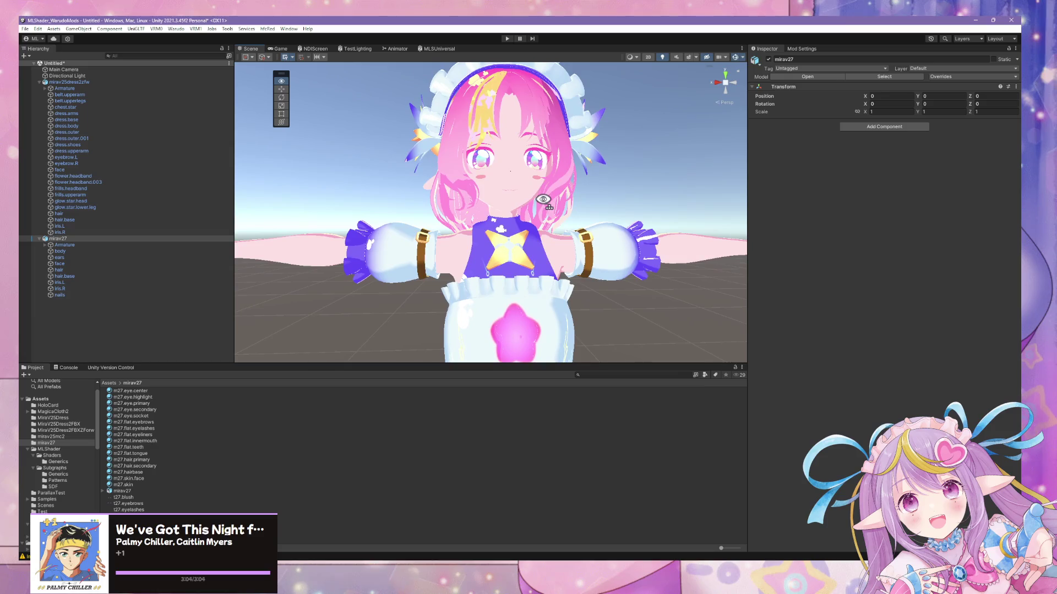
middle_drag(543, 199, 468, 238)
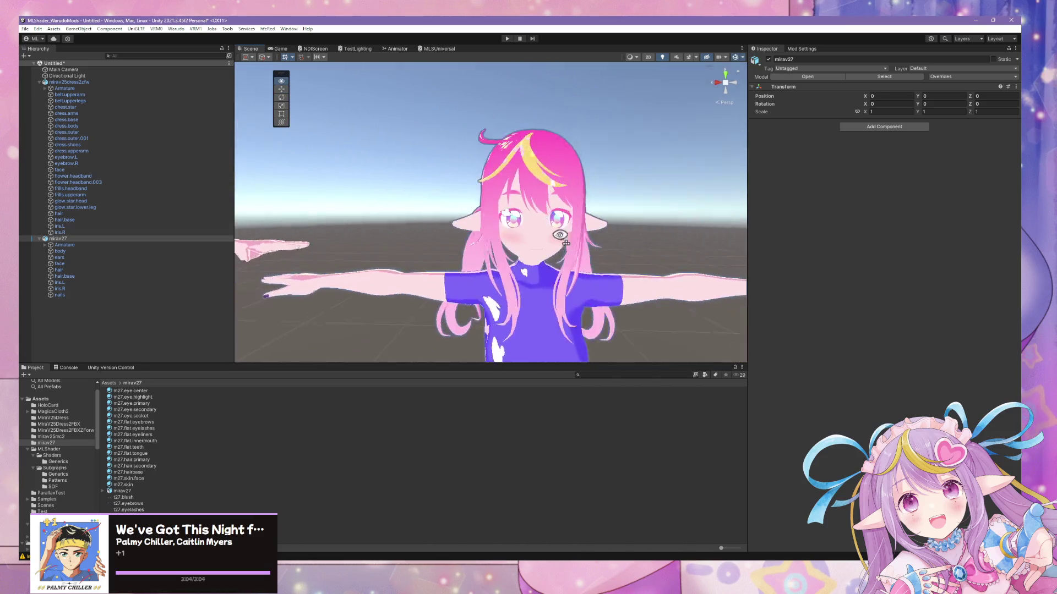
mouse_move(559, 235)
right_down()
mouse_move(595, 264)
mouse_move(605, 253)
mouse_move(668, 264)
mouse_move(651, 235)
mouse_move(596, 252)
mouse_move(561, 234)
mouse_move(498, 243)
mouse_move(526, 255)
right_up()
scroll(545, 231, up, 5)
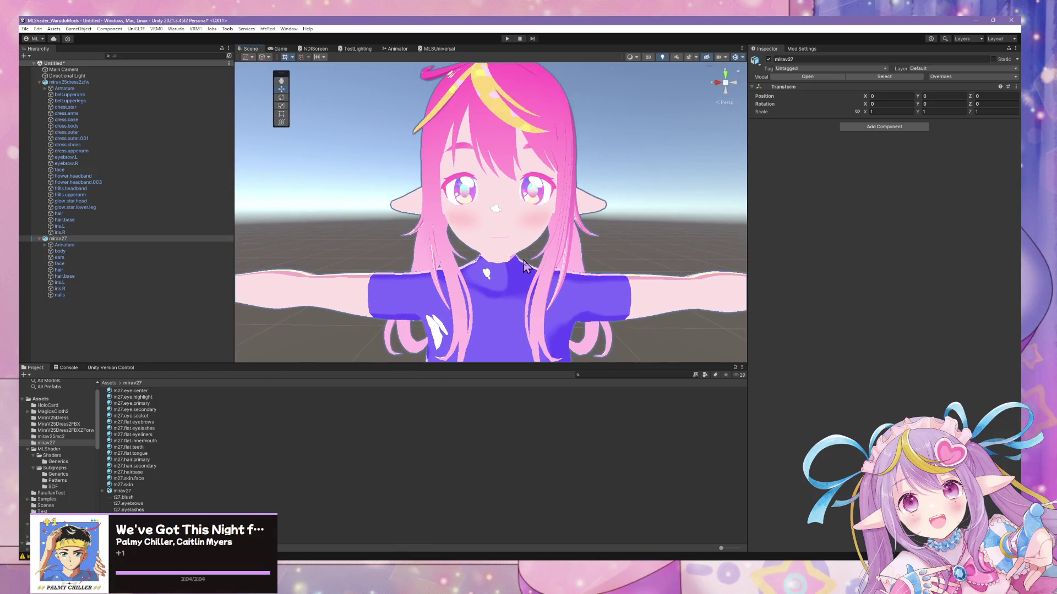
click(96, 232)
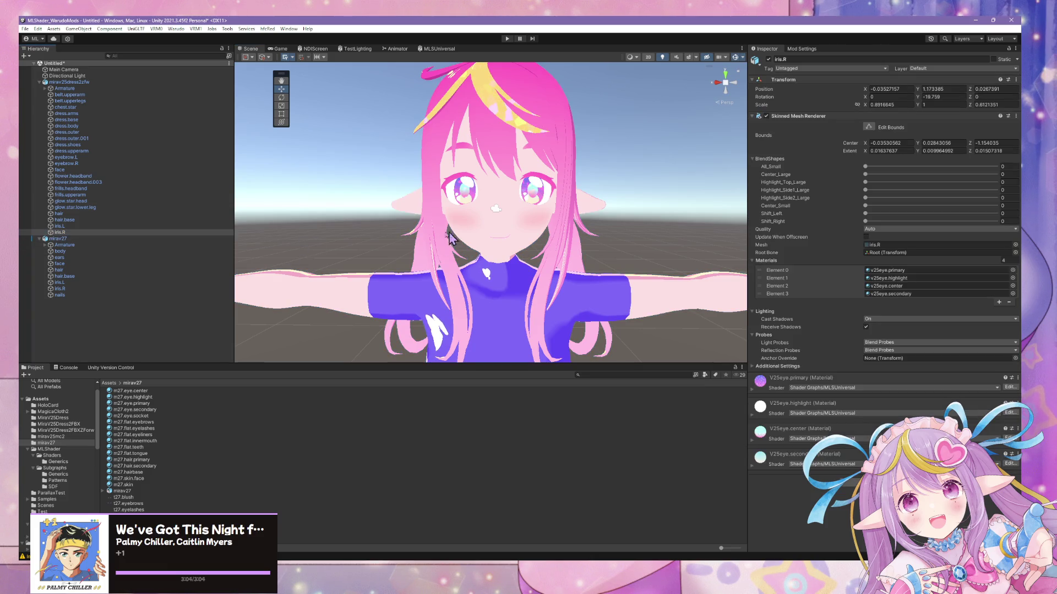
scroll(573, 216, down, 2)
drag(573, 217, 596, 99)
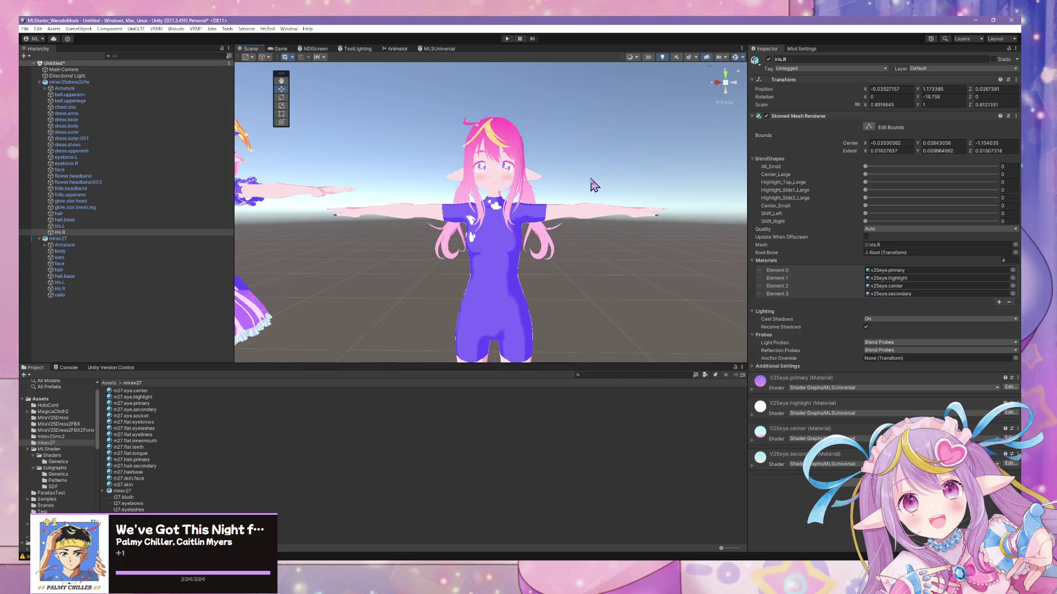
scroll(594, 186, down, 2)
scroll(578, 182, up, 5)
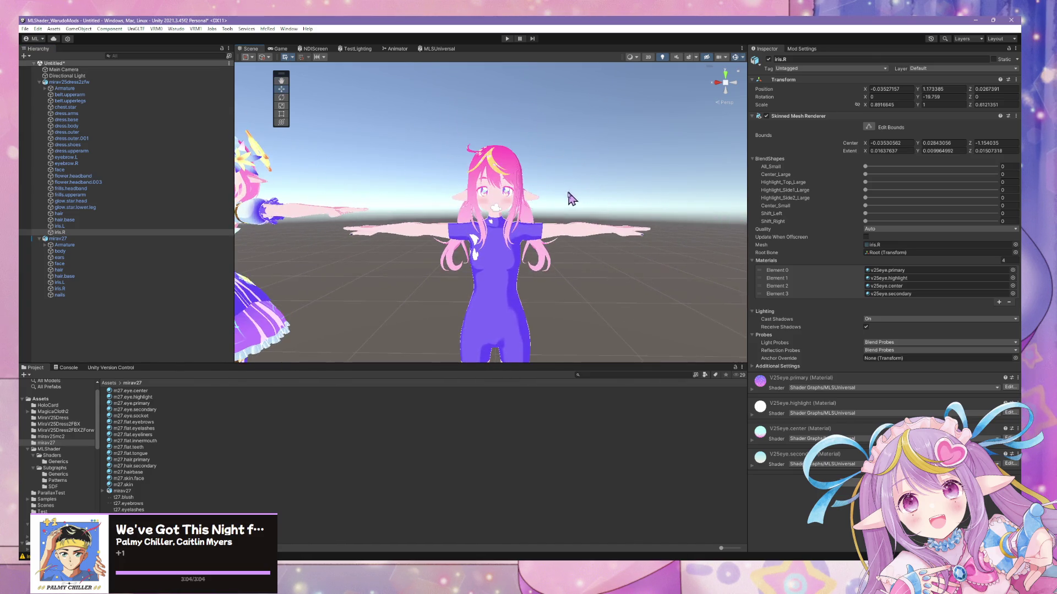
scroll(597, 220, up, 6)
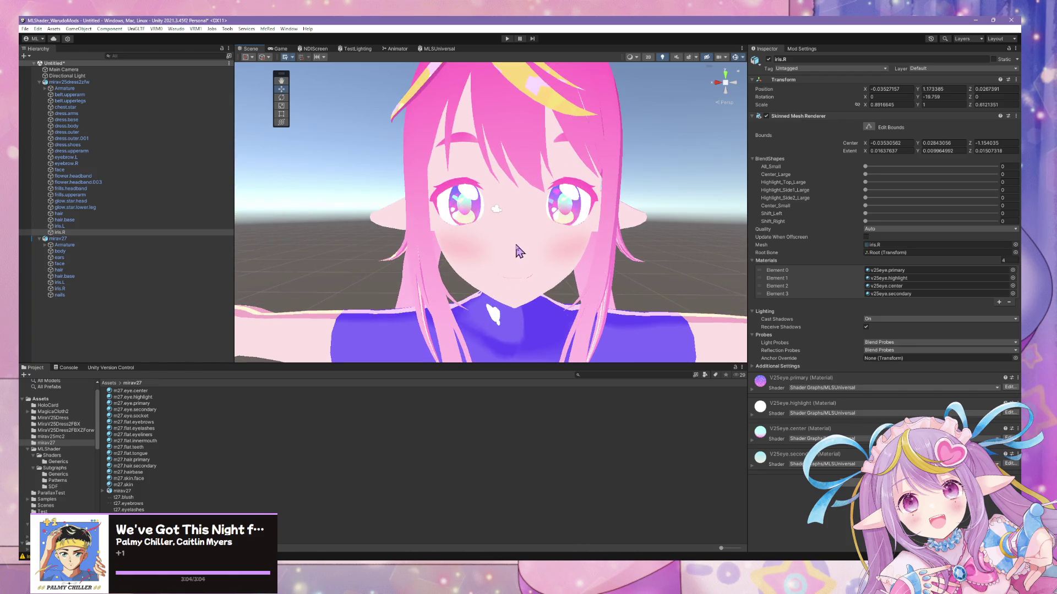
scroll(520, 243, up, 4)
- Select the avatar's face mesh in the Scene view
click(592, 211)
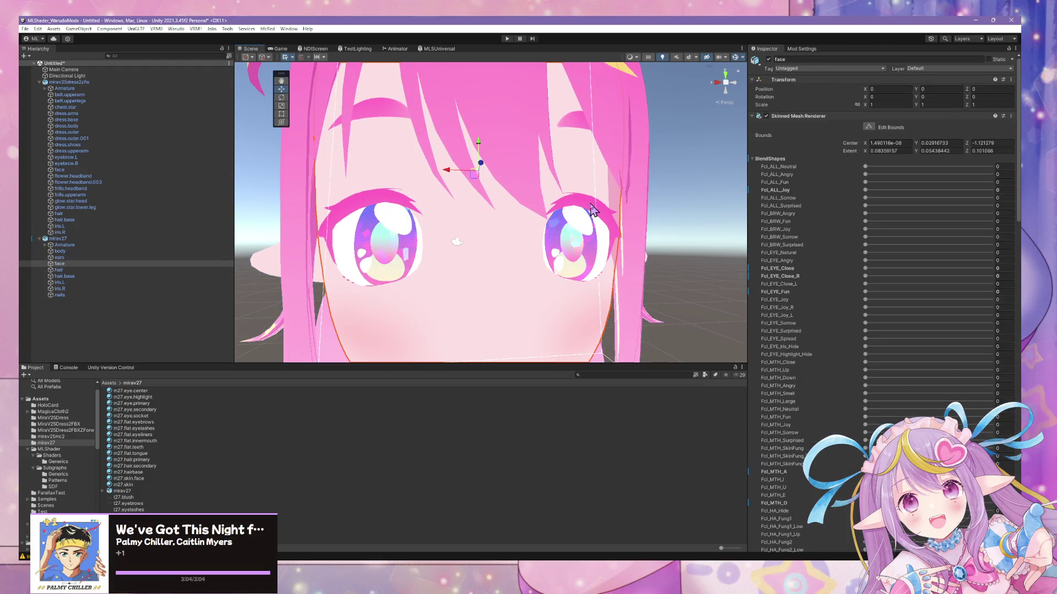
scroll(589, 209, down, 10)
click(585, 209)
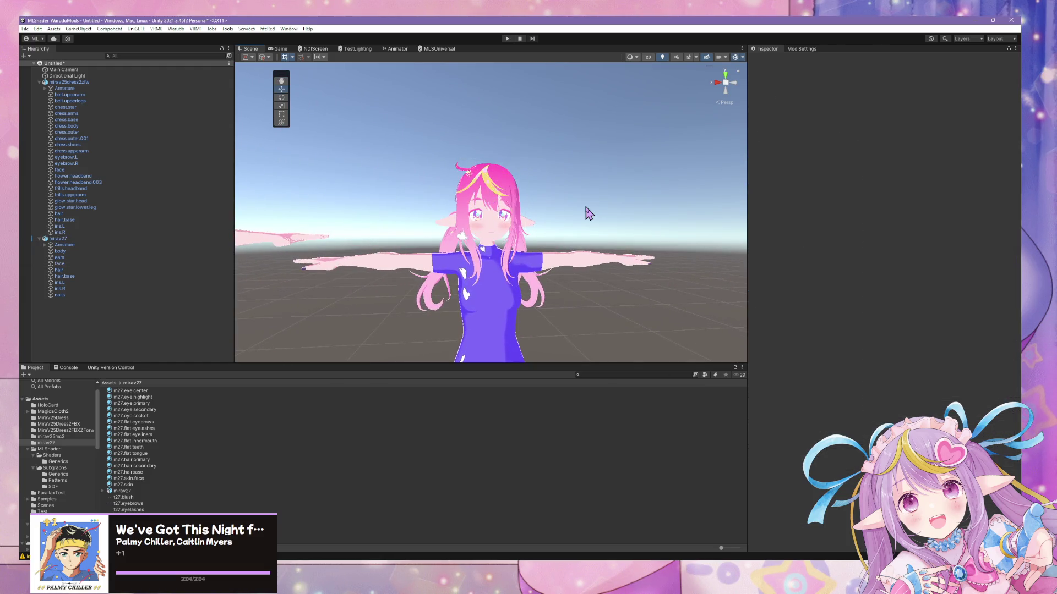
scroll(579, 218, up, 10)
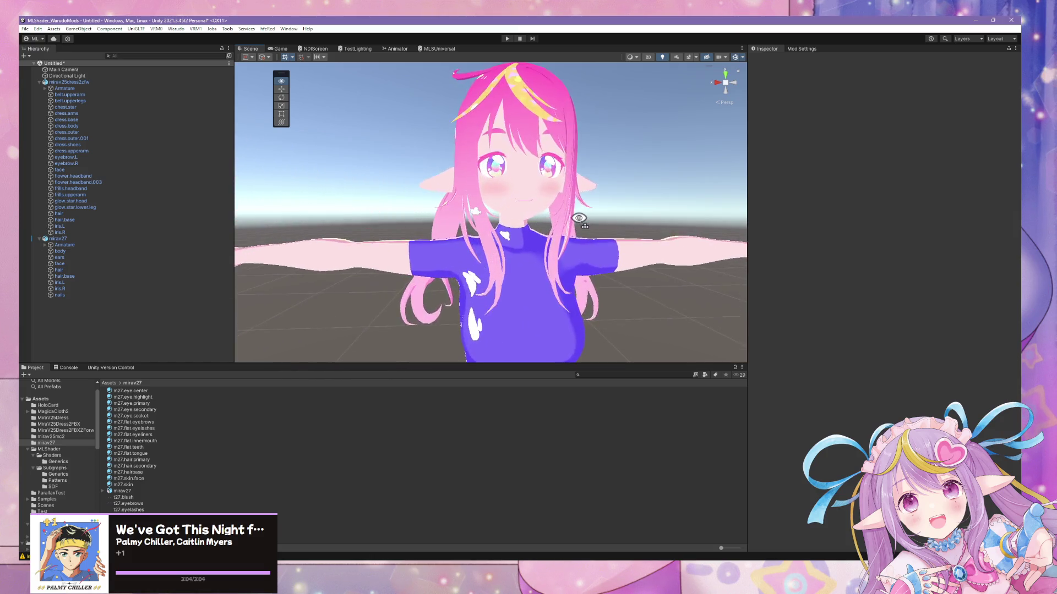
scroll(579, 218, down, 5)
scroll(578, 218, up, 4)
middle_drag(579, 218, 435, 299)
click(533, 236)
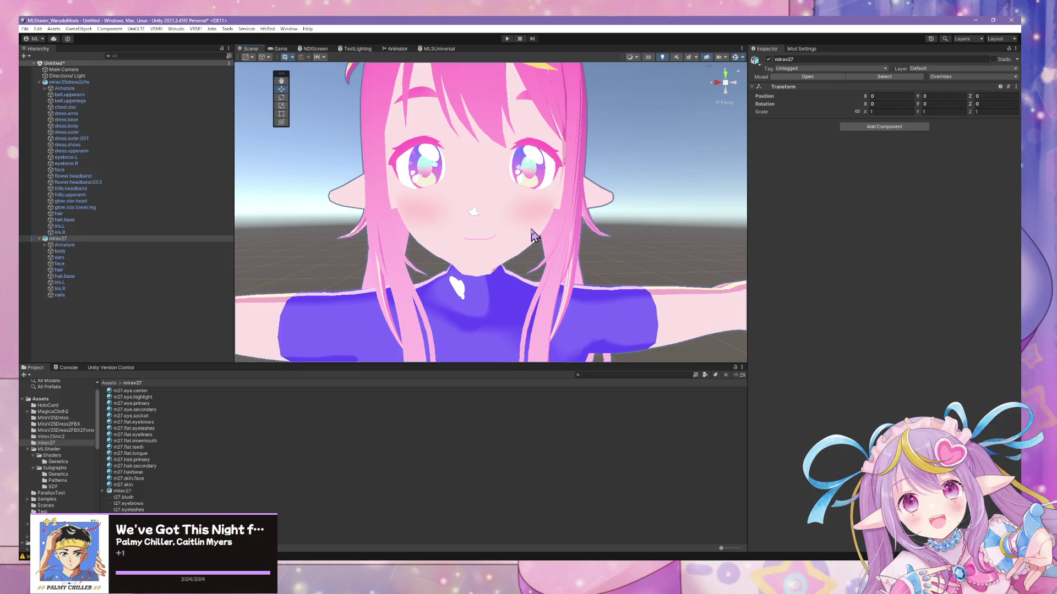
scroll(668, 228, down, 5)
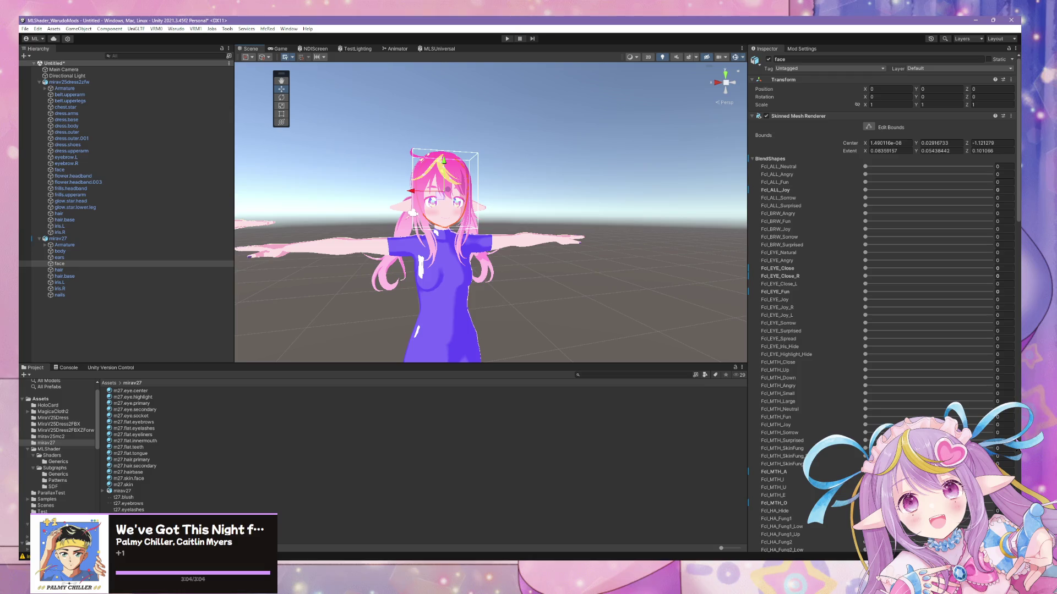
- Fly the camera around the character and frame the selected face up close
mouse_move(550, 298)
right_down()
mouse_move(525, 285)
mouse_move(526, 257)
right_up()
scroll(526, 264, up, 6)
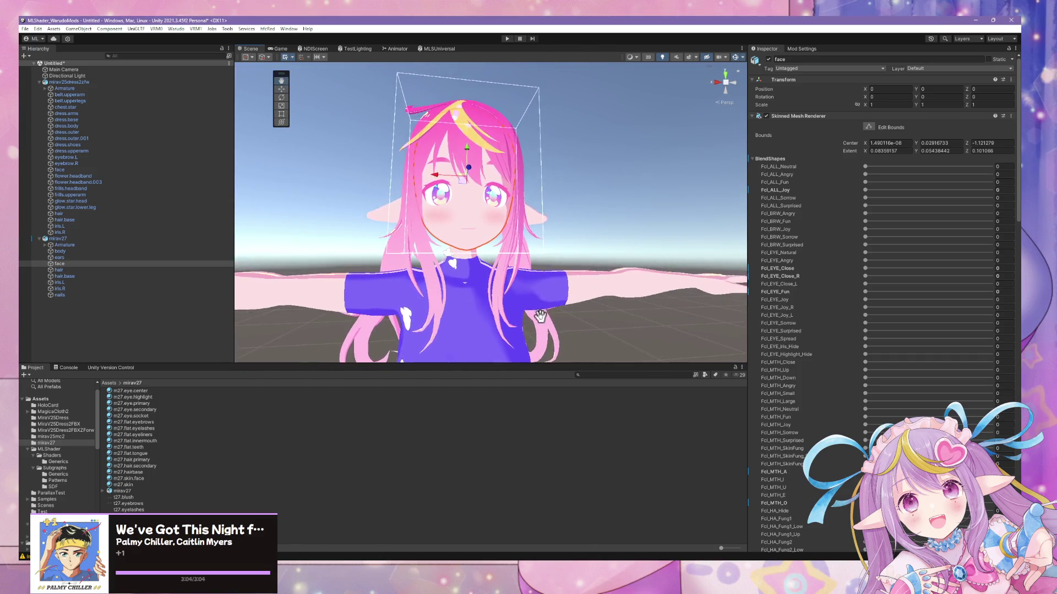
scroll(524, 286, down, 6)
scroll(525, 297, up, 3)
mouse_move(525, 300)
right_down()
mouse_move(511, 236)
mouse_move(584, 243)
right_up()
key(w)
middle_drag(584, 242, 592, 233)
key(s)
mouse_move(592, 234)
right_down()
mouse_move(605, 241)
mouse_move(479, 230)
mouse_move(503, 224)
mouse_move(504, 240)
right_up()
key(w)
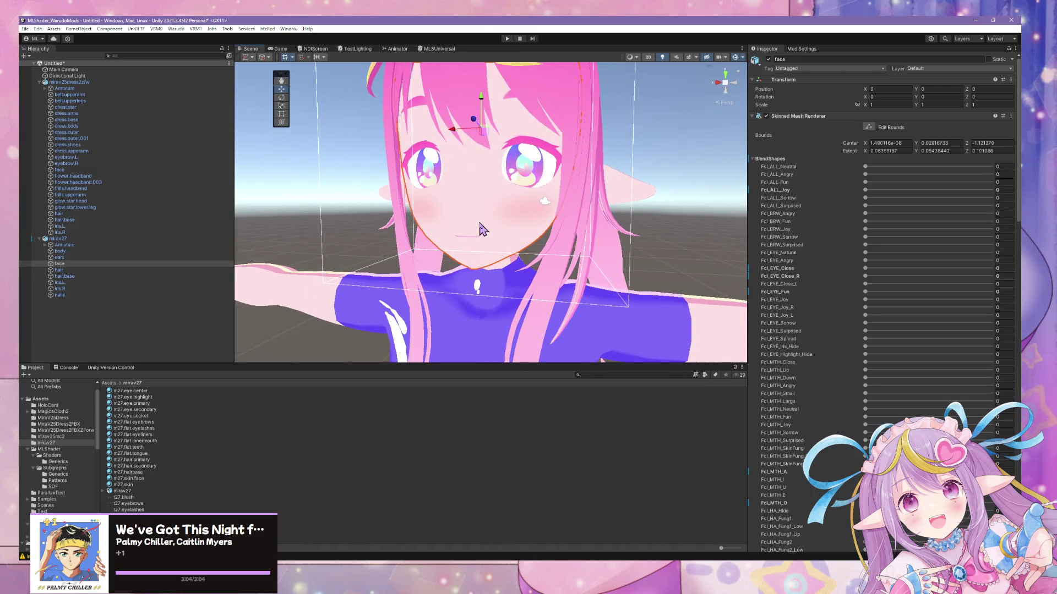
key(f)
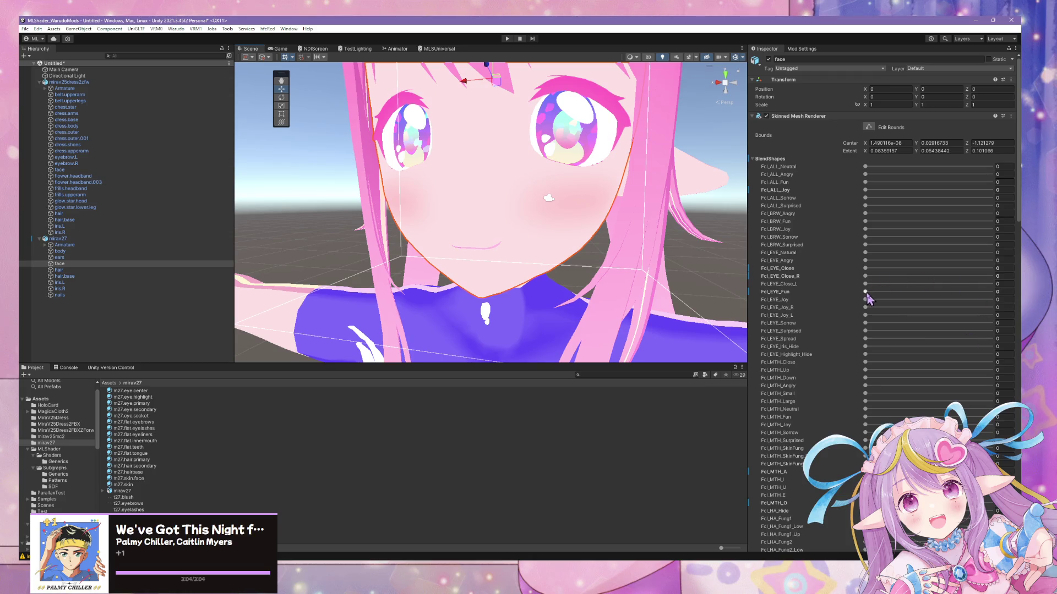
- Try the Fcl_EYE_Fun blendshape on the face, then return to Blender
mouse_move(866, 292)
mouse_down()
mouse_move(989, 301)
mouse_move(615, 255)
mouse_up()
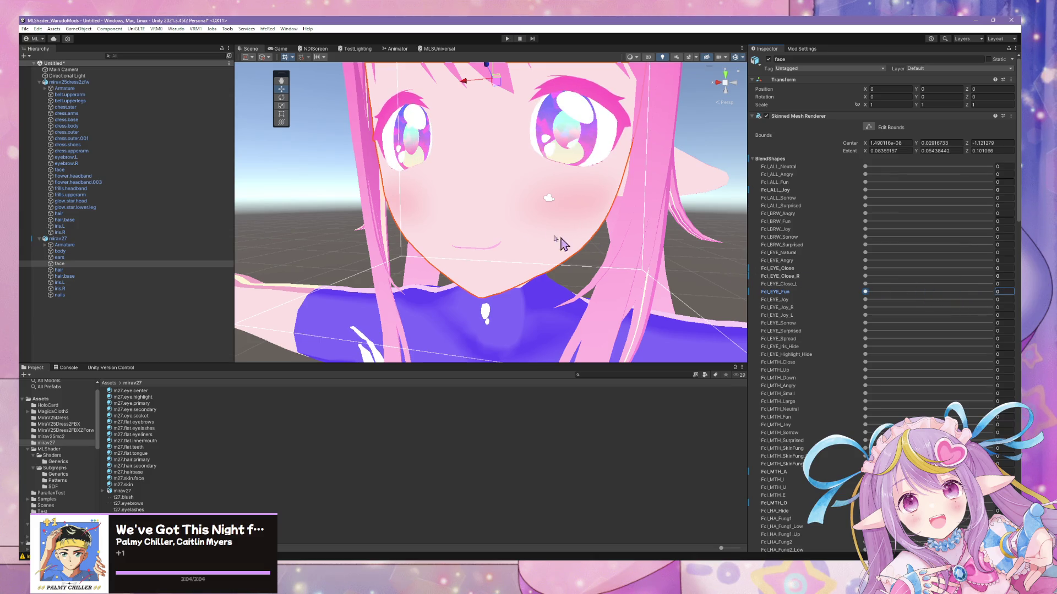
scroll(615, 255, down, 10)
scroll(530, 208, up, 12)
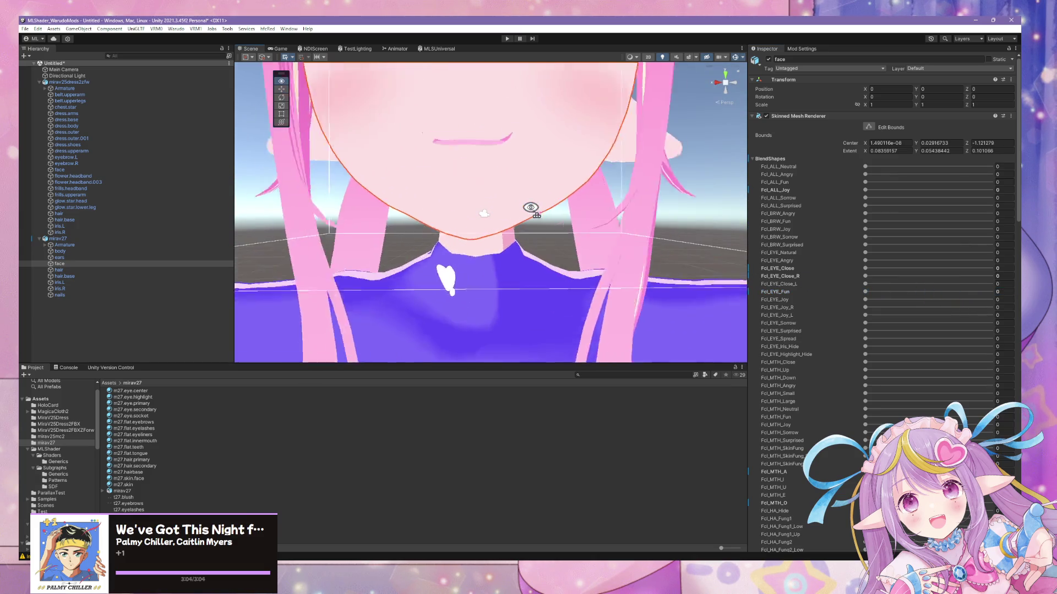
mouse_move(533, 215)
middle_down()
mouse_move(529, 253)
mouse_move(553, 296)
middle_up()
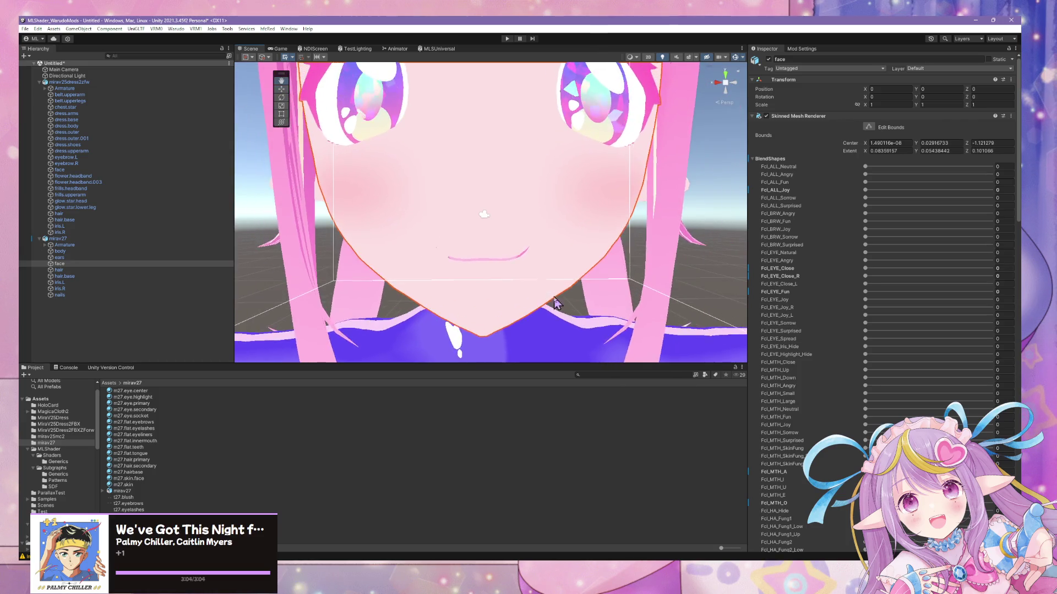
scroll(553, 296, down, 10)
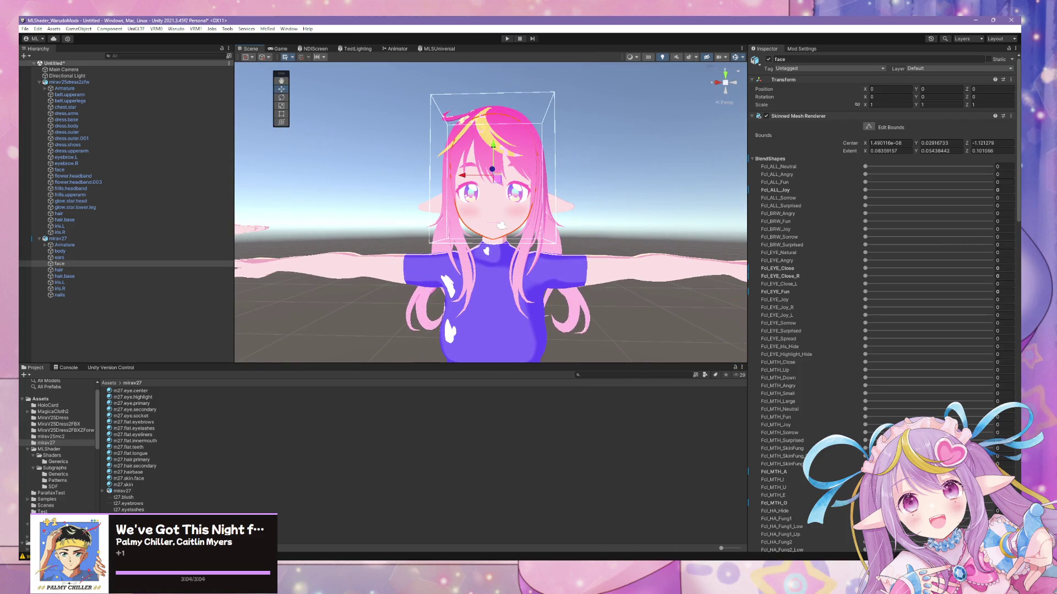
key(alt+Tab)
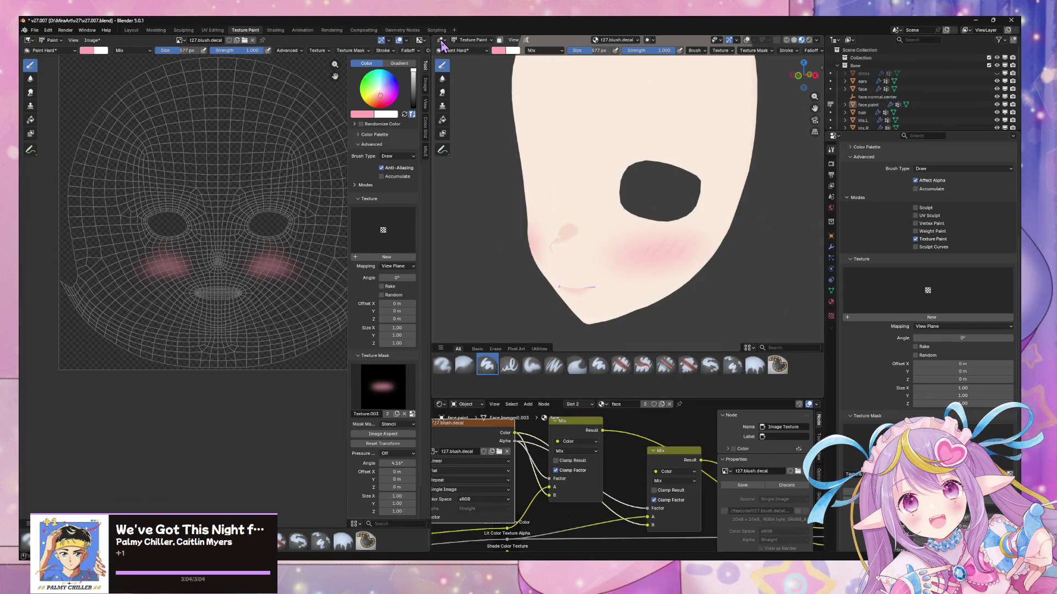
- In the Modeling workspace, view the model from the front and select the face object
click(156, 30)
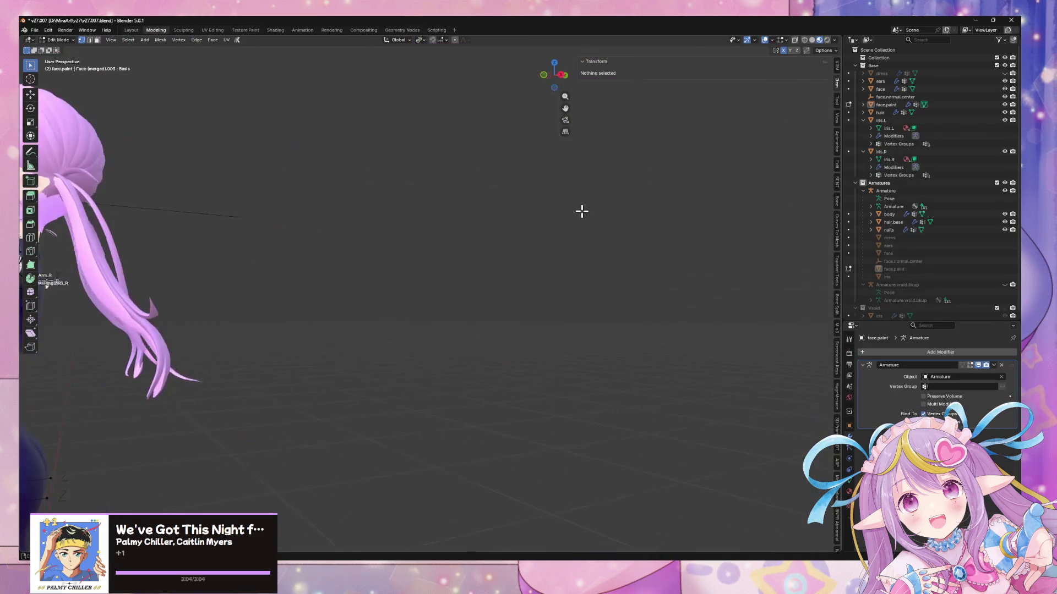
click(550, 76)
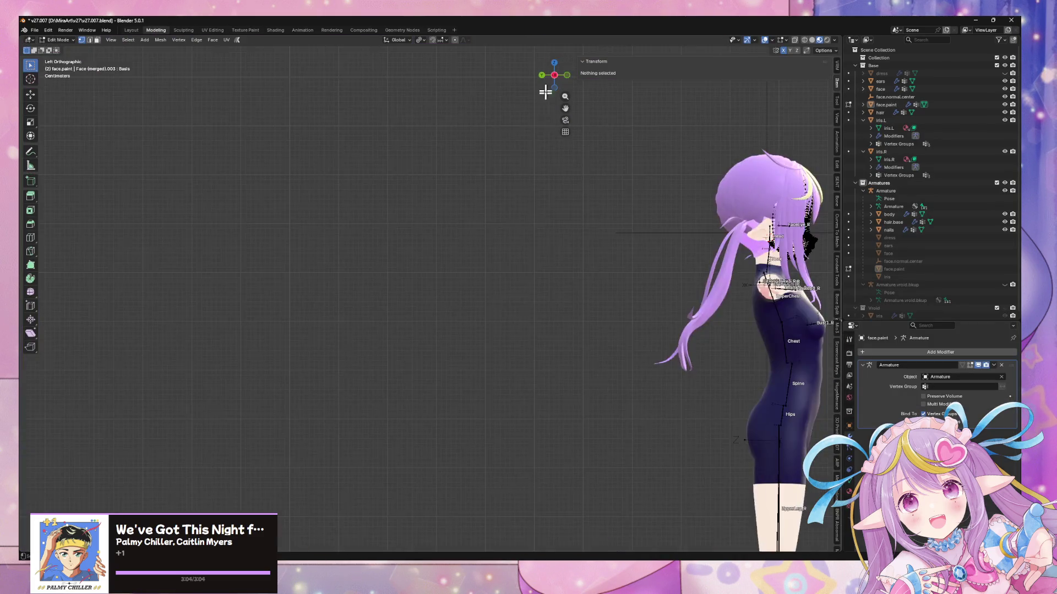
click(566, 75)
key(Tab)
scroll(551, 165, up, 3)
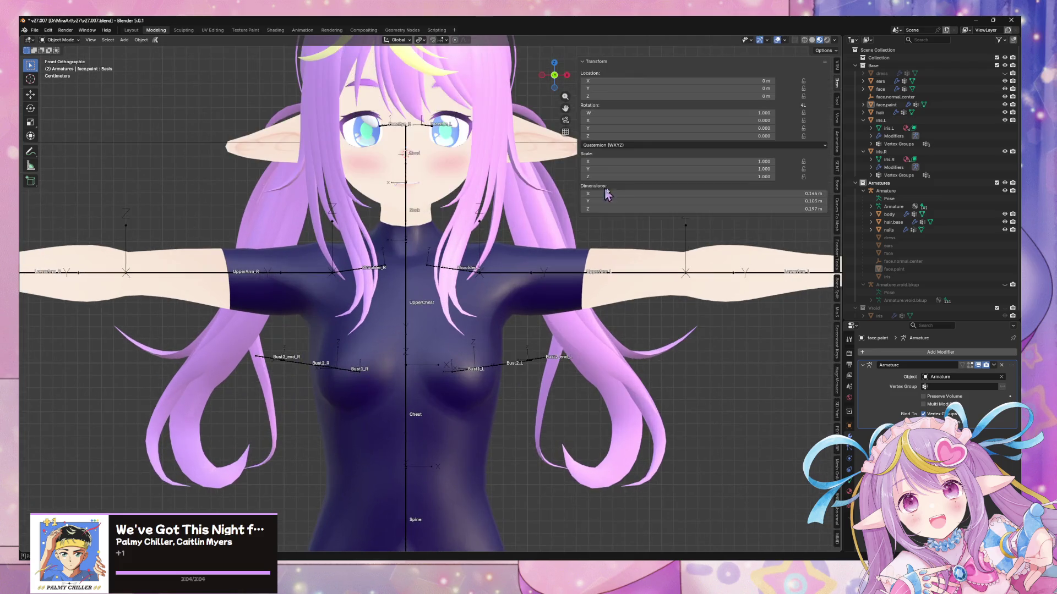
scroll(443, 190, up, 3)
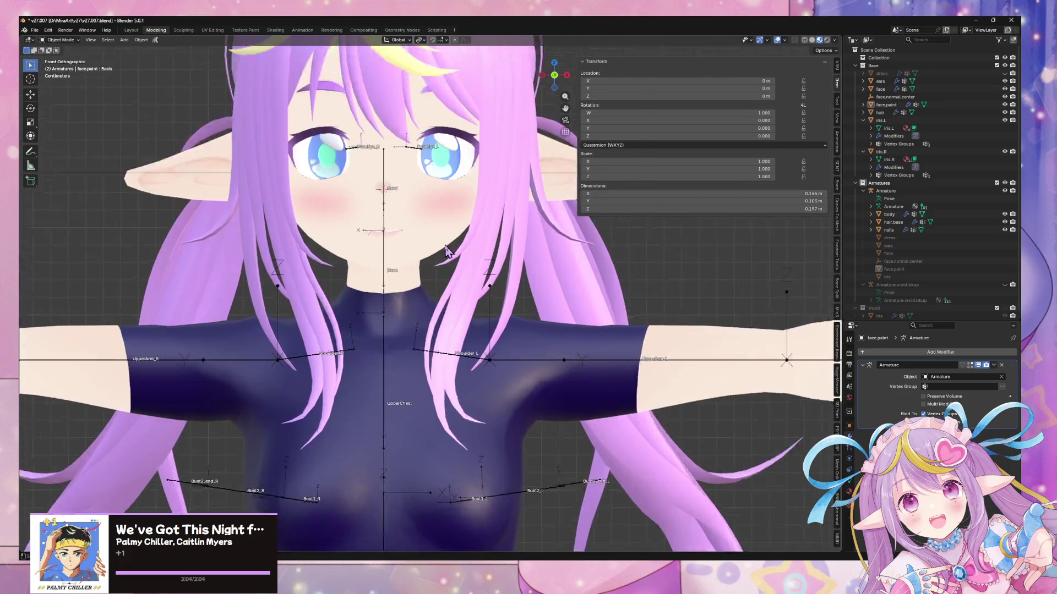
click(455, 278)
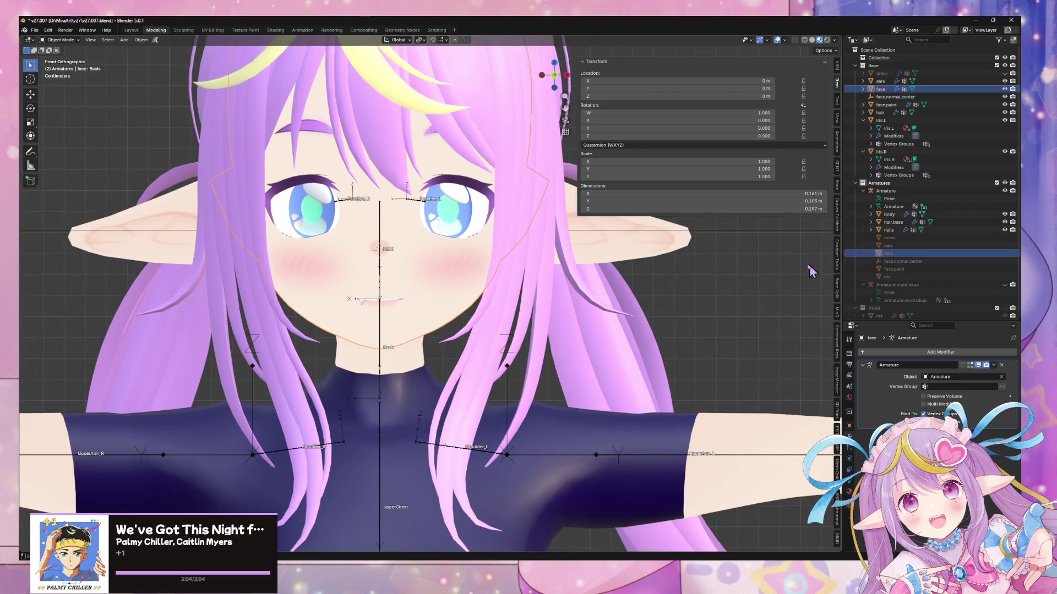
- Select all face vertices, apply Alt+N Reset Vectors, and return to Object Mode
key(Tab)
click(458, 306)
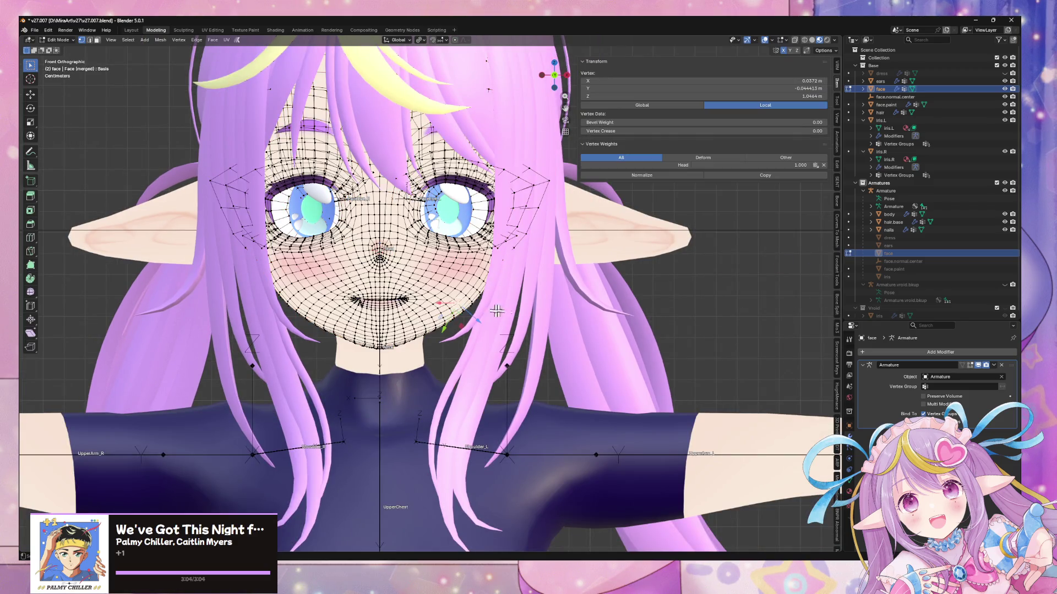
key(a)
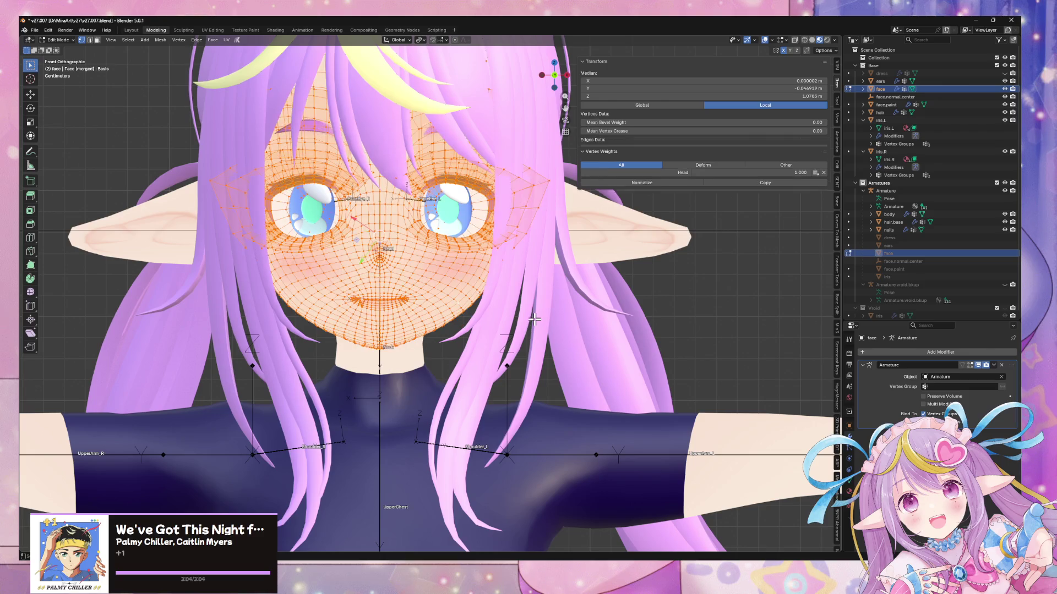
key(alt+n)
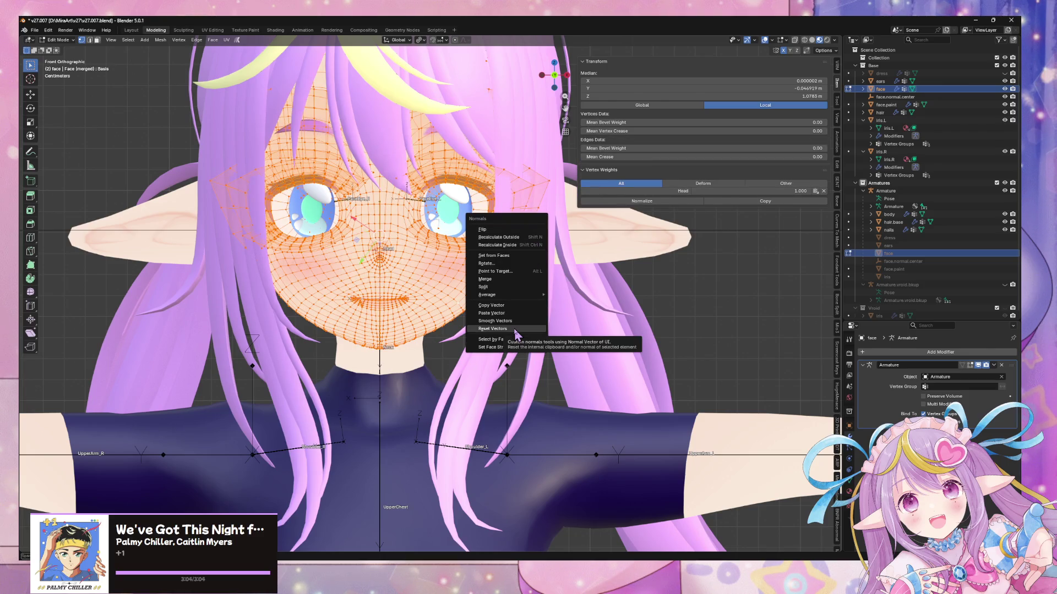
click(515, 329)
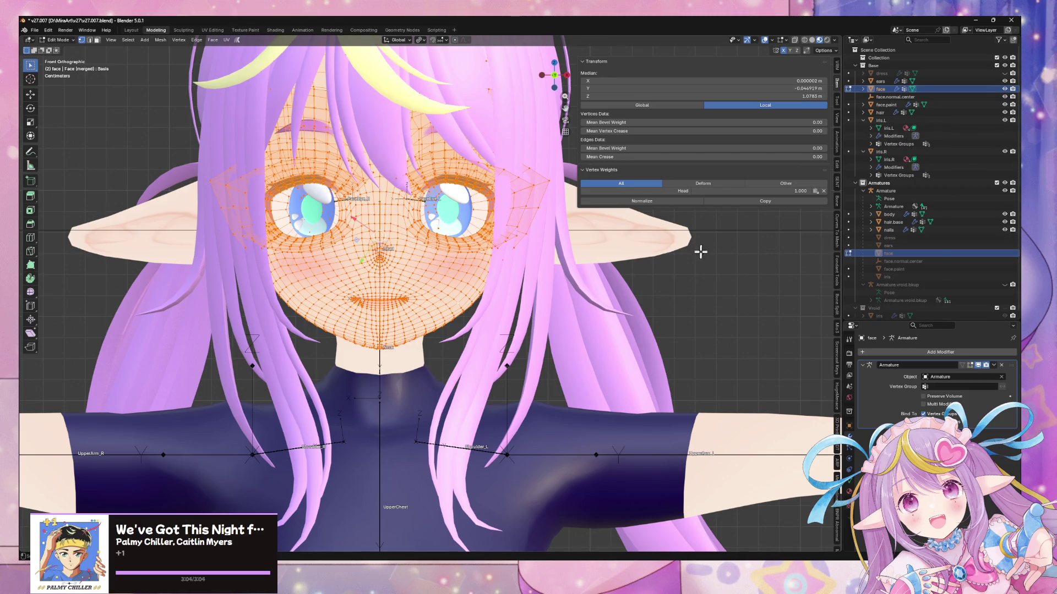
key(Tab)
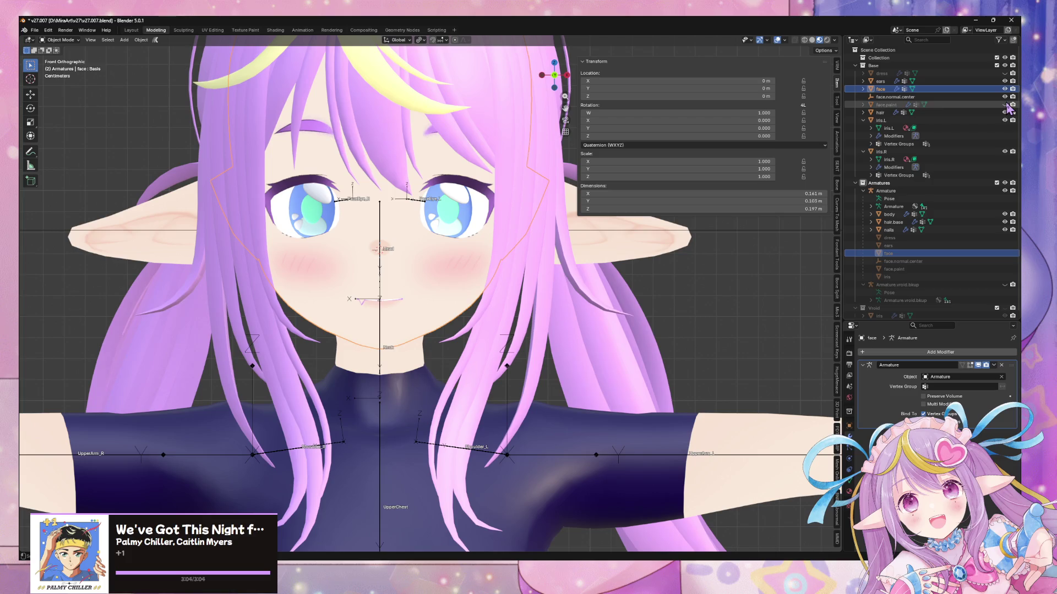
key(KP_Divide)
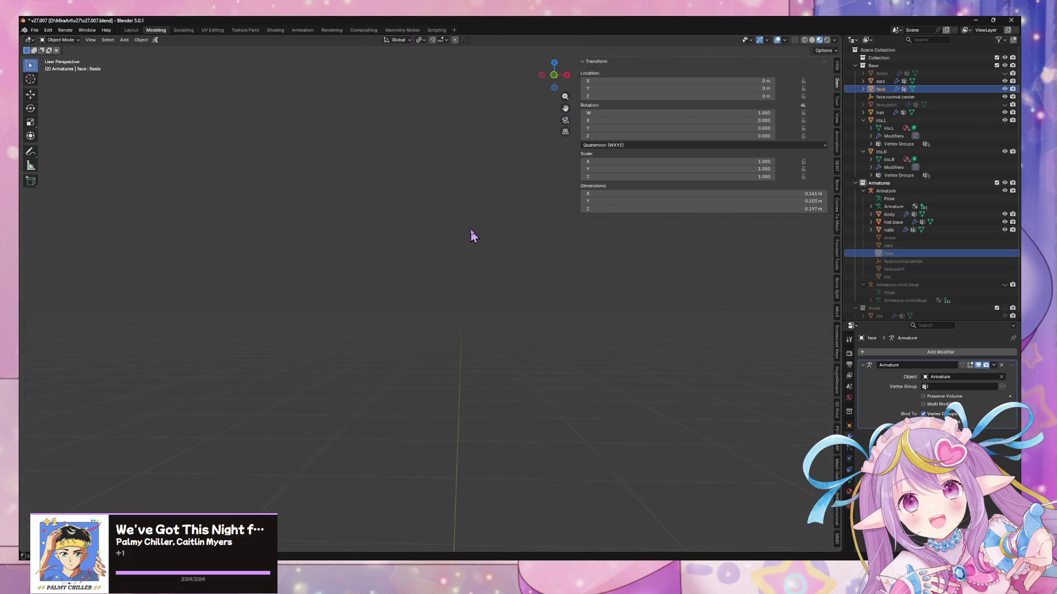
- Isolate the face in Local View and orbit around to inspect the eye and front
key(KP_Divide)
key(KP_Divide)
mouse_move(461, 235)
middle_down()
mouse_move(441, 209)
mouse_move(441, 219)
middle_up()
scroll(503, 354, up, 3)
mouse_move(487, 337)
middle_down()
mouse_move(470, 316)
mouse_move(505, 342)
mouse_move(538, 331)
middle_up()
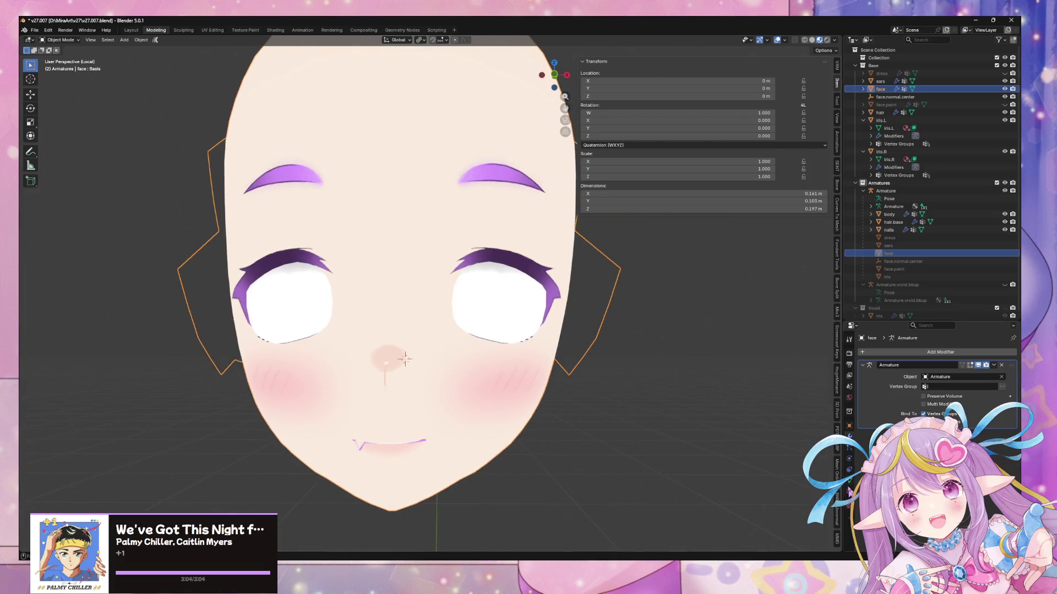
- Browse the face's Shape Keys list in Object Data properties, then switch to Unity
click(849, 489)
scroll(930, 386, down, 5)
scroll(931, 386, up, 10)
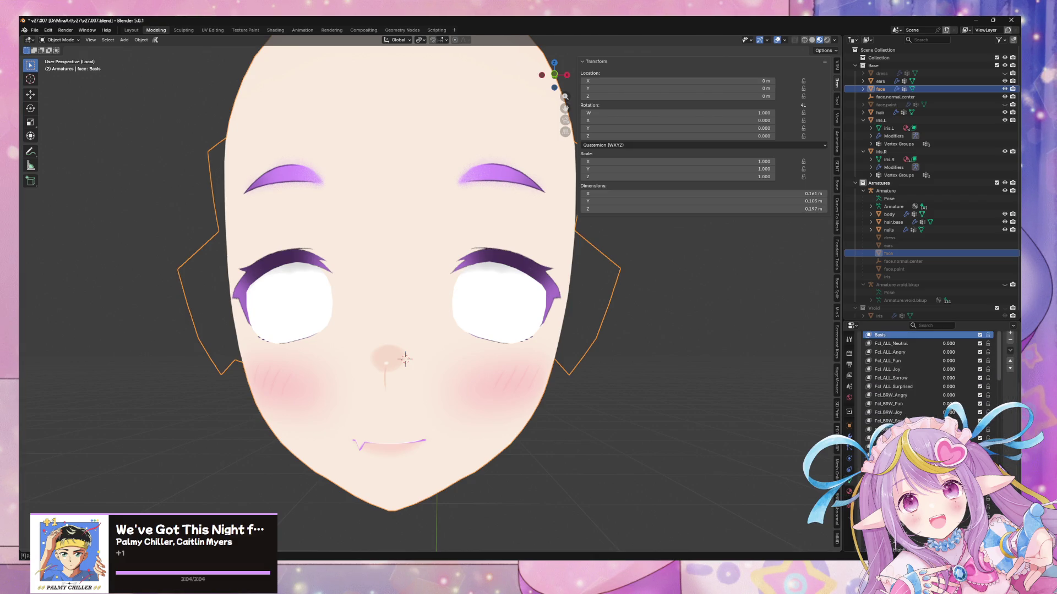
scroll(930, 385, up, 3)
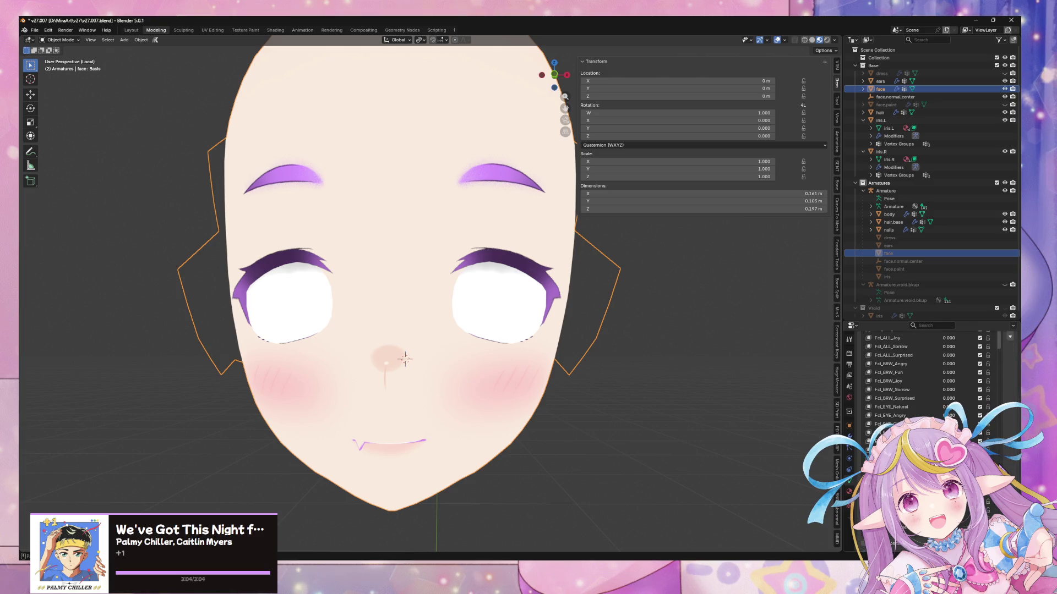
scroll(980, 436, down, 5)
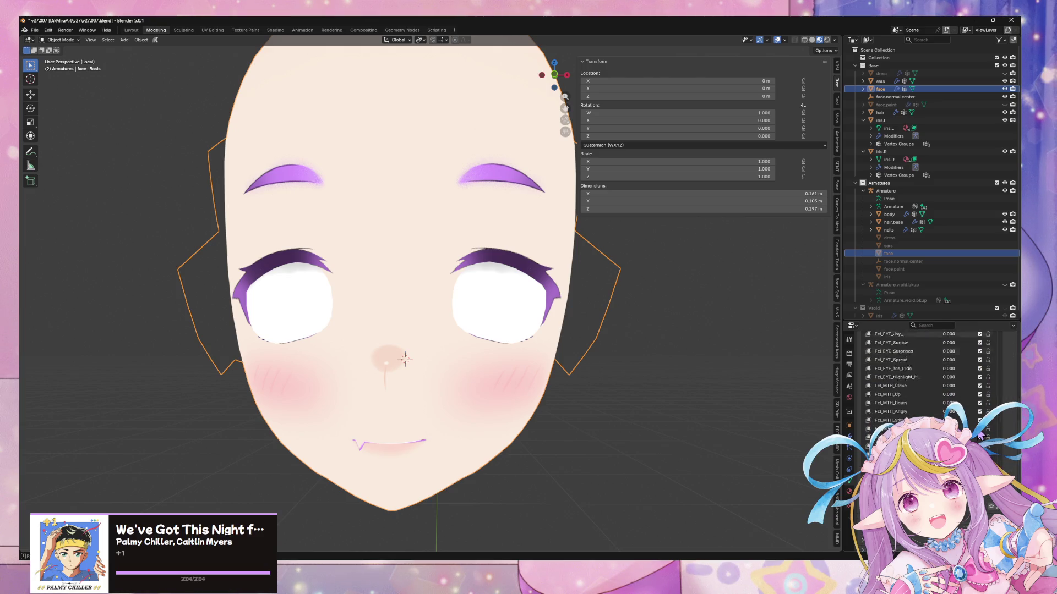
scroll(980, 436, down, 5)
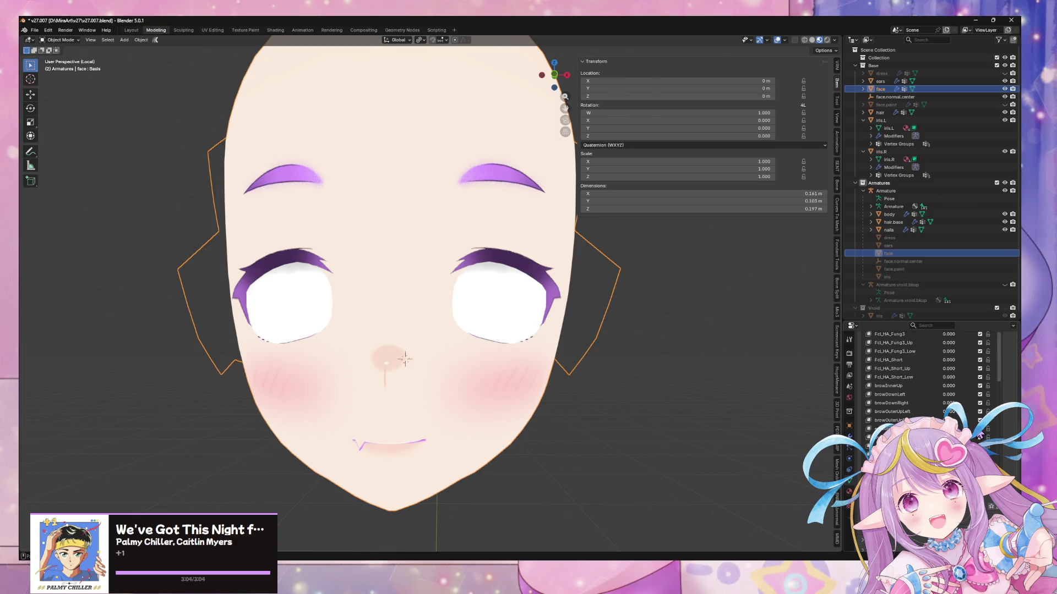
scroll(931, 380, down, 5)
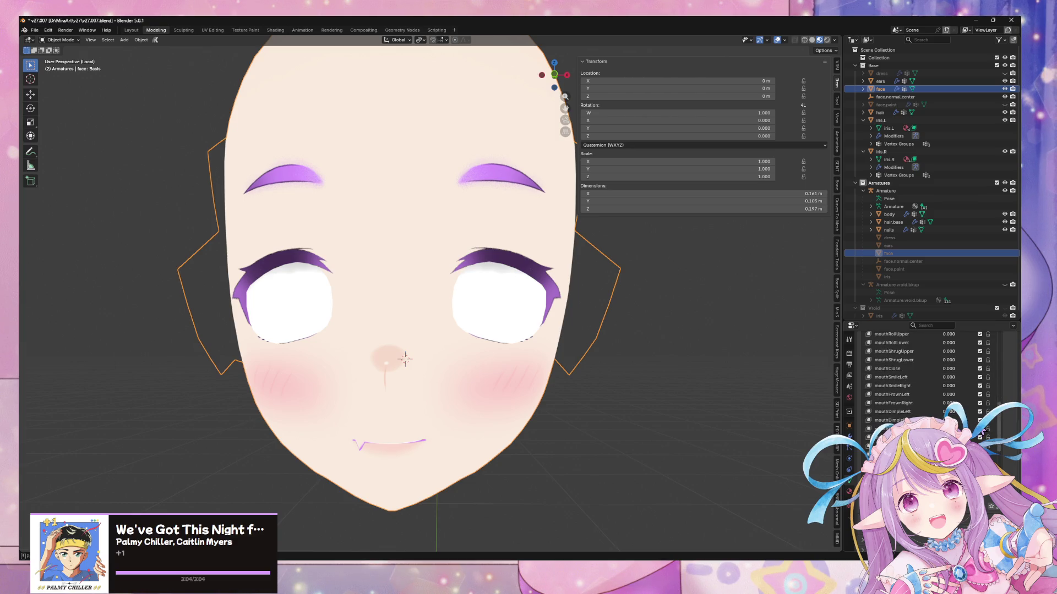
scroll(979, 436, up, 4)
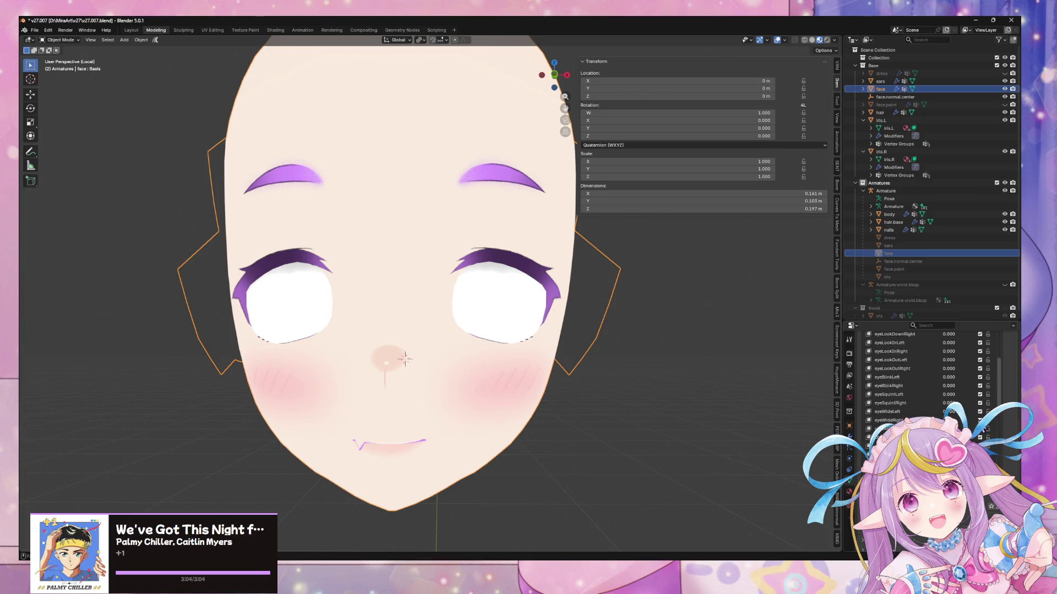
key(alt+Tab)
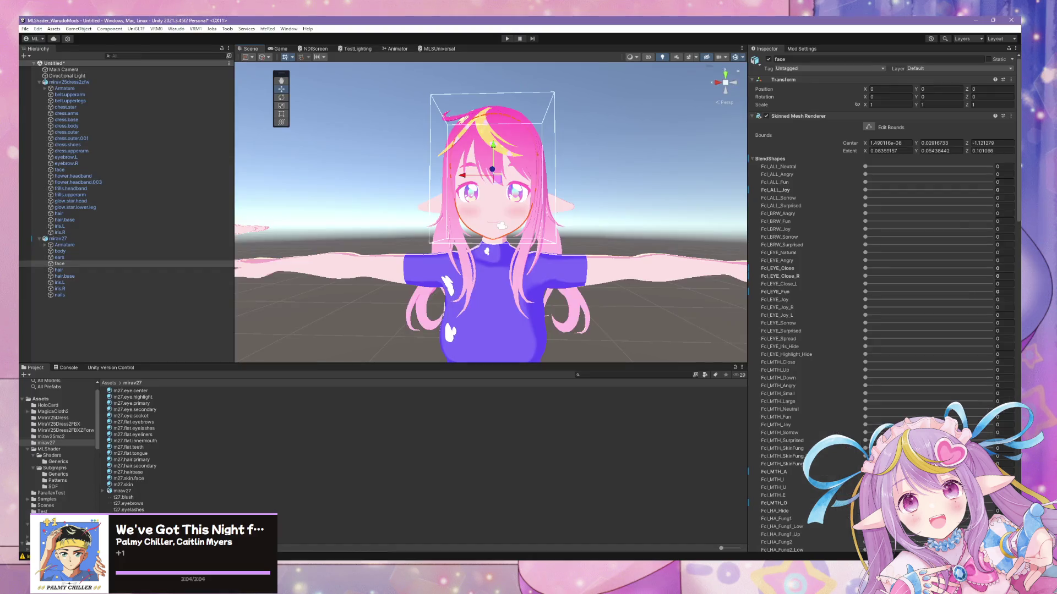
- In Unity's Scene view, clear the face selection and select the mirav27 avatar
click(626, 215)
scroll(611, 206, up, 5)
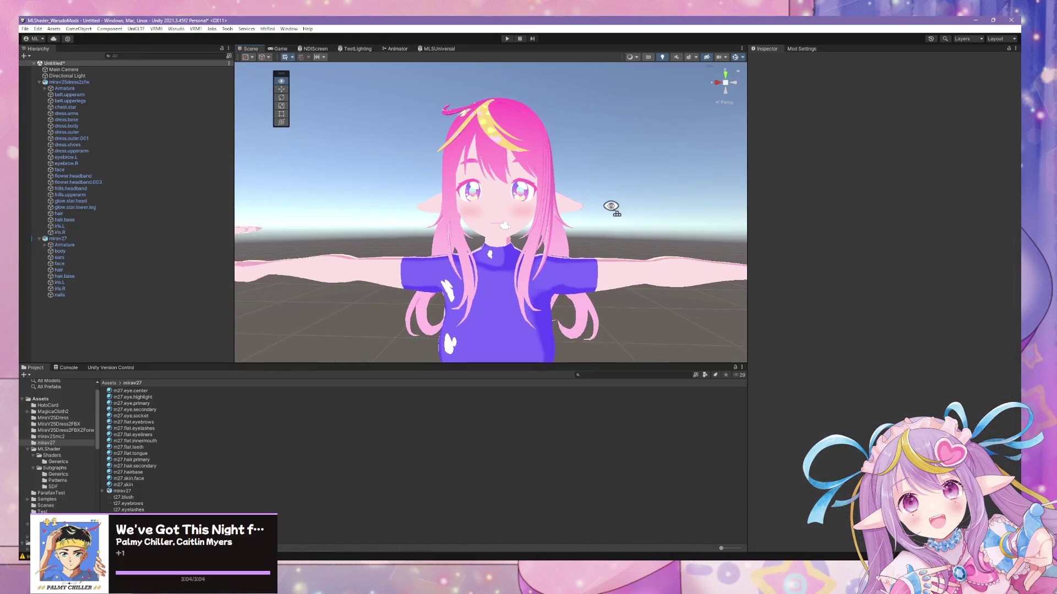
alt+drag(613, 199, 621, 222)
click(539, 237)
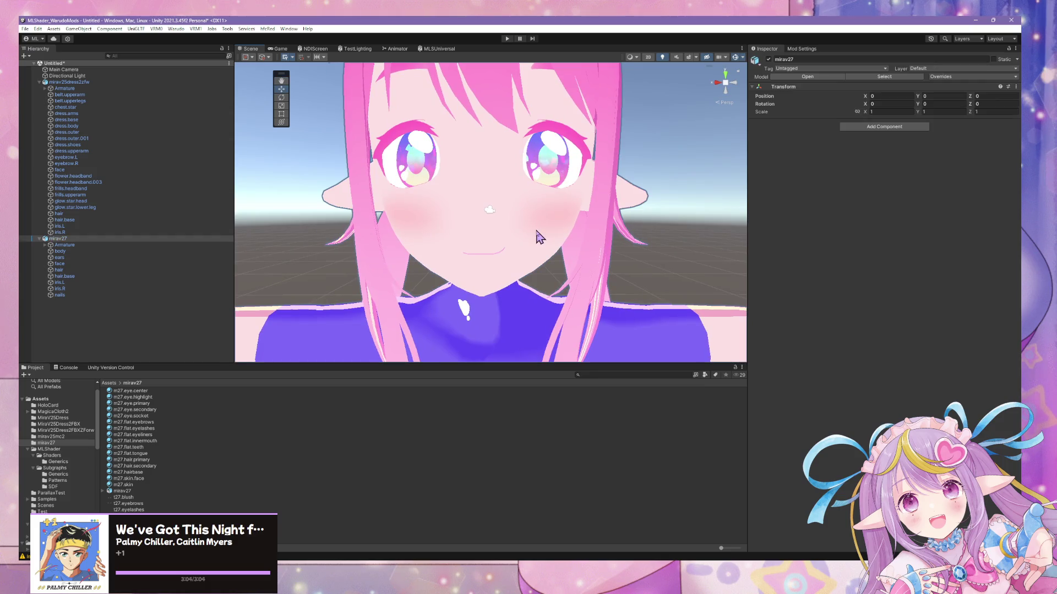
- Orbit and zoom around mirav27 to inspect its side and front, then return to Blender
scroll(532, 236, down, 10)
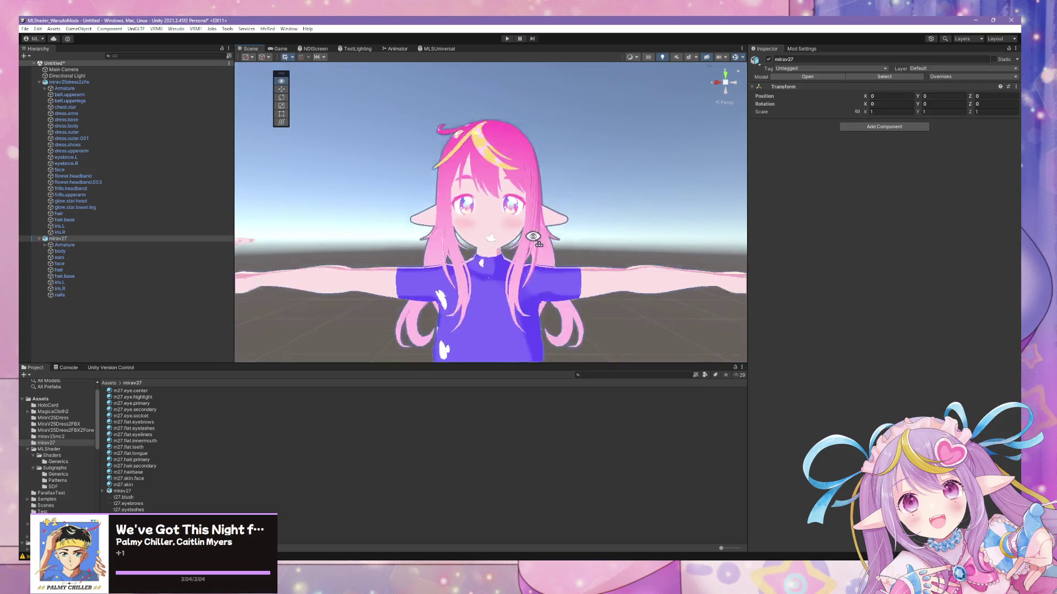
mouse_move(532, 236)
alt+mouse_down()
mouse_move(368, 250)
mouse_move(627, 253)
alt+mouse_up()
scroll(627, 254, down, 10)
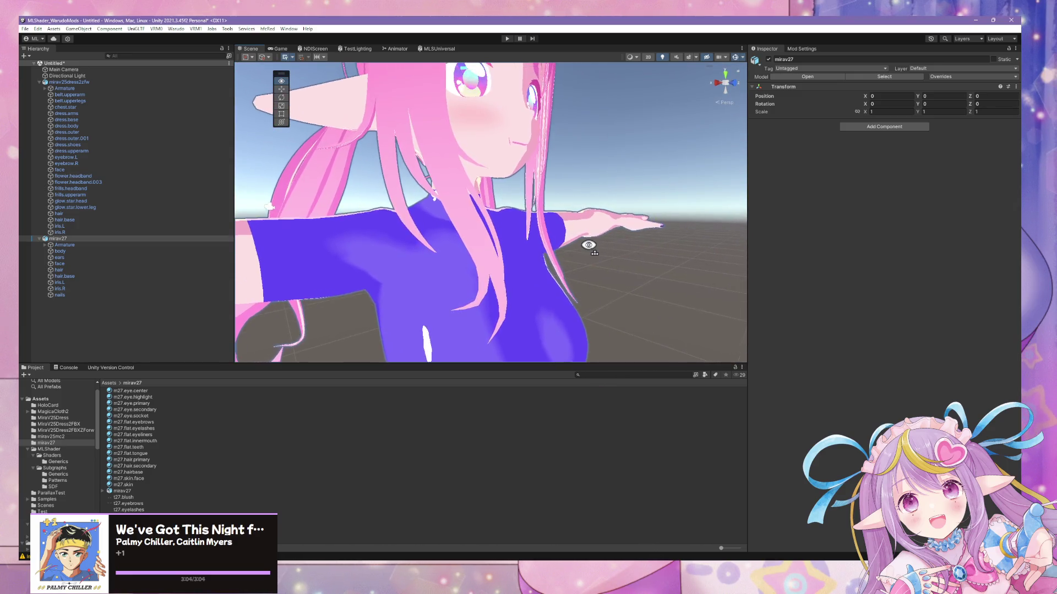
scroll(538, 247, up, 10)
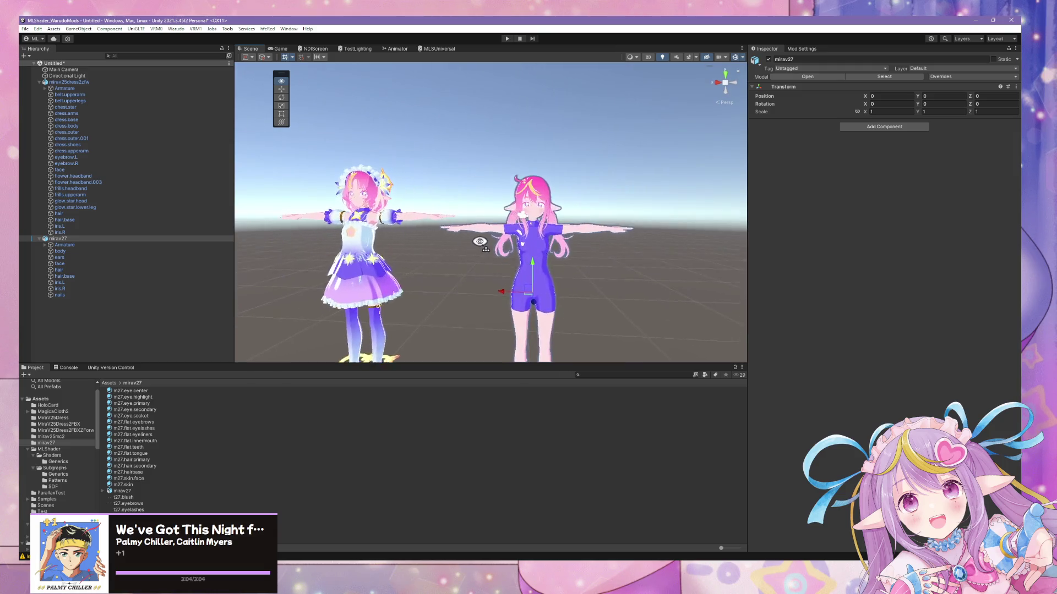
mouse_move(495, 242)
alt+mouse_down()
mouse_move(439, 286)
mouse_move(420, 254)
mouse_move(323, 203)
mouse_move(260, 201)
mouse_move(684, 203)
mouse_move(559, 222)
mouse_move(509, 270)
mouse_move(514, 281)
mouse_move(761, 295)
mouse_move(483, 266)
mouse_move(498, 264)
alt+mouse_up()
scroll(685, 202, down, 3)
scroll(688, 200, up, 3)
scroll(503, 276, up, 3)
scroll(501, 263, up, 2)
scroll(559, 239, down, 3)
scroll(536, 234, up, 3)
middle_drag(538, 235, 538, 241)
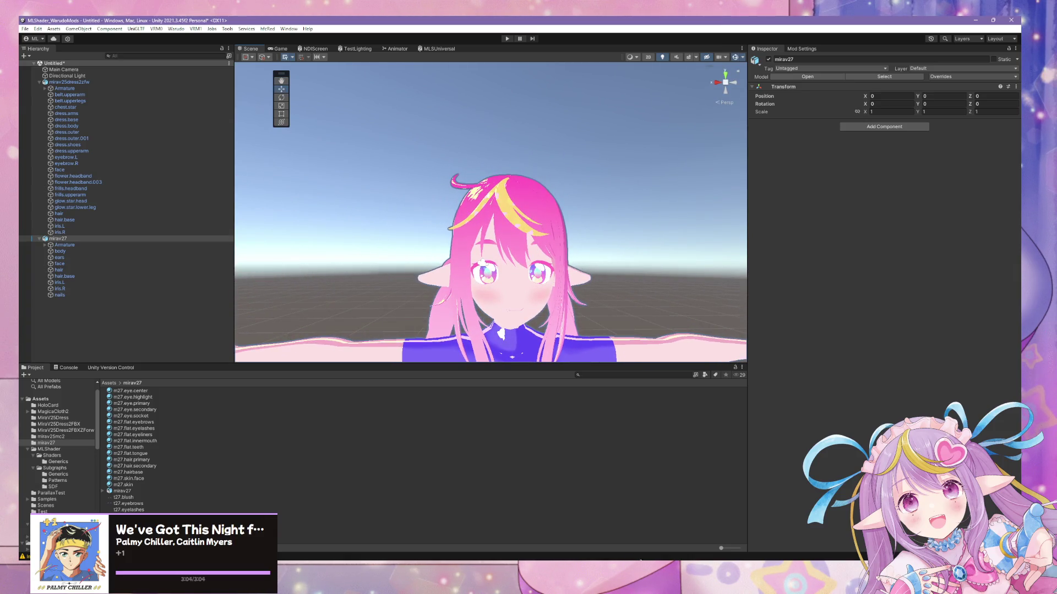
key(alt+Tab)
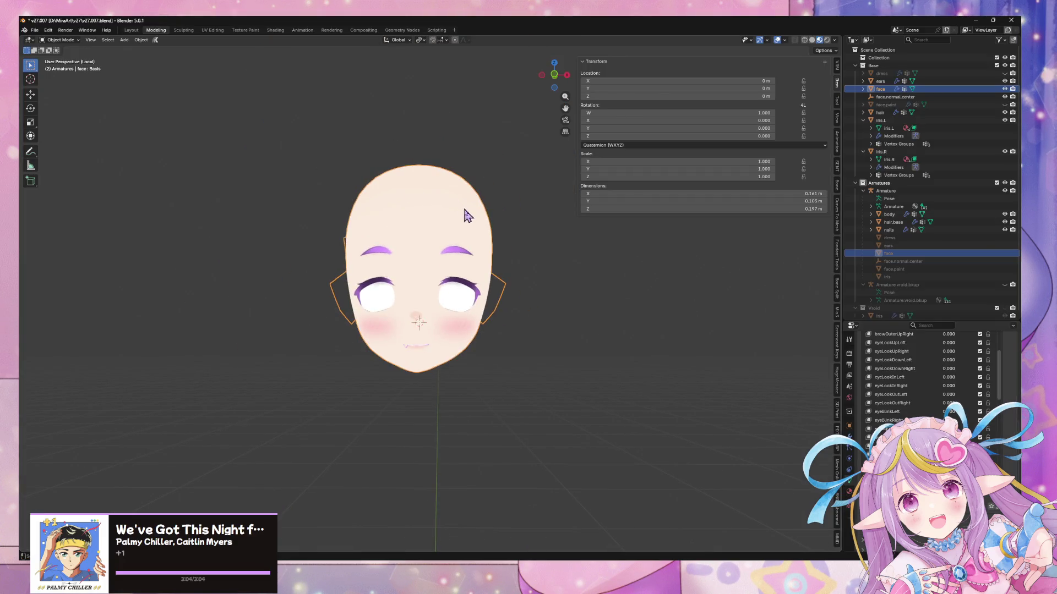
- Exit Local View and duplicate the face.normal.center empty in place
key(KP_Divide)
scroll(488, 196, down, 3)
scroll(510, 204, up, 5)
mouse_move(511, 204)
middle_down()
mouse_move(533, 219)
mouse_move(619, 464)
middle_up()
click(578, 447)
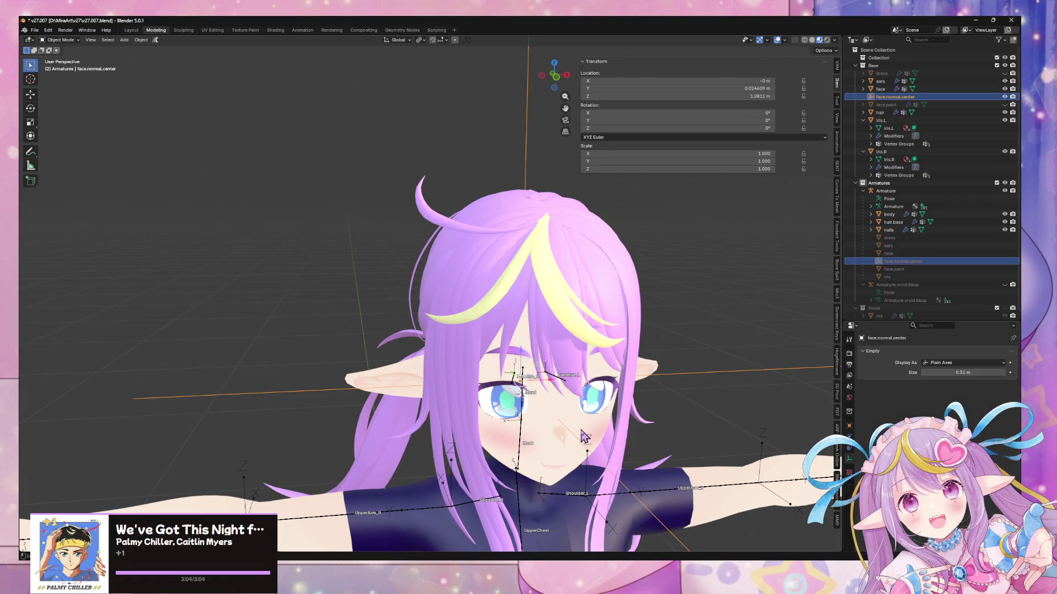
key(shift+d)
right_click(581, 432)
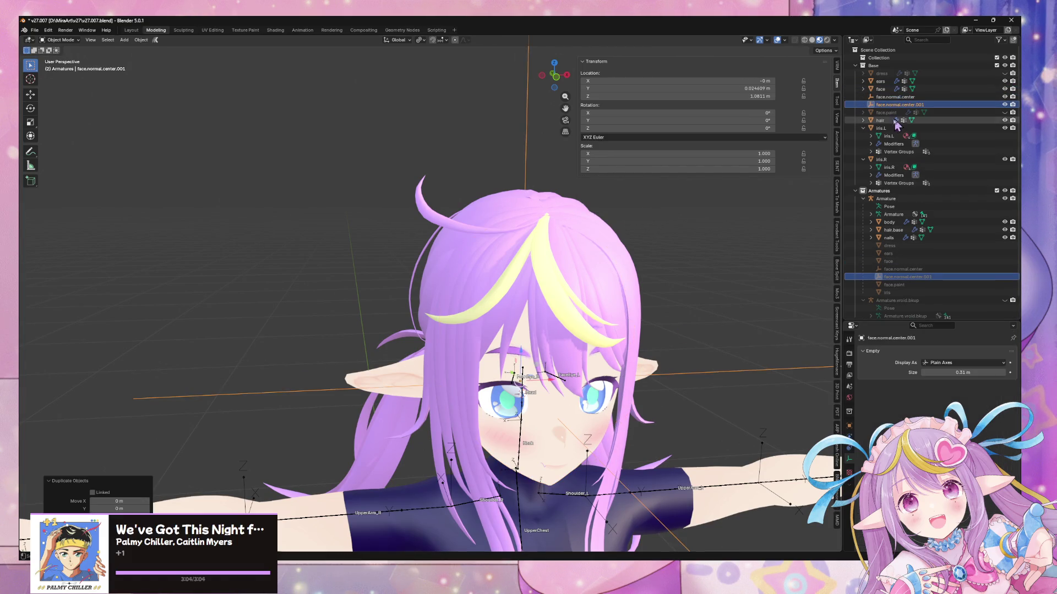
- Rename the duplicate to hair.normal.center and raise it along Z higher on the head
double_click(918, 105)
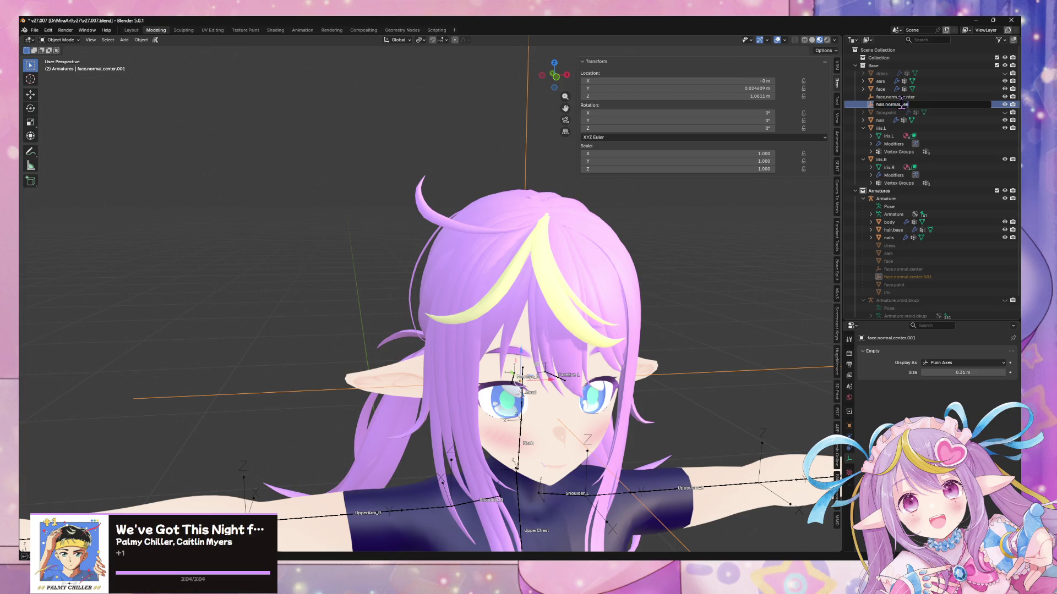
text(ter)
key(Return)
middle_drag(570, 247, 509, 165)
key(g)
key(z)
click(438, 201)
click(437, 201)
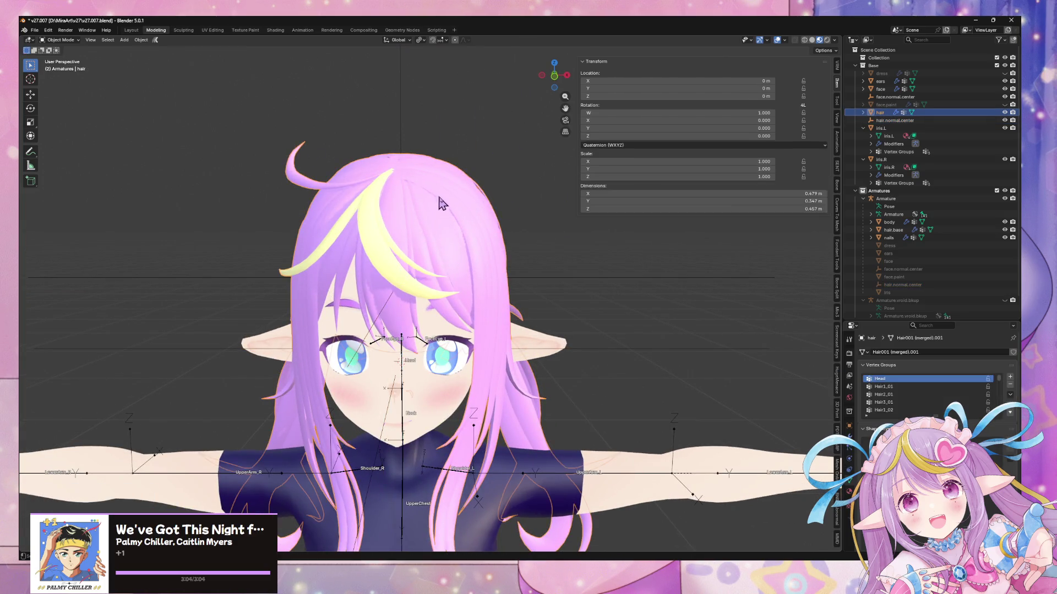
- Give the hair a Normal Edit modifier targeting face.normal.center, then select hair.base
click(849, 438)
mouse_move(611, 338)
middle_down()
mouse_move(484, 289)
mouse_move(537, 256)
mouse_move(490, 264)
mouse_move(703, 322)
middle_up()
click(942, 347)
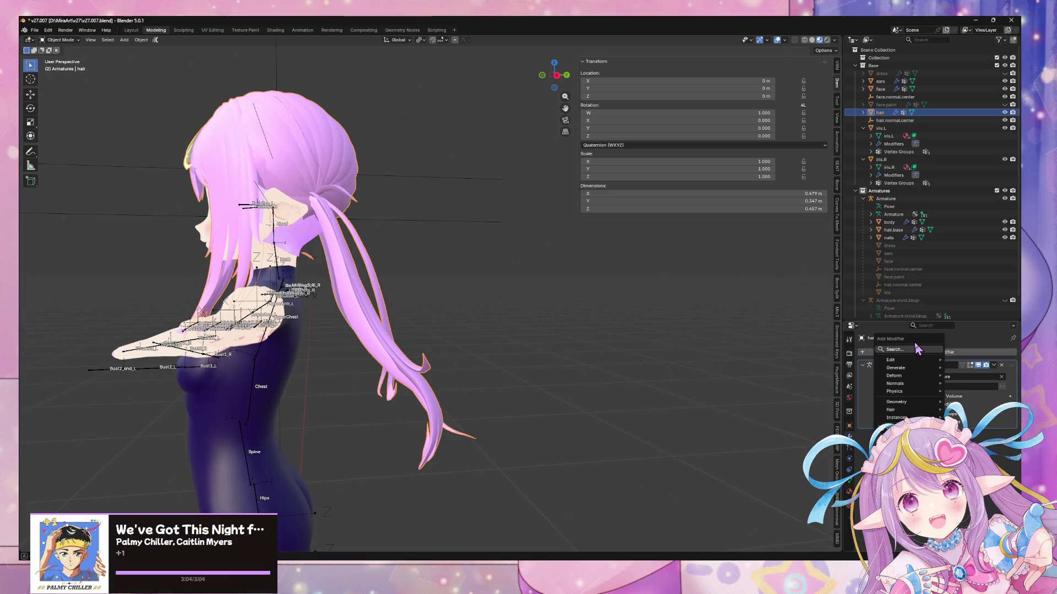
mouse_move(912, 361)
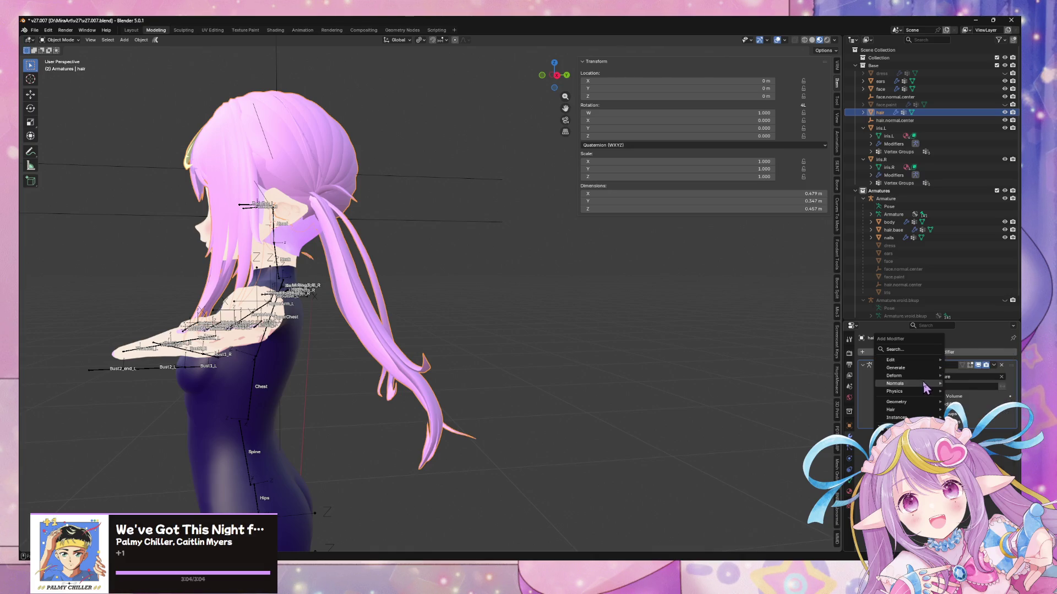
click(952, 385)
middle_drag(515, 282, 1010, 429)
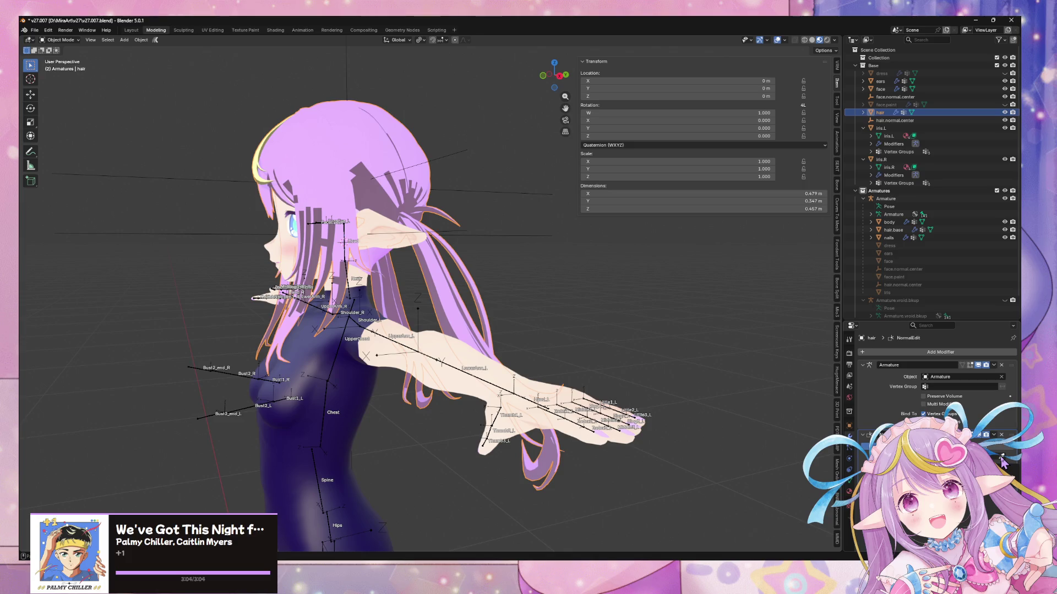
click(898, 95)
mouse_move(466, 183)
middle_down()
mouse_move(373, 193)
mouse_move(481, 202)
middle_up()
scroll(482, 202, up, 2)
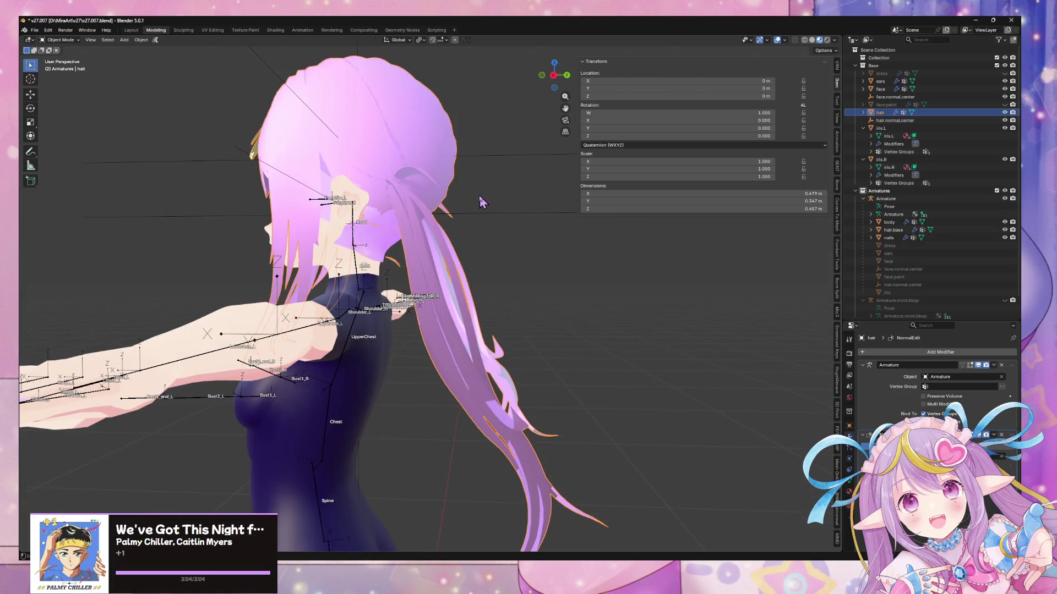
click(388, 243)
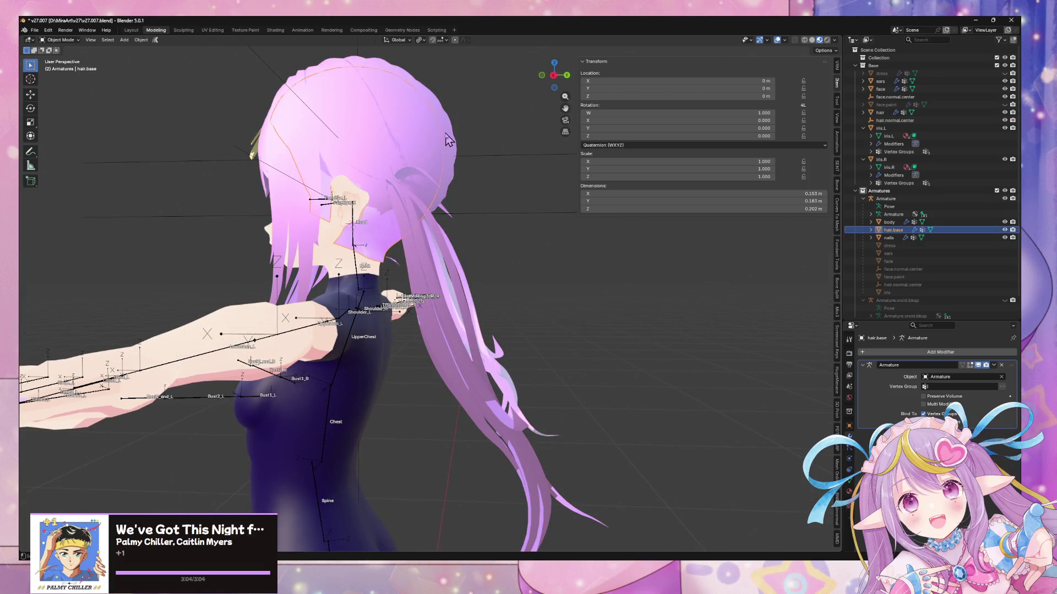
- Enter Edit Mode on the hair and try a linked selection of the lower ponytail, then clear it
scroll(487, 263, down, 2)
middle_drag(489, 263, 516, 246)
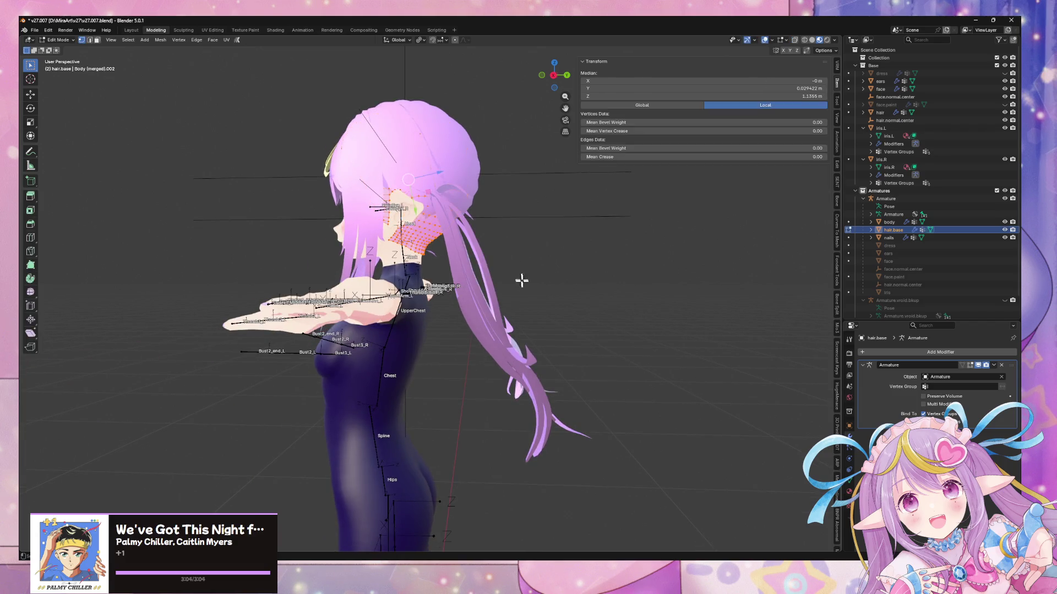
click(484, 283)
key(Tab)
drag(611, 483, 468, 300)
middle_drag(580, 378, 576, 343)
drag(627, 488, 482, 299)
key(ctrl+l)
mouse_move(507, 301)
middle_down()
mouse_move(474, 325)
mouse_move(501, 314)
middle_up()
scroll(500, 313, up, 4)
click(515, 290)
- Select both ponytails' linked geometry and separate it into a new object, hair.001
middle_drag(573, 306, 603, 303)
mouse_move(766, 364)
middle_down()
mouse_move(714, 292)
mouse_move(677, 299)
mouse_move(674, 278)
middle_up()
mouse_move(719, 422)
mouse_down()
mouse_move(550, 229)
mouse_move(470, 192)
mouse_up()
key(ctrl+l)
mouse_move(472, 195)
middle_down()
mouse_move(465, 253)
mouse_move(514, 198)
mouse_move(459, 277)
mouse_move(529, 262)
mouse_move(517, 259)
mouse_move(498, 256)
mouse_move(485, 274)
mouse_move(569, 296)
mouse_move(401, 286)
mouse_move(404, 273)
middle_up()
key(ctrl+l)
key(p)
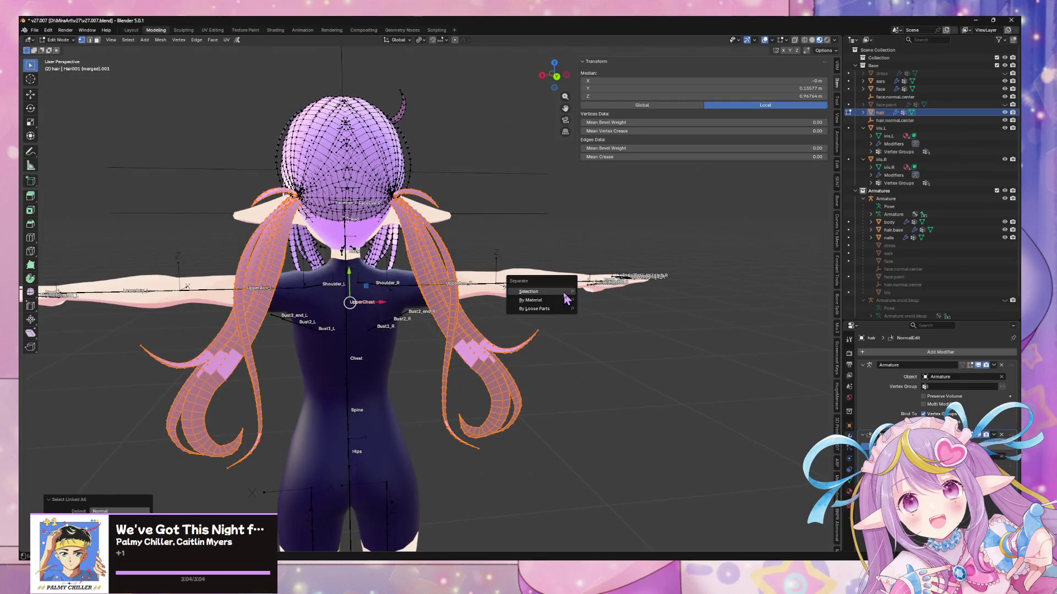
click(565, 291)
key(Tab)
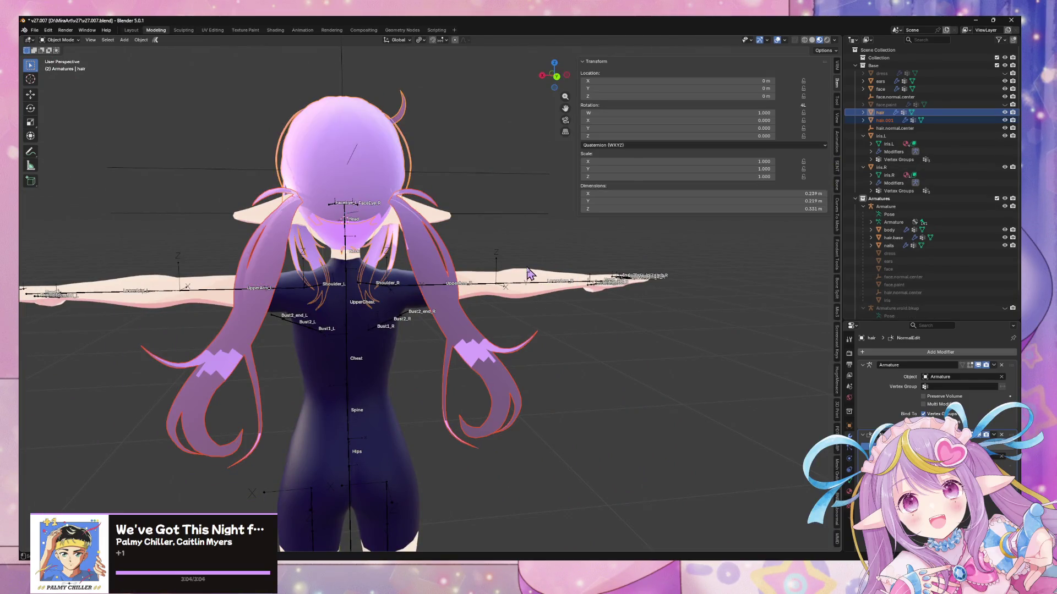
click(885, 120)
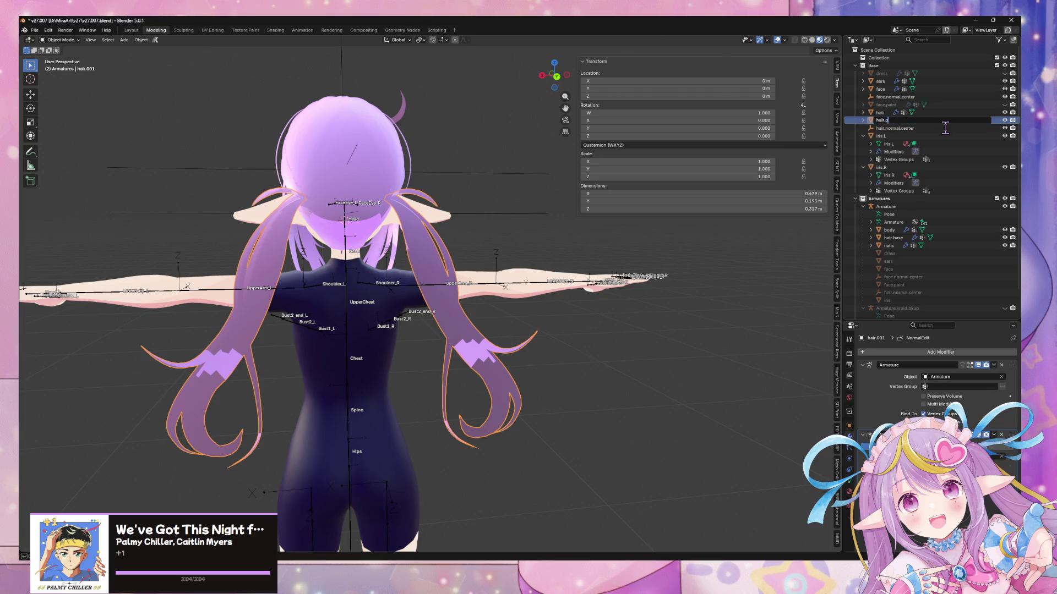
text(pigtails)
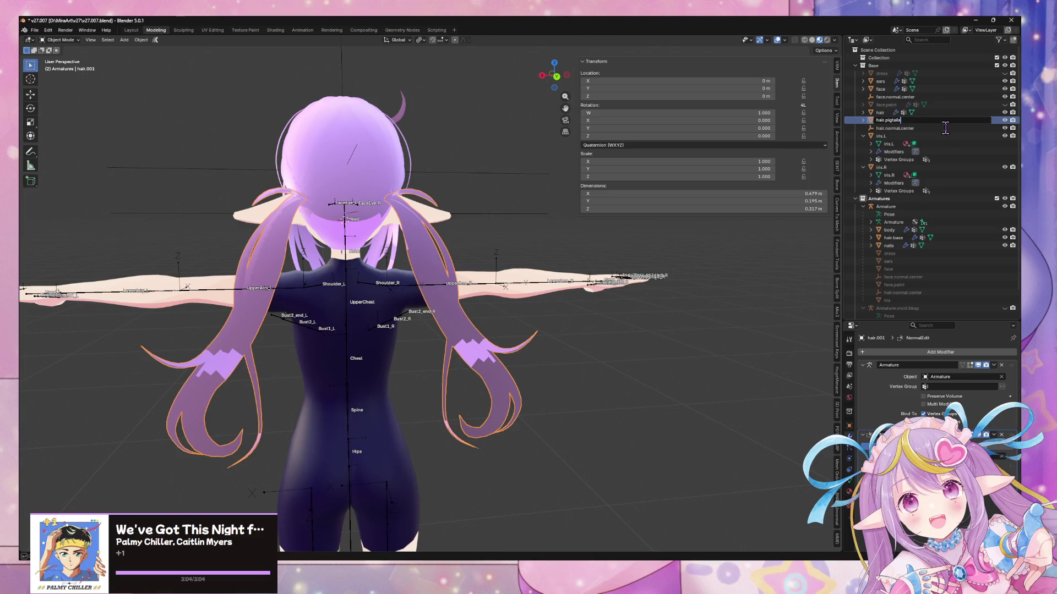
- Name the split object hair.pigtails and delete its NormalEdit modifier
key(Return)
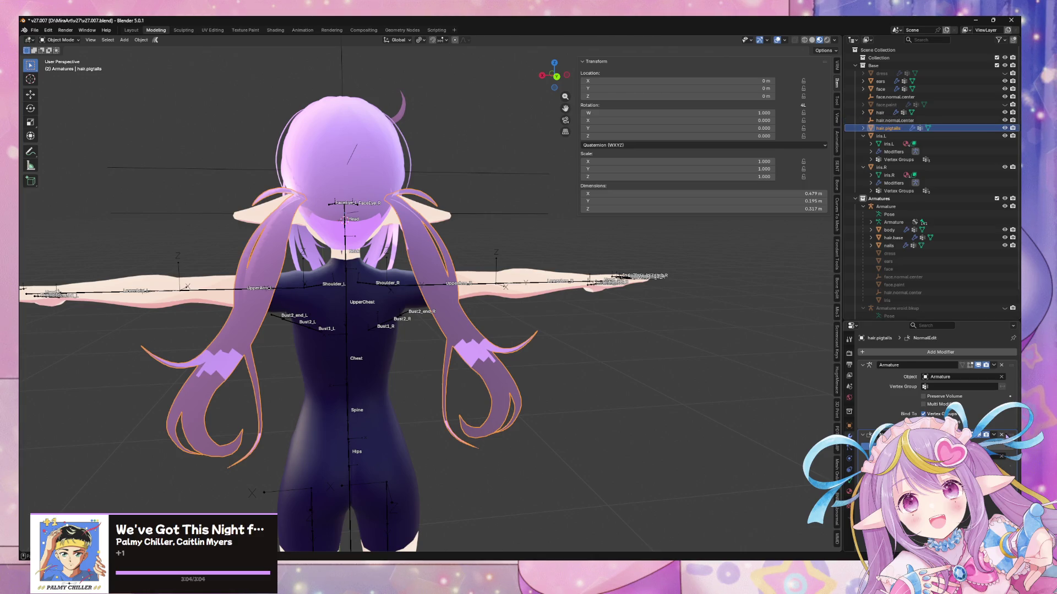
click(1001, 434)
middle_drag(506, 267, 597, 288)
- Join hair.base into the hair mesh with Ctrl+J
click(462, 203)
mouse_move(465, 206)
middle_down()
mouse_move(504, 285)
mouse_move(352, 300)
middle_up()
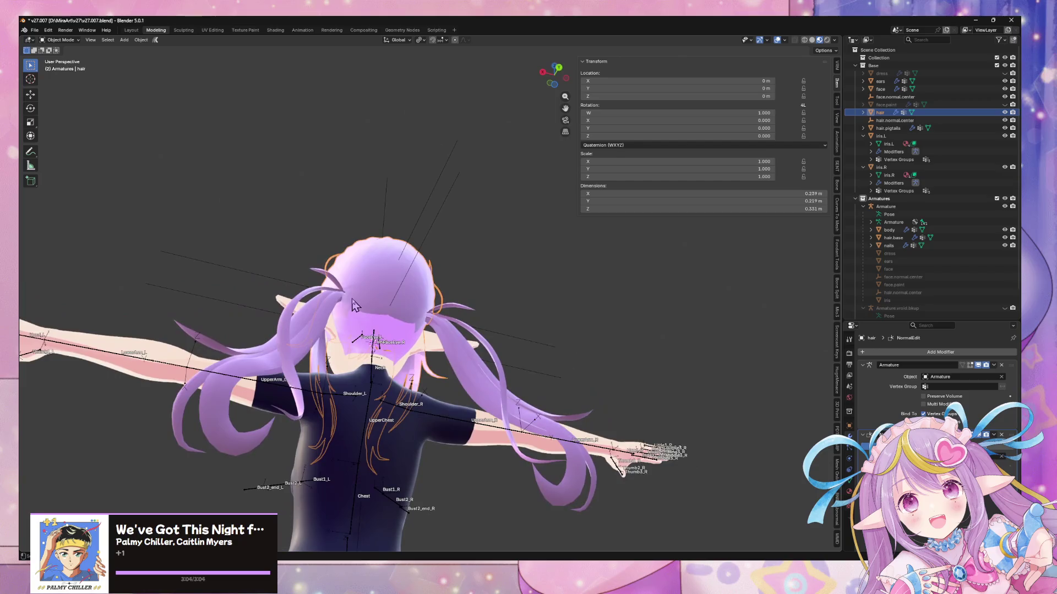
click(384, 329)
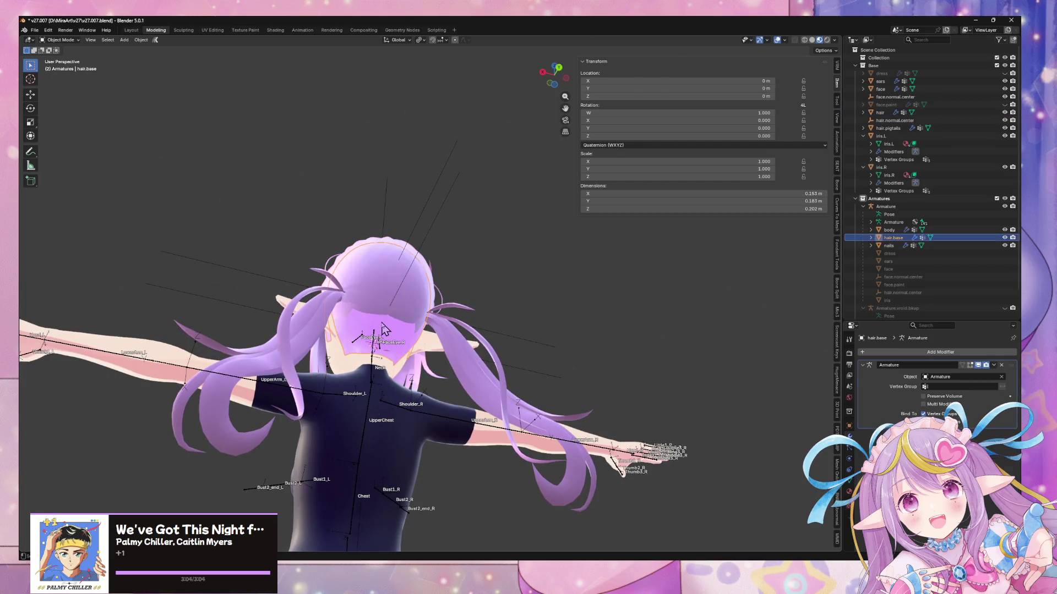
click(424, 265)
mouse_move(437, 264)
middle_down()
mouse_move(443, 302)
mouse_move(471, 238)
mouse_move(493, 279)
mouse_move(517, 264)
mouse_move(523, 236)
mouse_move(562, 288)
mouse_move(410, 284)
mouse_move(429, 284)
middle_up()
key(ctrl+j)
click(431, 283)
- Lower the hair.normal.center empty and shift it back along Y to near zero, in solid shading
key(g)
key(z)
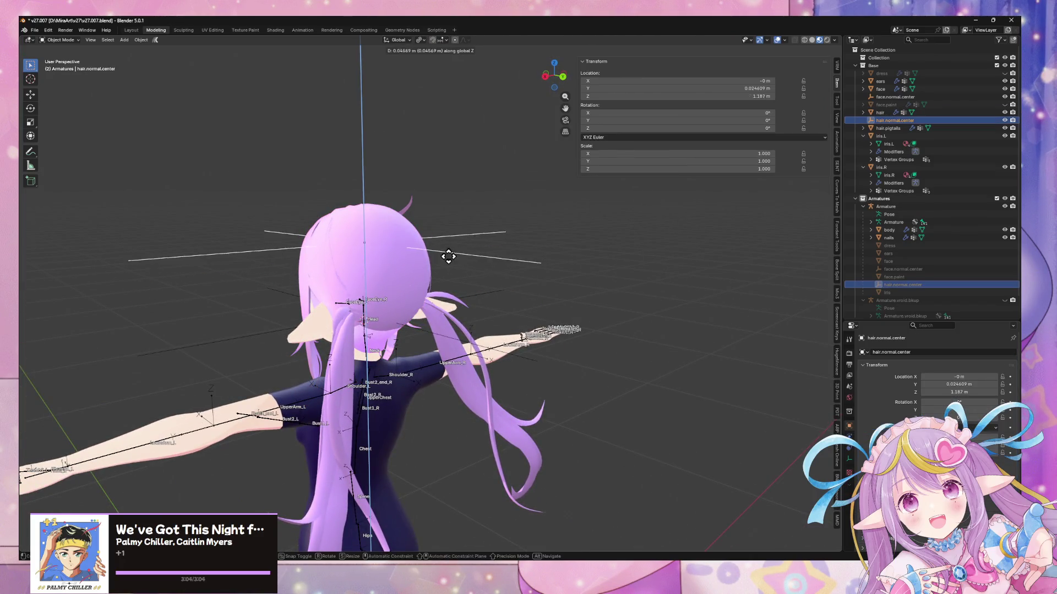
click(426, 252)
mouse_move(427, 252)
middle_down()
mouse_move(688, 248)
mouse_move(732, 232)
middle_up()
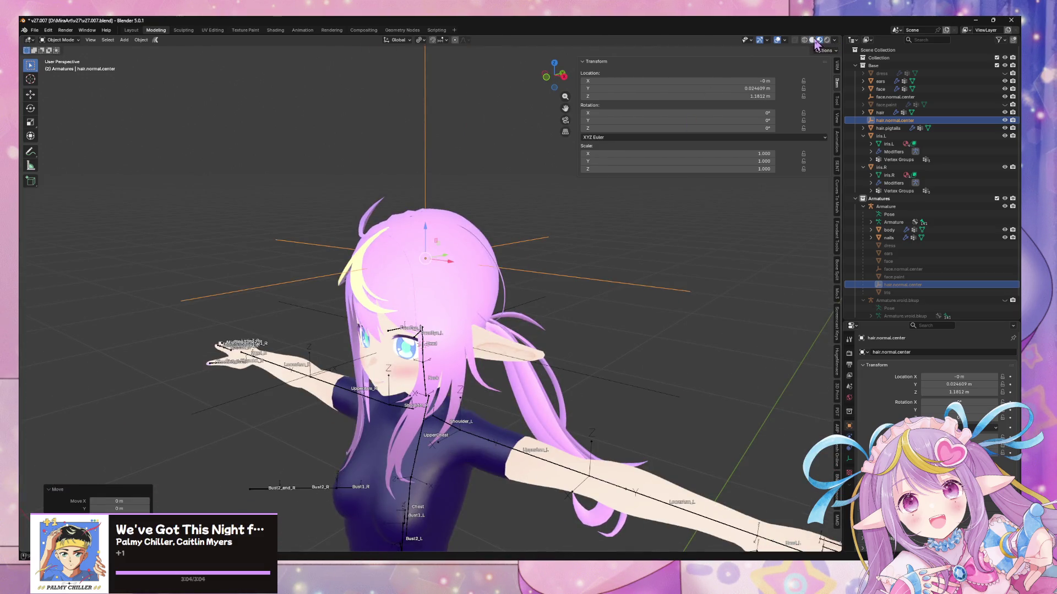
click(812, 40)
mouse_move(491, 248)
middle_down()
mouse_move(402, 188)
mouse_move(448, 280)
mouse_move(605, 236)
mouse_move(547, 252)
middle_up()
key(g)
key(y)
click(427, 257)
key(g)
key(y)
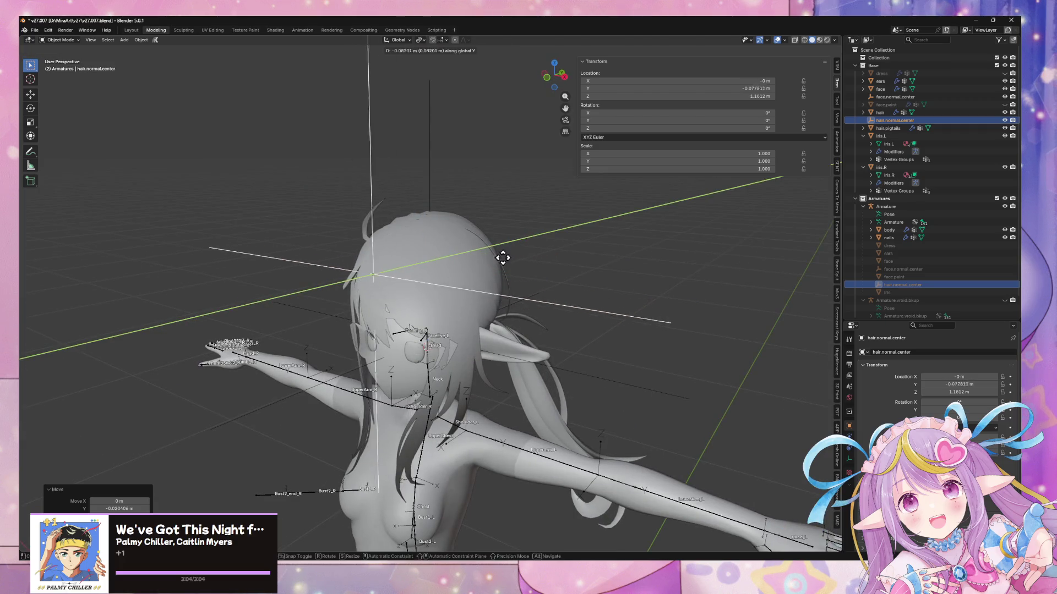
click(636, 292)
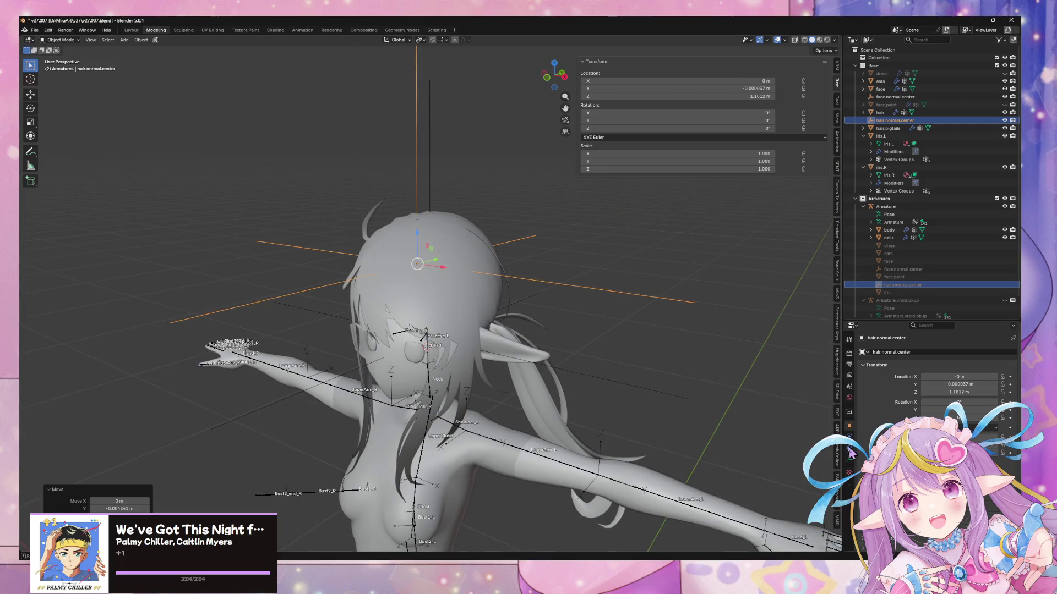
- Check the hair shading and nudge the empty further along Y
click(479, 281)
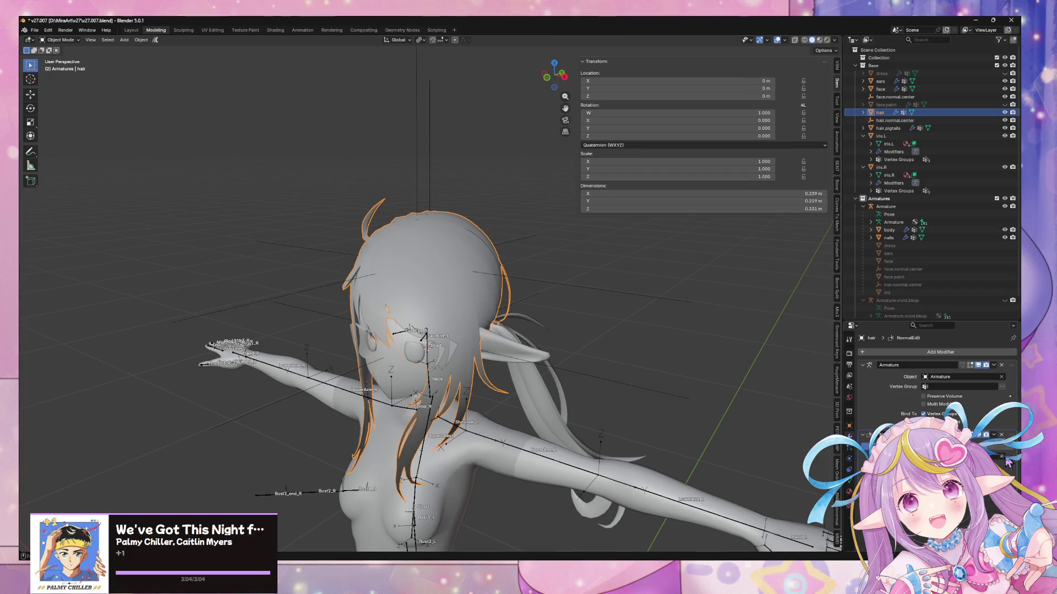
mouse_move(544, 264)
middle_down()
mouse_move(480, 247)
mouse_move(521, 288)
middle_up()
click(480, 247)
key(g)
key(y)
click(479, 256)
key(g)
key(z)
key(Escape)
middle_drag(598, 259, 566, 272)
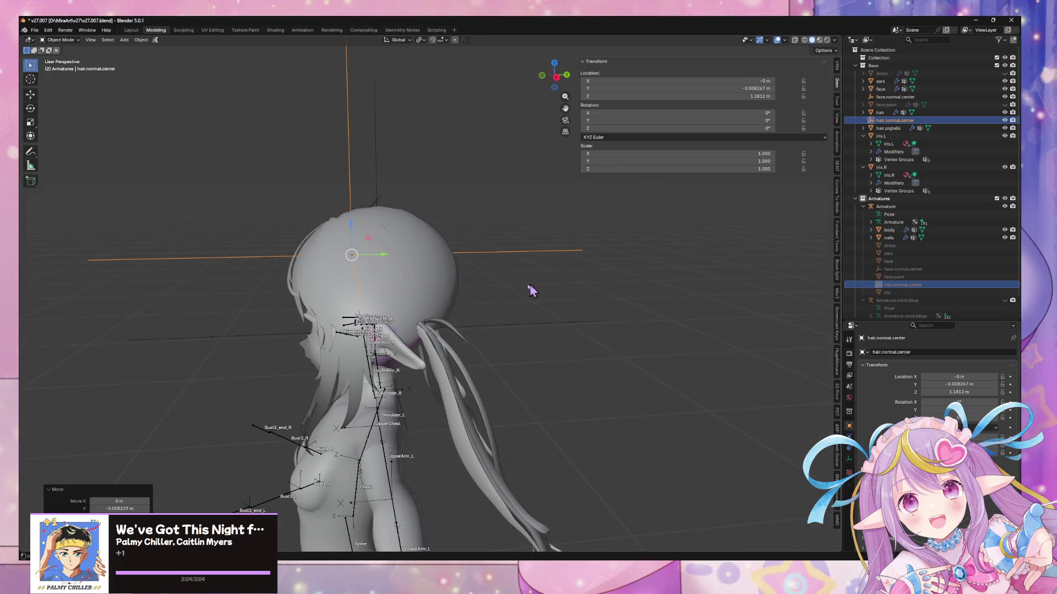
- Compare Directional and Radial modes in the hair's NormalEdit modifier, keeping Radial
click(449, 289)
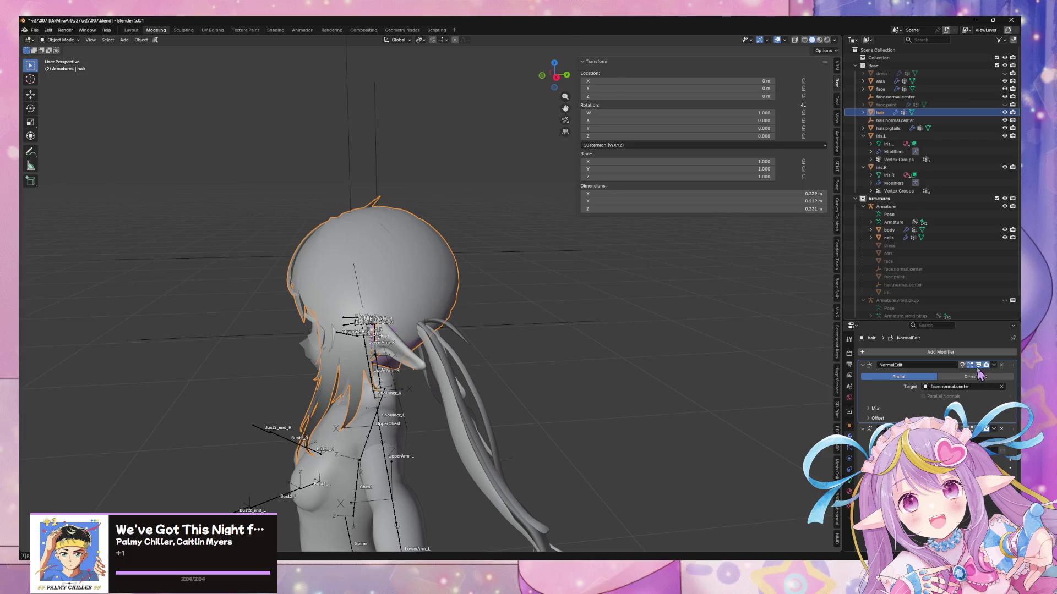
click(962, 380)
click(919, 367)
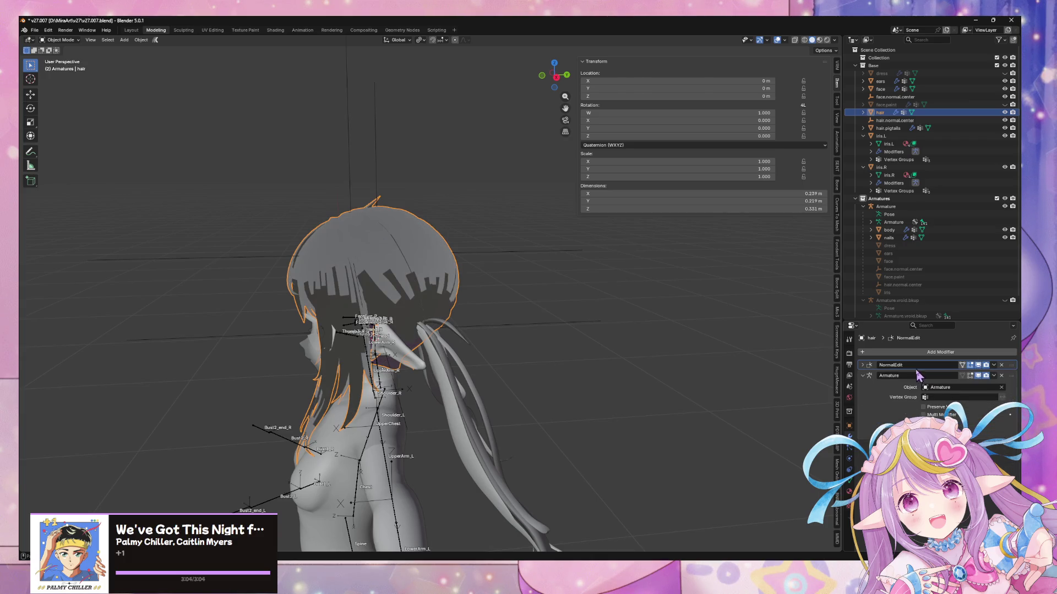
click(865, 366)
click(915, 378)
- Move the hair.normal.center empty vertically to Z 1.1699 m
mouse_move(495, 226)
middle_down()
mouse_move(494, 217)
mouse_move(492, 246)
middle_up()
click(493, 248)
key(g)
key(z)
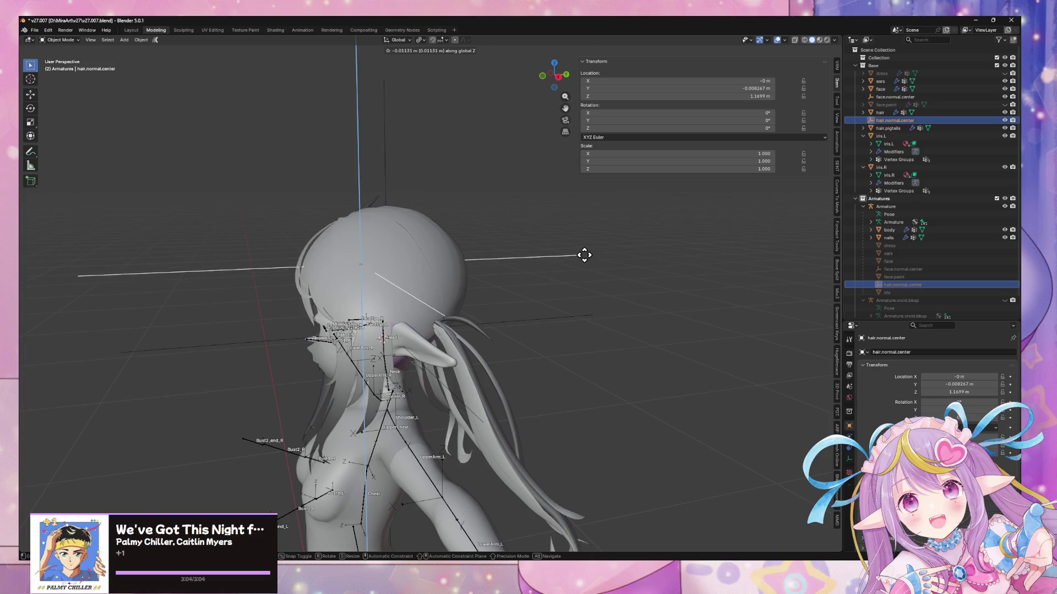
click(607, 265)
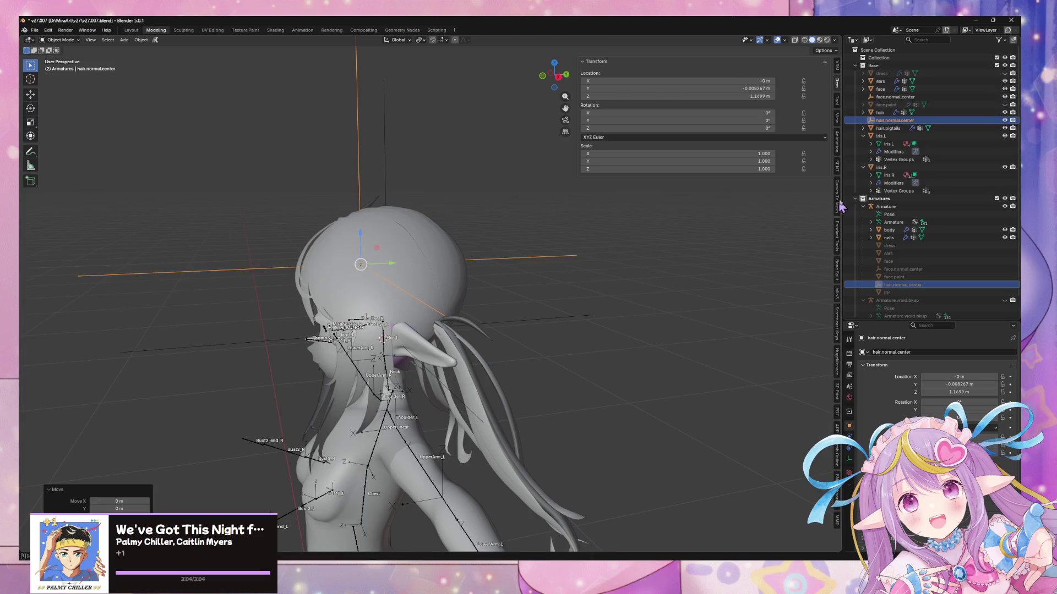
- Settle the empty at Y −0.01673 m, Z 1.1626 m
mouse_move(483, 248)
middle_down()
mouse_move(560, 234)
mouse_move(573, 249)
middle_up()
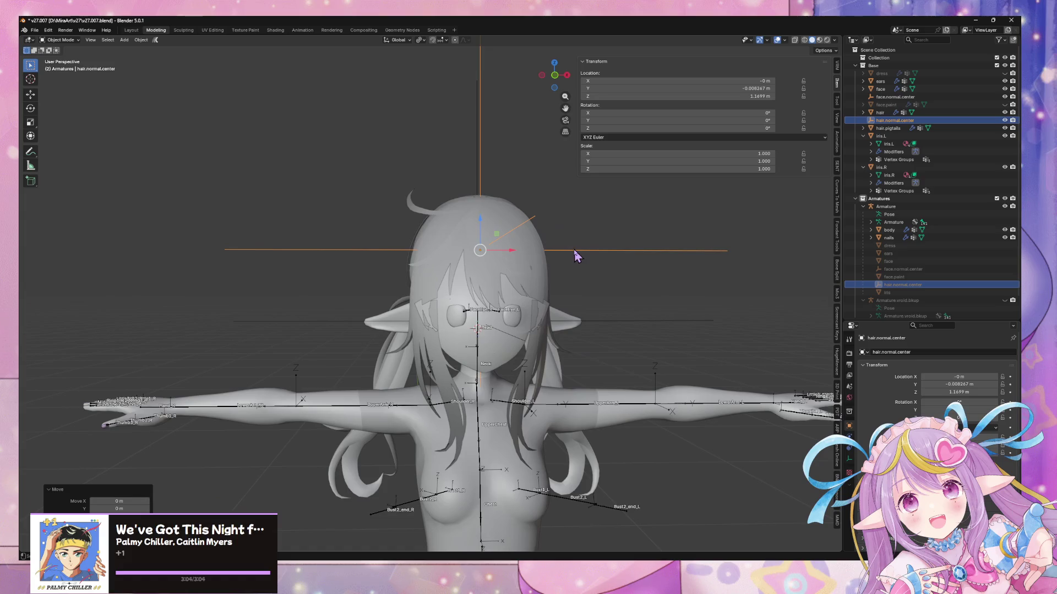
key(g)
key(z)
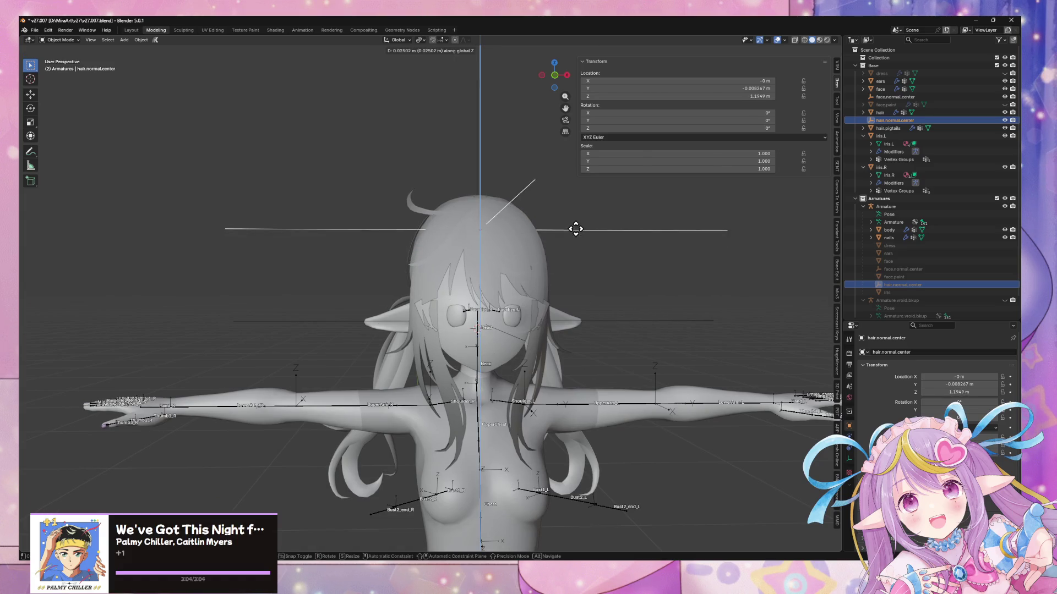
key(y)
mouse_move(581, 229)
alt+middle_down()
mouse_move(512, 242)
mouse_move(571, 238)
mouse_move(531, 246)
alt+middle_up()
click(443, 251)
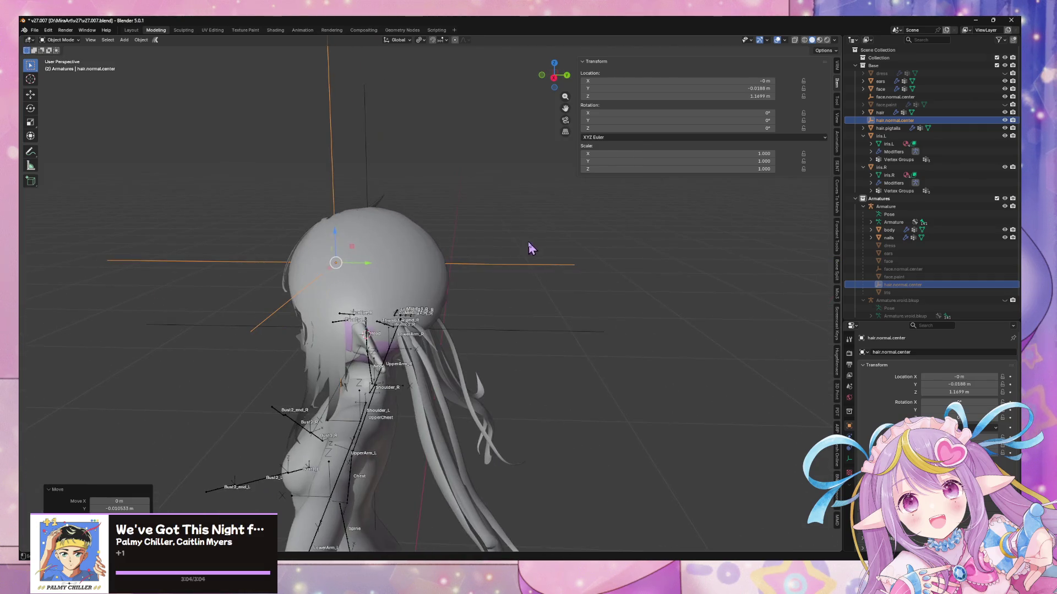
key(g)
key(y)
key(z)
click(530, 247)
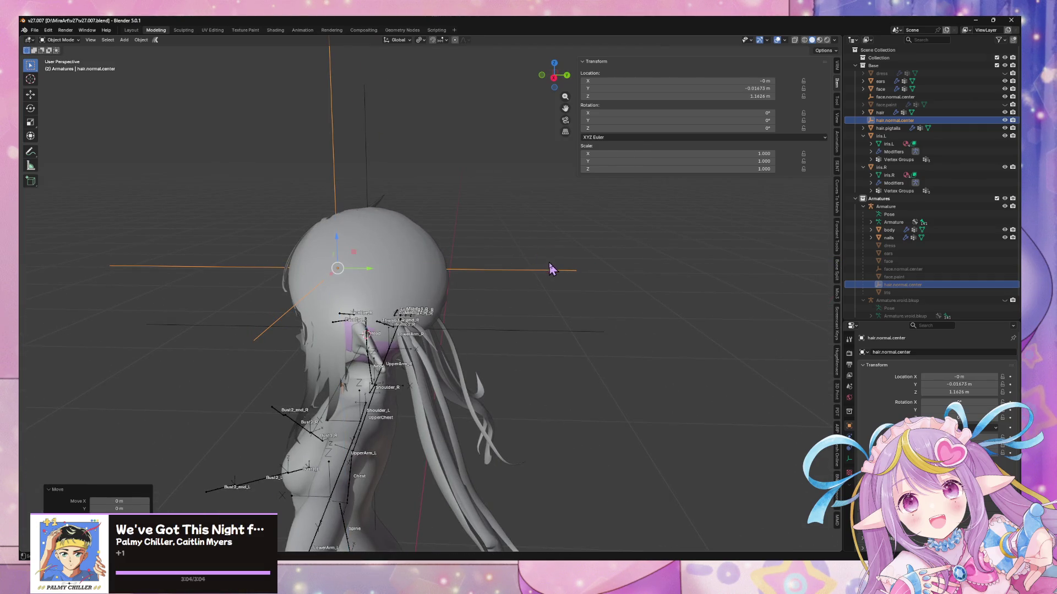
click(35, 30)
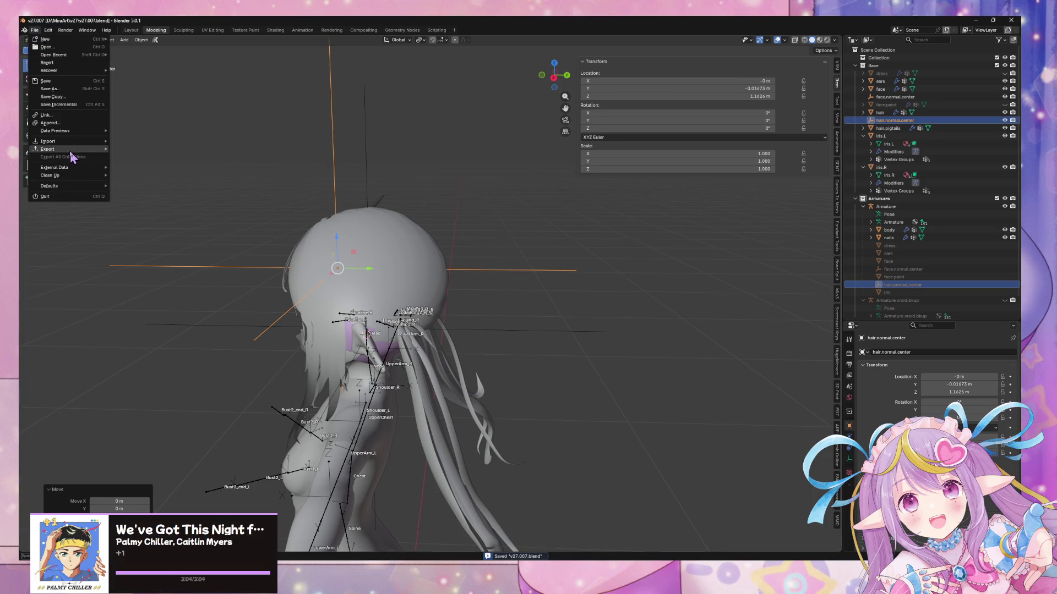
- Start an FBX export, cancel it, and check the avatar in Unity before returning to Blender
mouse_move(71, 157)
click(176, 213)
click(269, 230)
scroll(146, 256, down, 3)
click(139, 225)
key(Escape)
key(alt+Tab)
alt+drag(573, 182, 573, 270)
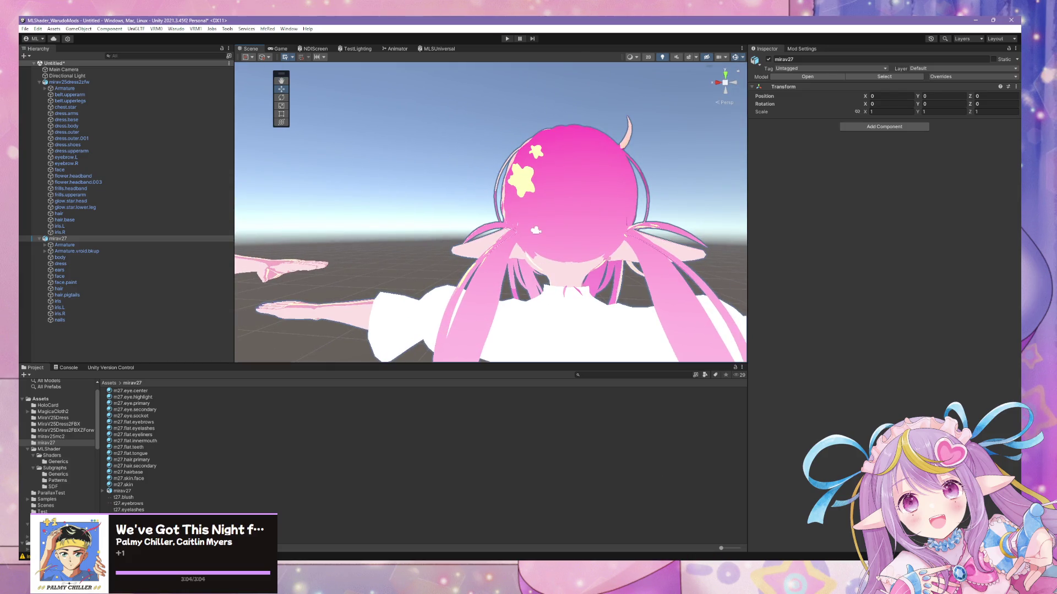
click(537, 557)
- Export to FBX with the unityfbx preset, overwriting mirav27.fbx
click(34, 30)
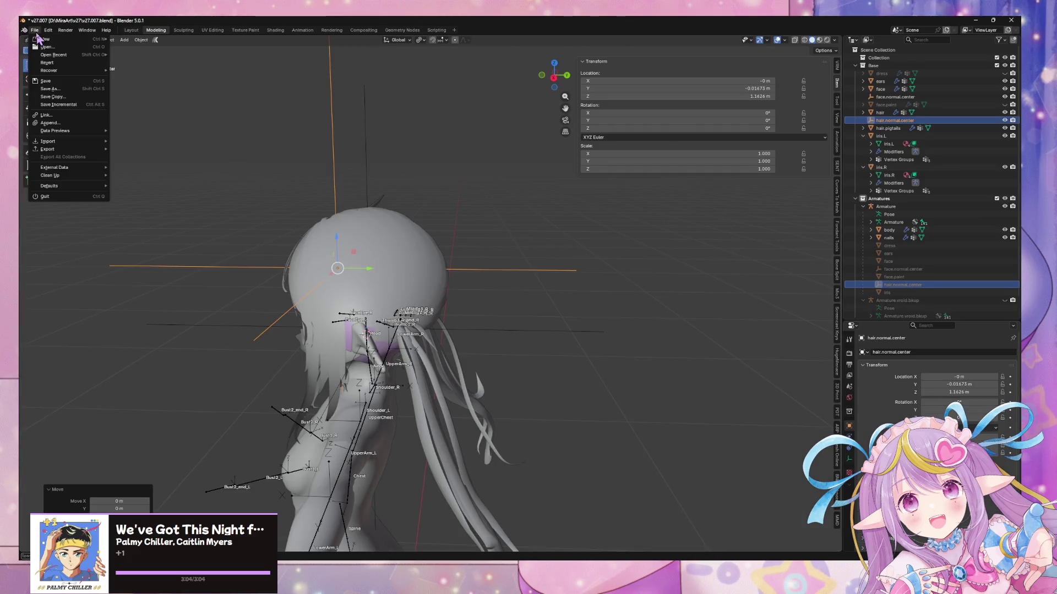
mouse_move(86, 149)
click(163, 216)
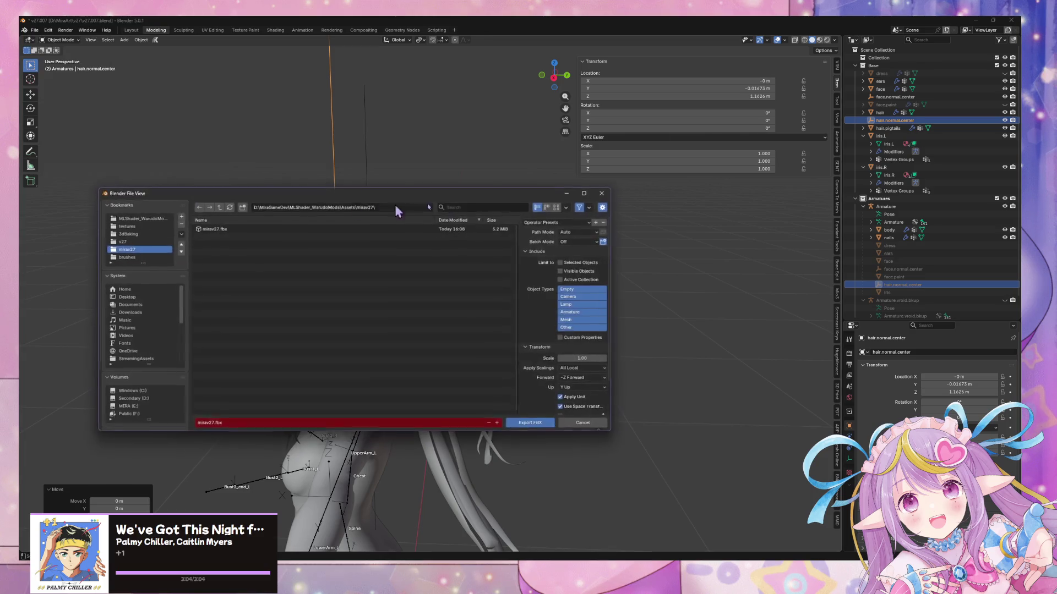
click(572, 221)
click(563, 249)
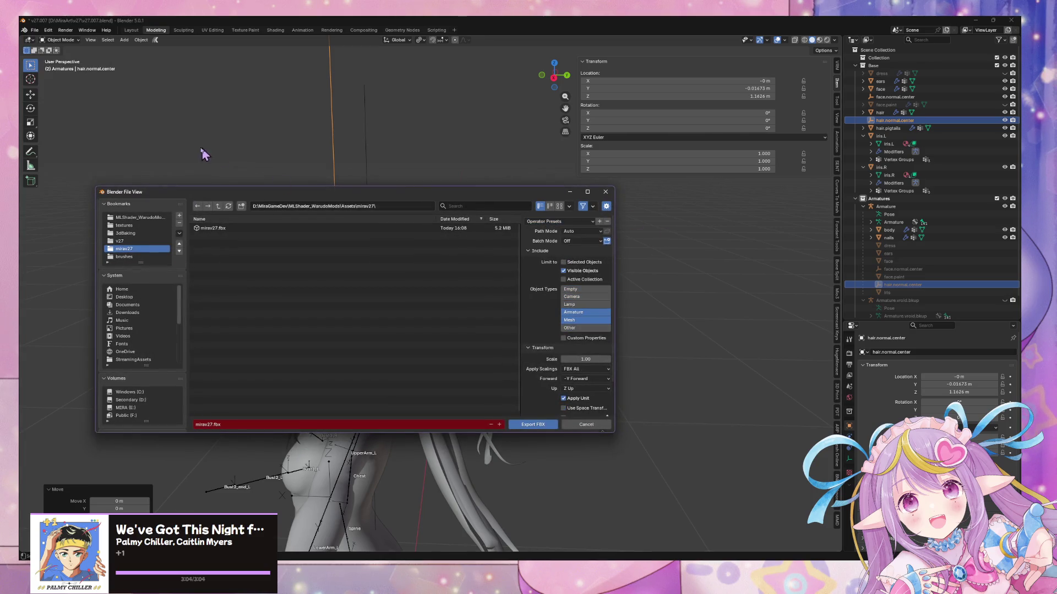
double_click(217, 228)
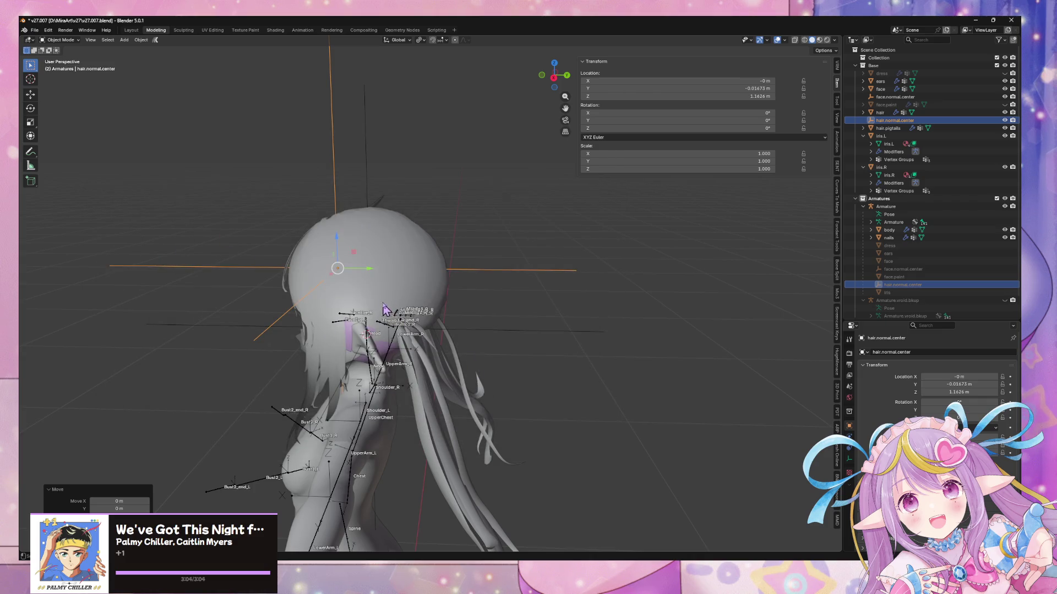
- Switch to Unity and orbit the Scene view around mirav27 and the dress character
key(alt+Tab)
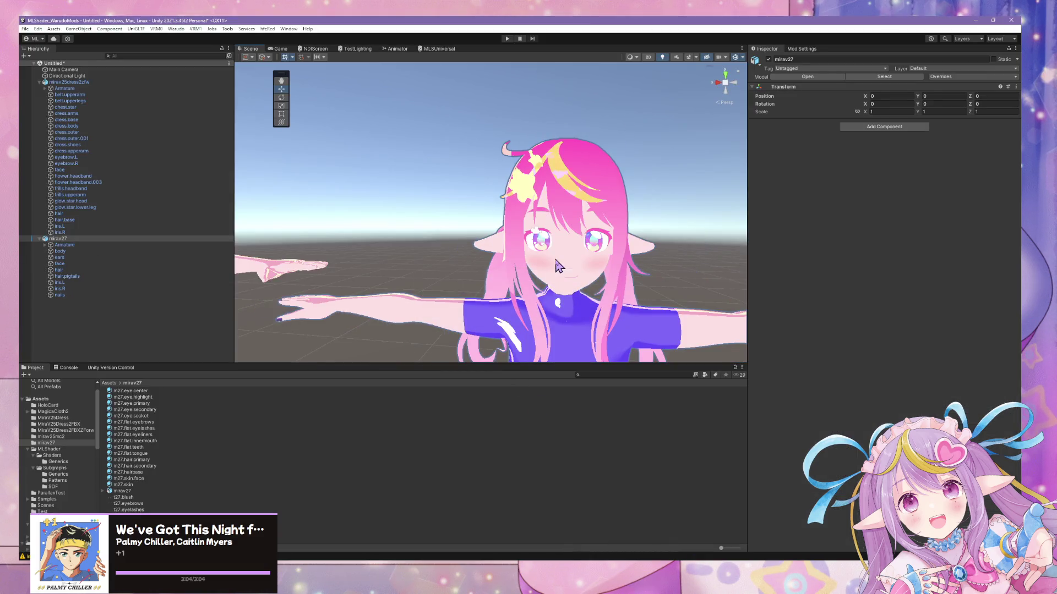
middle_drag(602, 221, 446, 203)
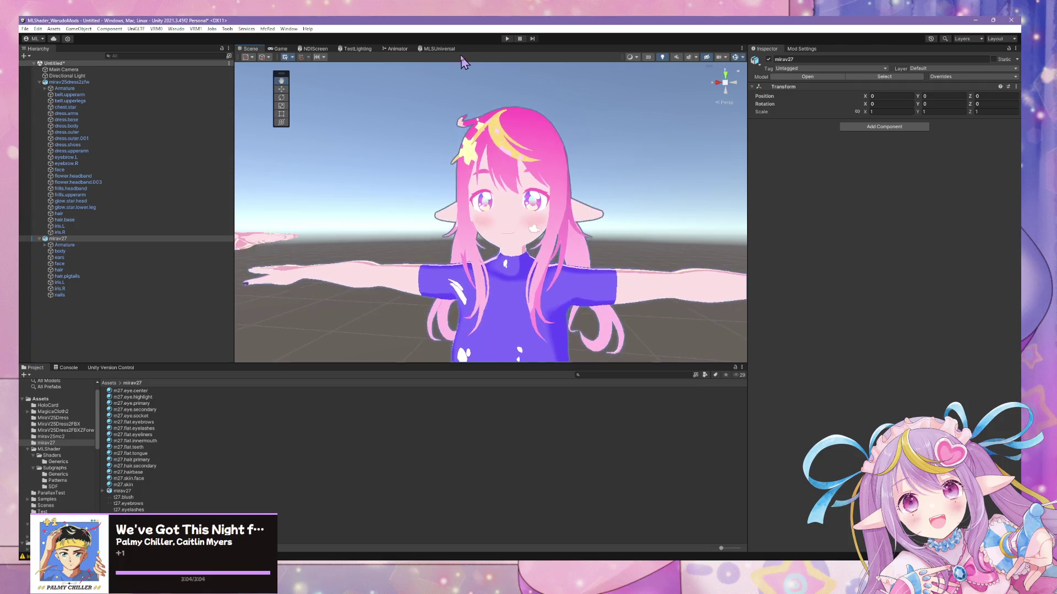
mouse_move(582, 275)
right_down()
mouse_move(518, 290)
mouse_move(637, 276)
mouse_move(604, 288)
mouse_move(578, 220)
mouse_move(387, 120)
right_up()
click(509, 559)
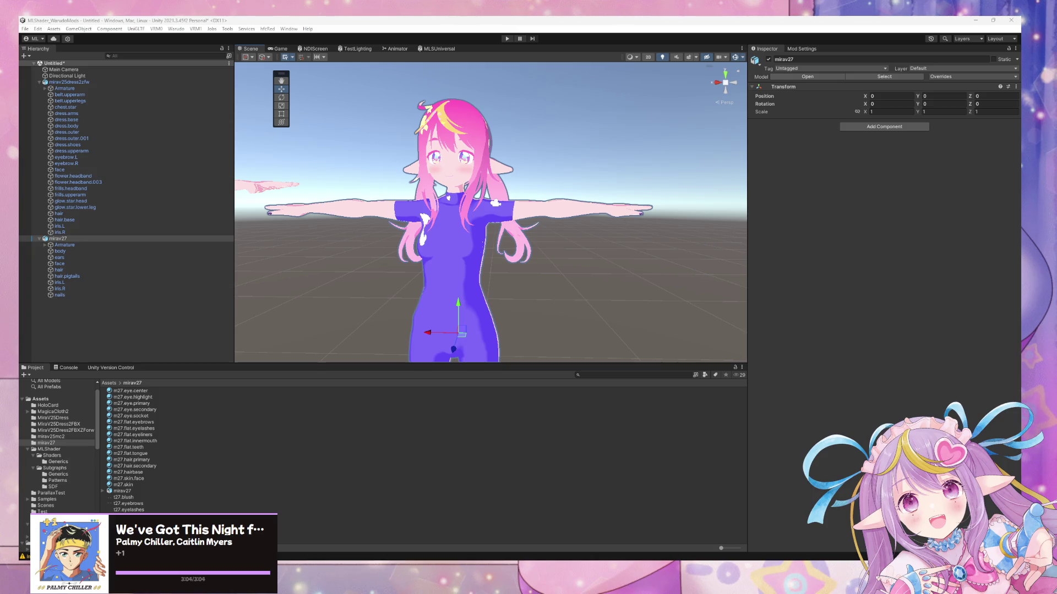
right_drag(419, 349, 442, 284)
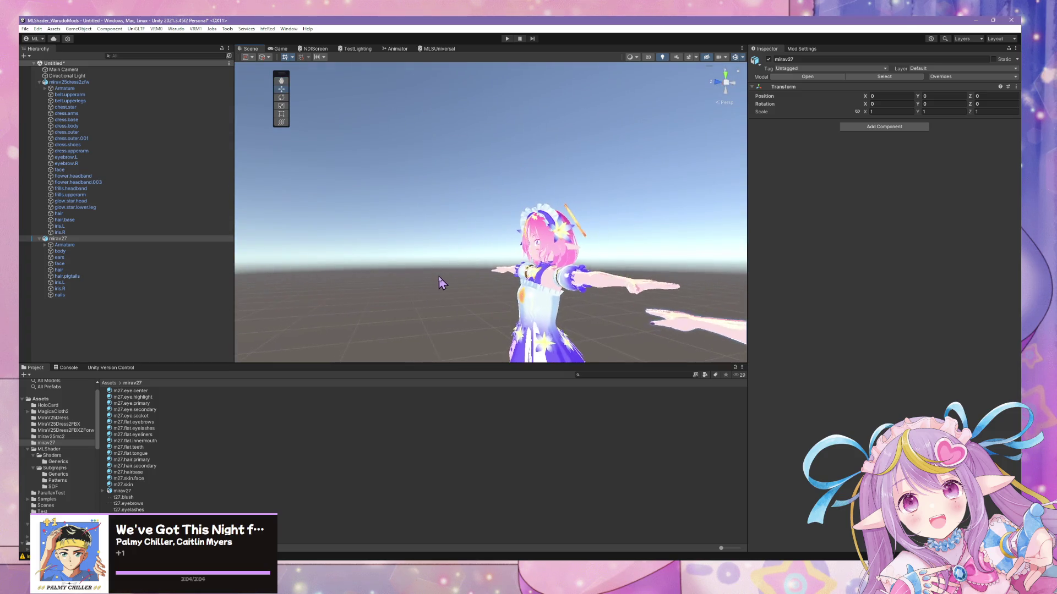
mouse_move(580, 300)
middle_down()
mouse_move(410, 176)
mouse_move(411, 214)
mouse_move(317, 70)
middle_up()
mouse_move(317, 70)
right_down()
mouse_move(534, 233)
mouse_move(625, 242)
mouse_move(617, 247)
mouse_move(632, 219)
mouse_move(494, 289)
mouse_move(440, 250)
right_up()
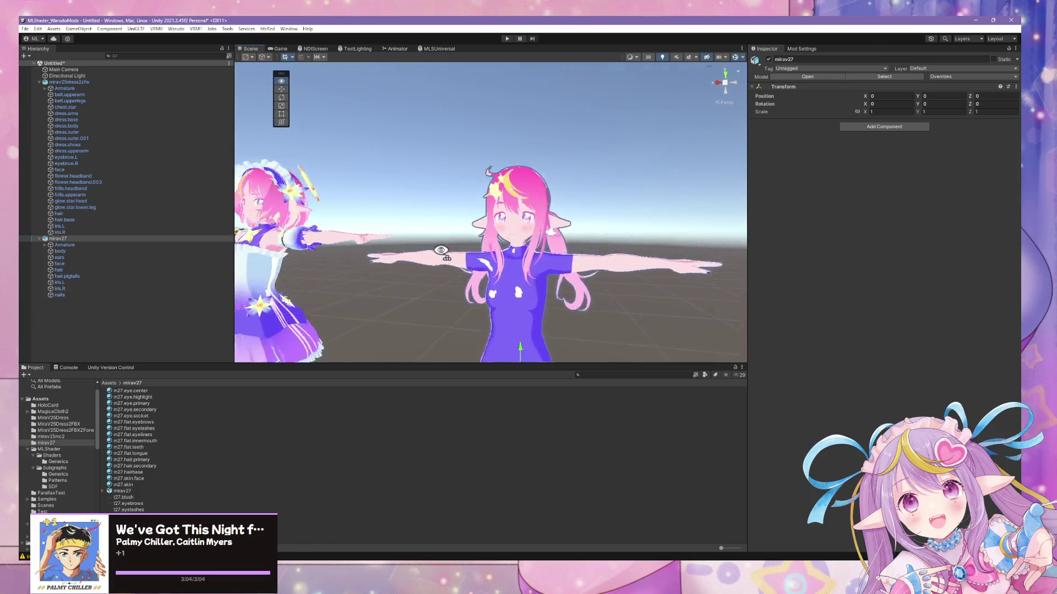
scroll(441, 250, up, 5)
middle_drag(443, 246, 481, 228)
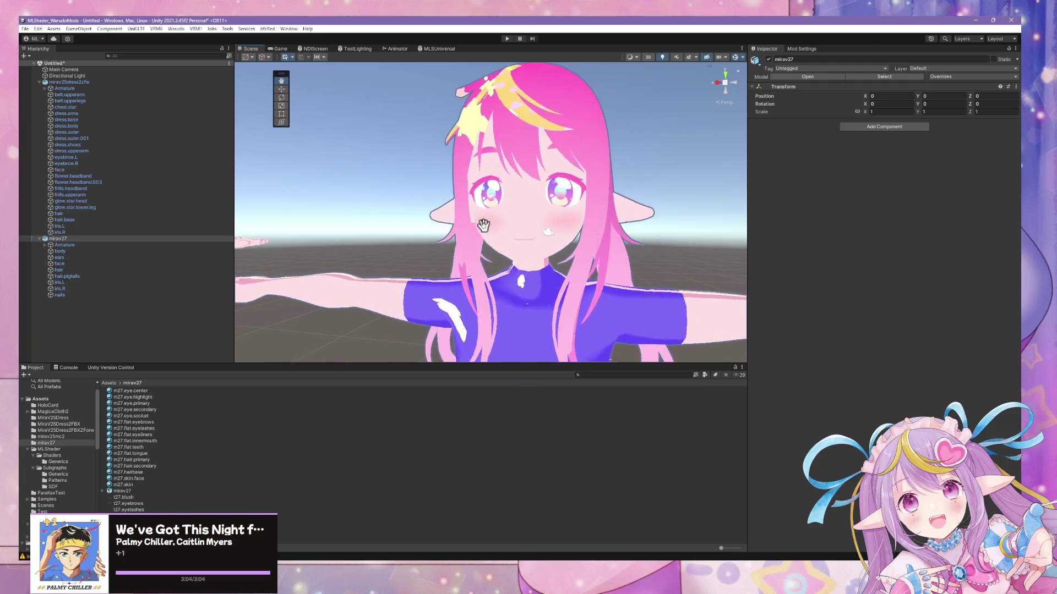
- Select mirav25dress2zfw, then mirav27 and its face mesh to list its blend shapes
click(84, 82)
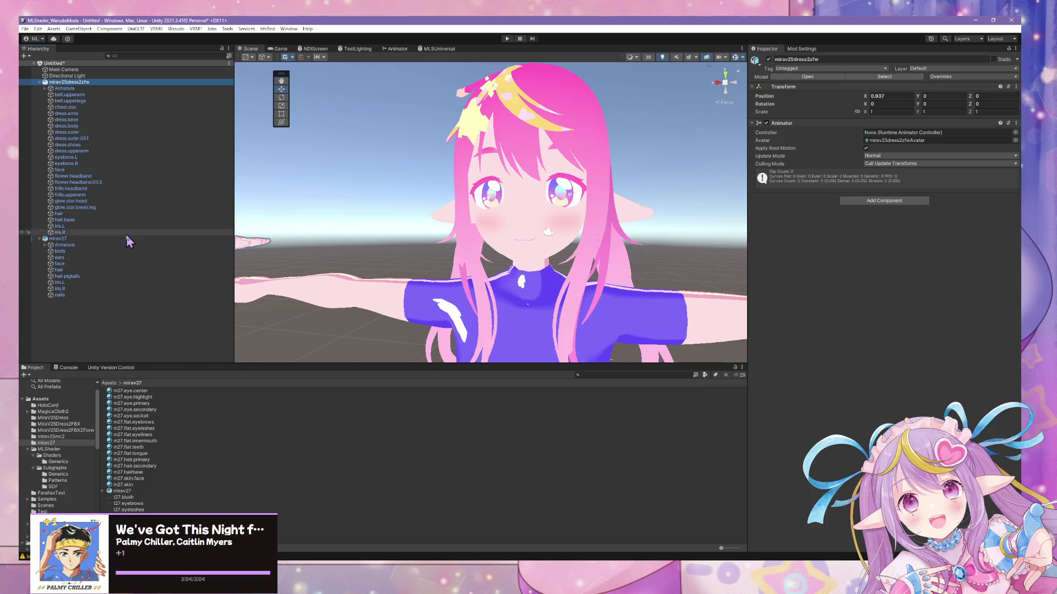
click(57, 238)
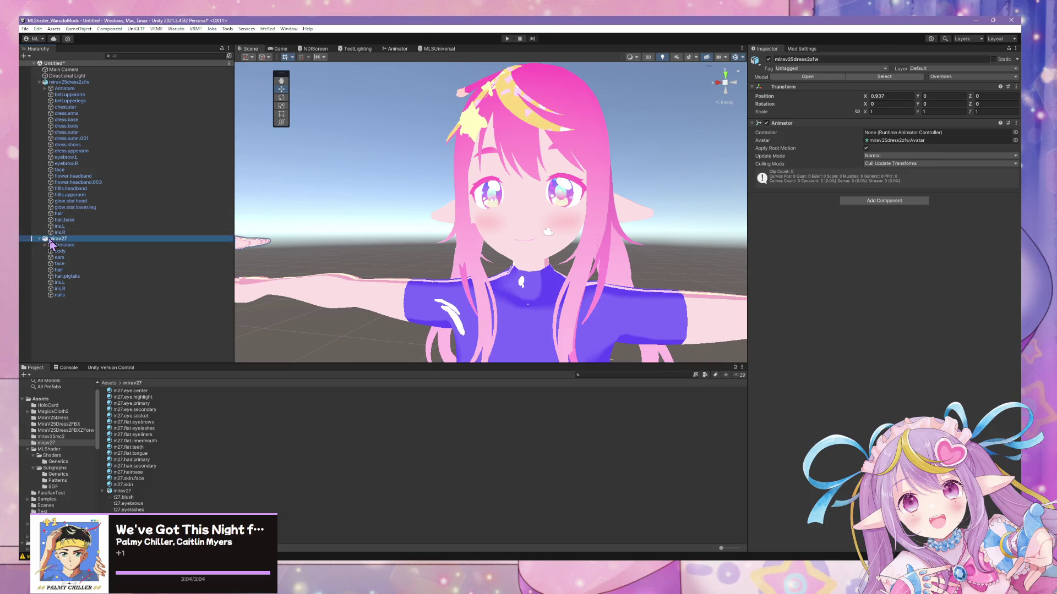
click(68, 265)
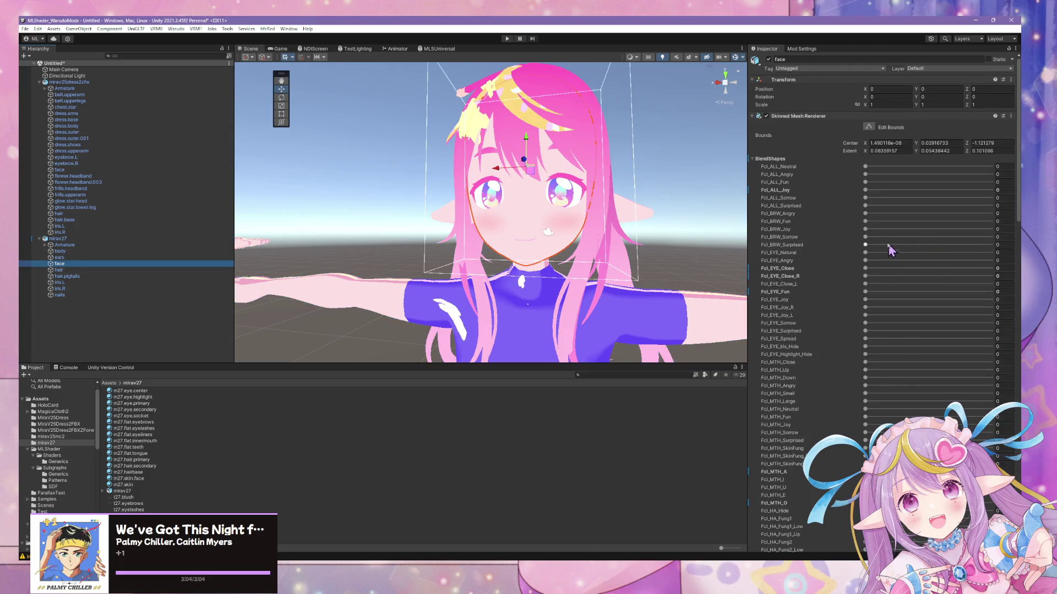
drag(866, 175, 1019, 187)
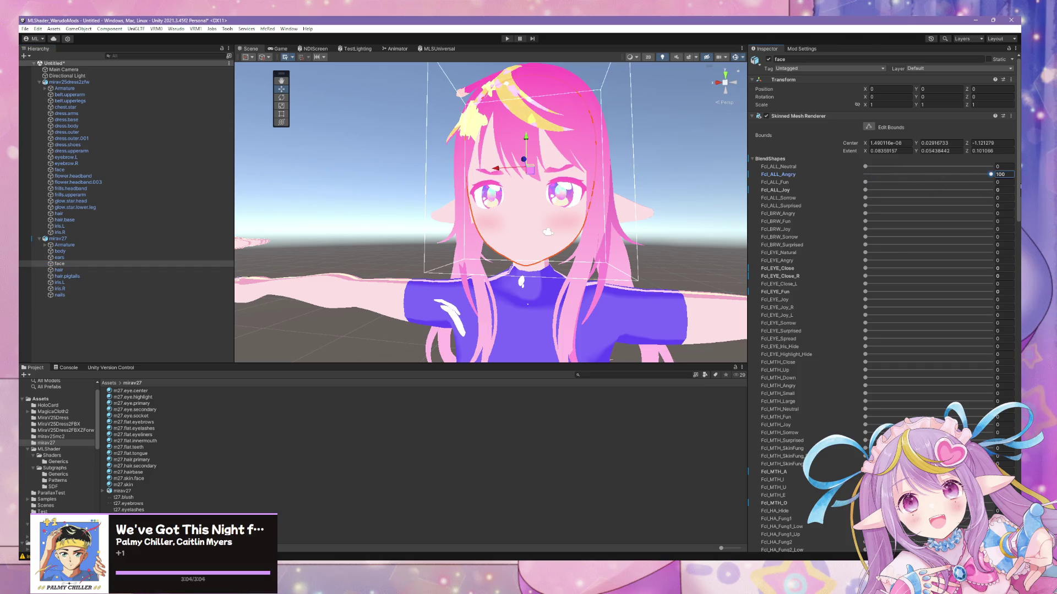
drag(925, 186, 984, 190)
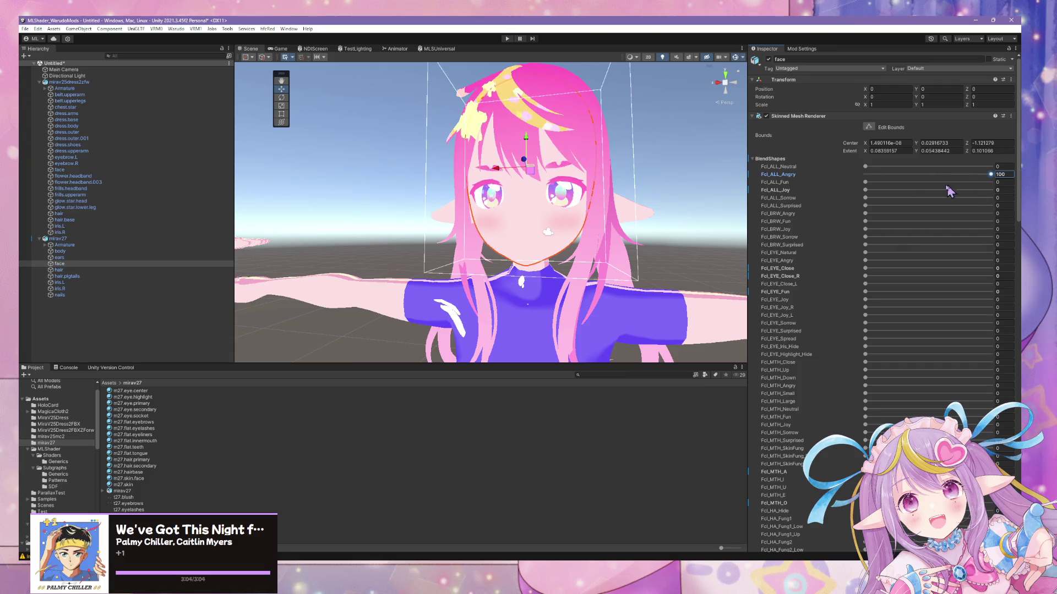
click(982, 189)
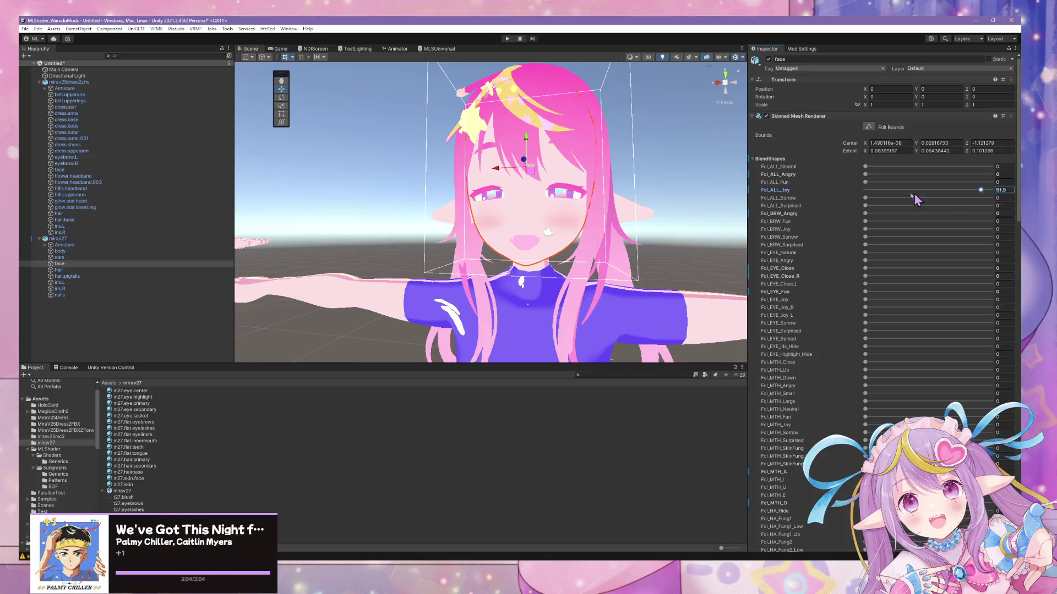
mouse_move(962, 190)
mouse_down()
mouse_move(829, 189)
mouse_move(985, 190)
mouse_move(859, 183)
mouse_move(870, 215)
mouse_move(980, 215)
mouse_move(871, 215)
mouse_up()
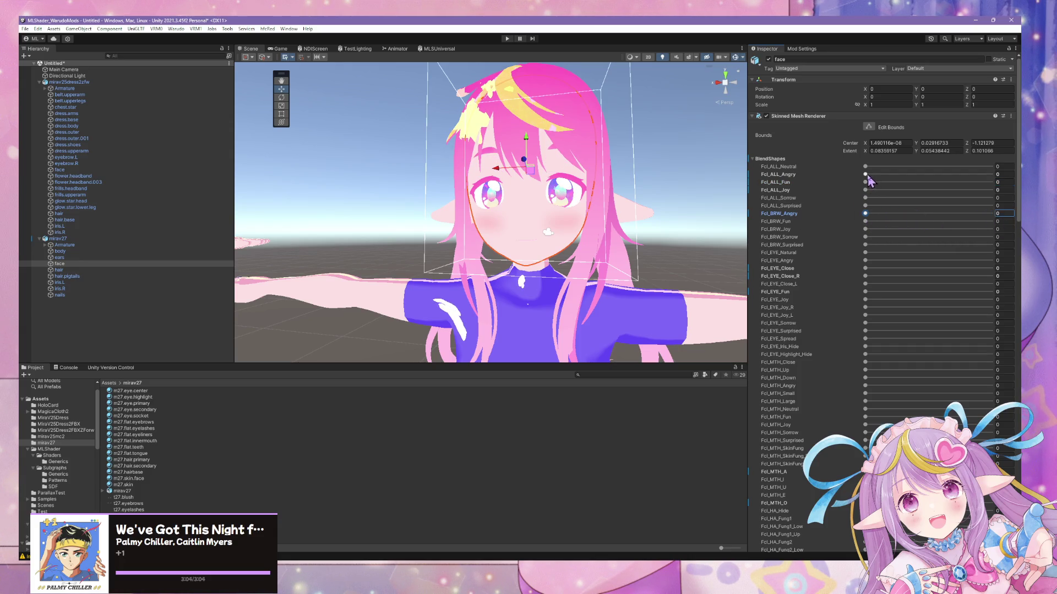
mouse_move(866, 175)
mouse_down()
mouse_move(991, 174)
mouse_move(866, 174)
mouse_up()
scroll(529, 181, down, 5)
drag(530, 174, 574, 97)
scroll(573, 121, down, 6)
mouse_move(564, 162)
alt+mouse_down()
mouse_move(561, 185)
mouse_move(569, 166)
alt+mouse_up()
key(f)
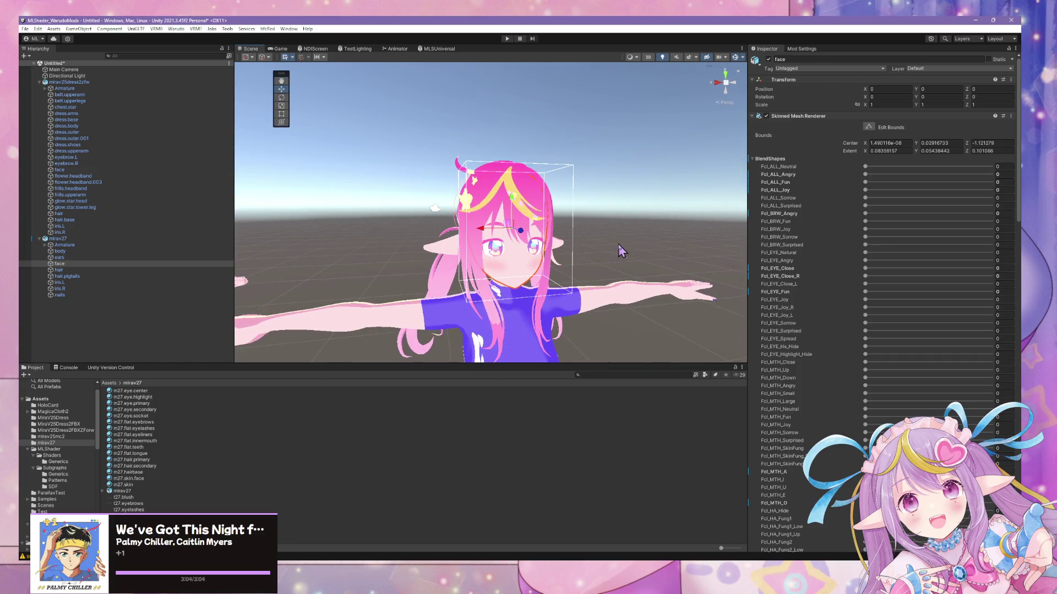
scroll(618, 248, up, 5)
alt+drag(604, 231, 480, 229)
scroll(541, 224, down, 5)
scroll(547, 227, up, 5)
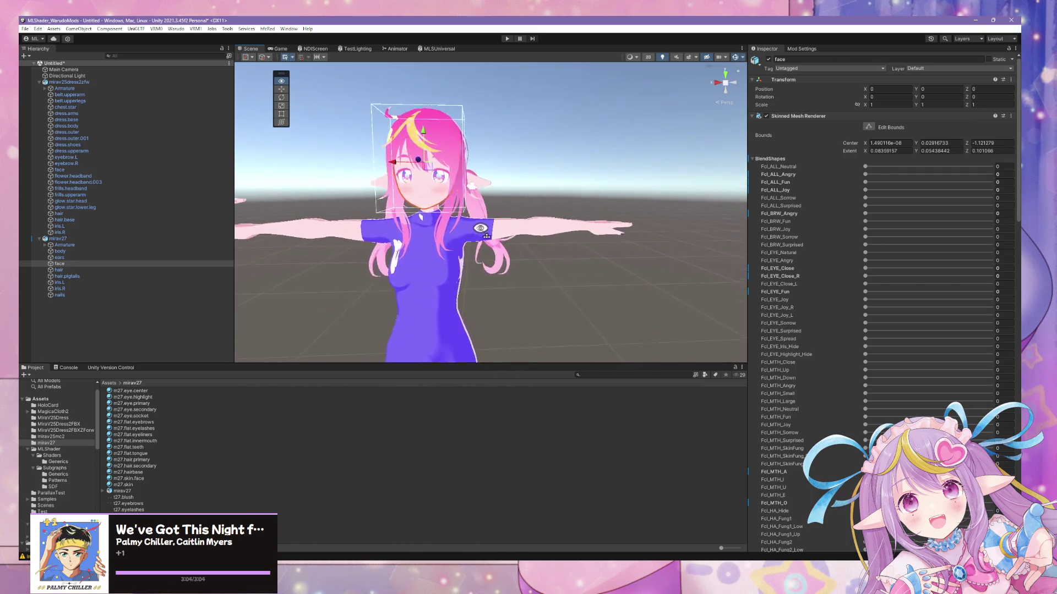
scroll(481, 228, up, 3)
click(548, 553)
- Select the face mesh and reset its custom normal vectors in Edit Mode
mouse_move(523, 272)
middle_down()
mouse_move(474, 238)
mouse_move(554, 217)
middle_up()
key(KP_Decimal)
click(558, 309)
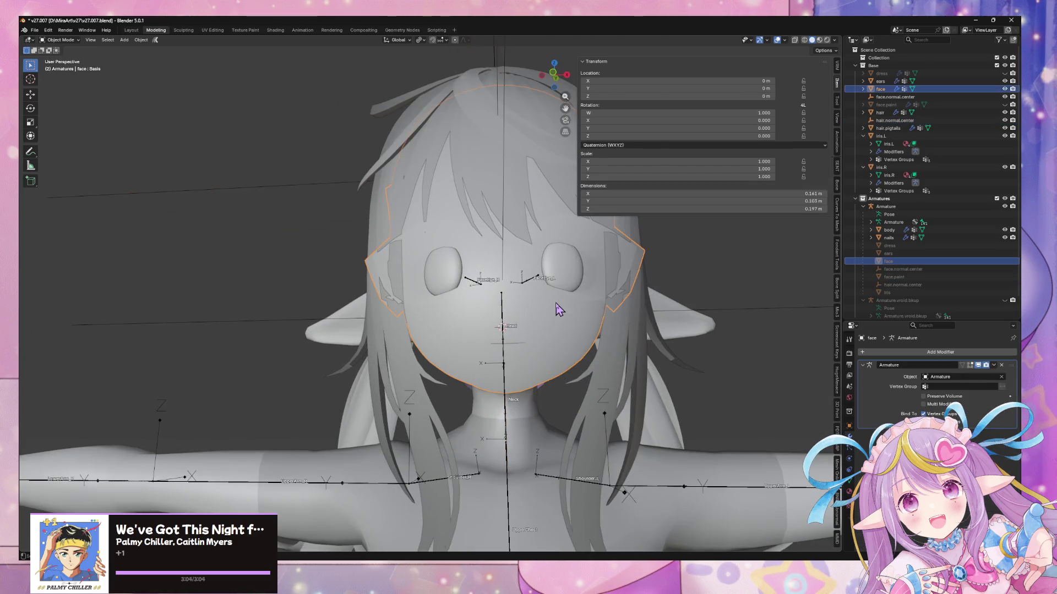
mouse_move(770, 231)
middle_down()
mouse_move(589, 263)
mouse_move(608, 262)
mouse_move(589, 269)
mouse_move(578, 356)
middle_up()
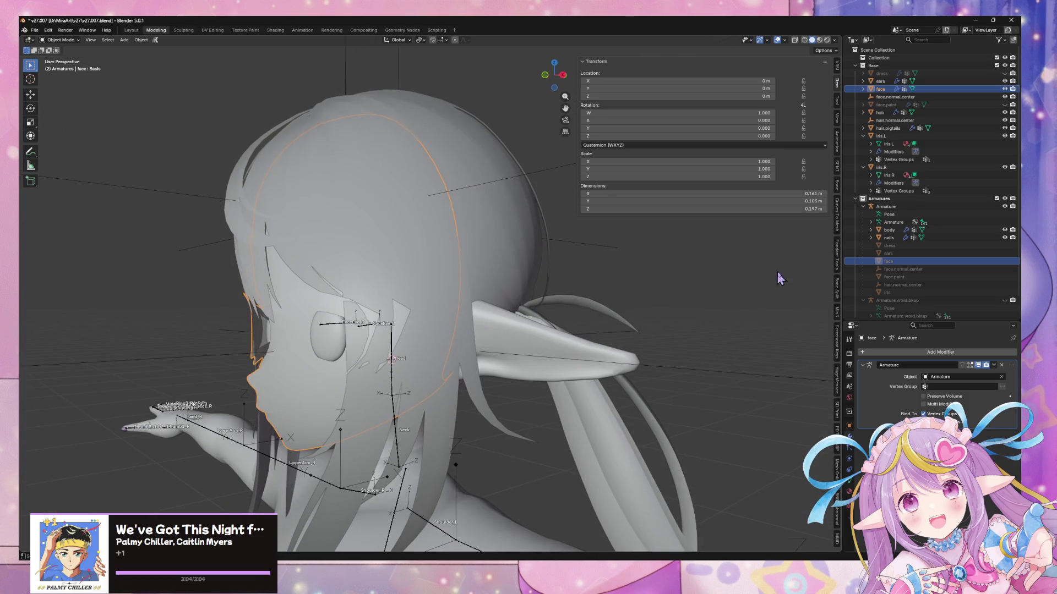
key(Tab)
mouse_move(500, 283)
middle_down()
mouse_move(487, 331)
mouse_move(498, 292)
middle_up()
key(alt+n)
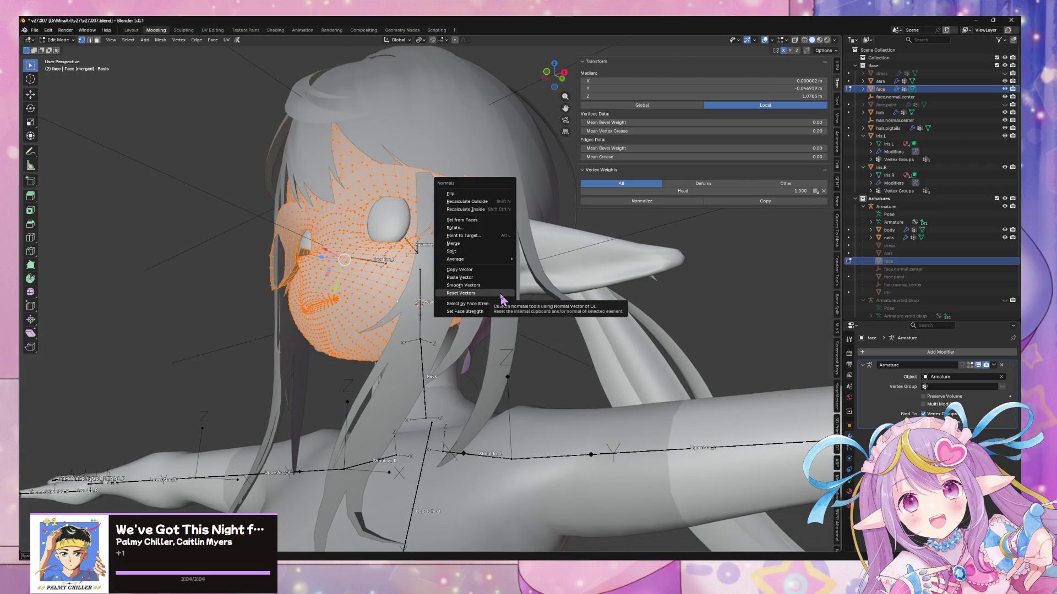
click(501, 294)
- Separate the linked face skin geometry into a new object, face.001, and make it active
mouse_move(502, 297)
middle_down()
mouse_move(510, 288)
mouse_move(534, 295)
middle_up()
scroll(533, 296, up, 3)
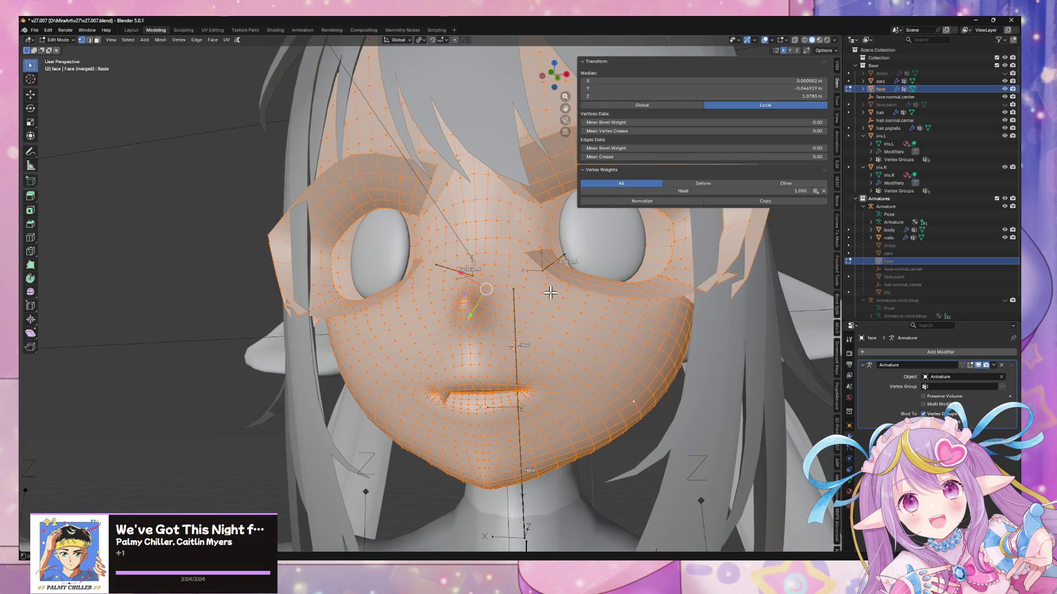
scroll(550, 292, down, 5)
scroll(562, 269, up, 4)
click(538, 349)
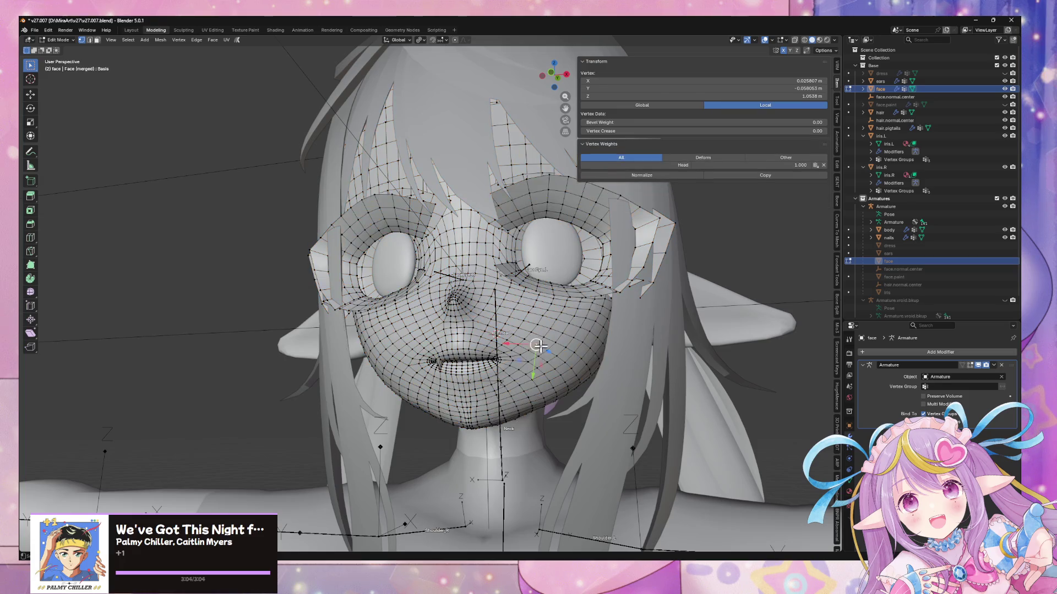
click(849, 487)
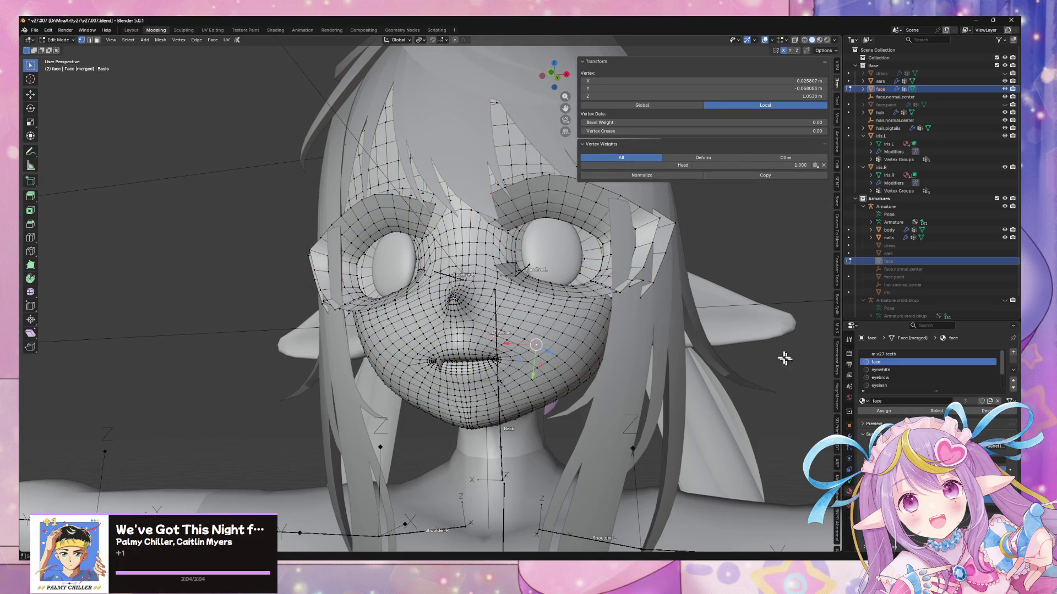
middle_drag(645, 260, 600, 257)
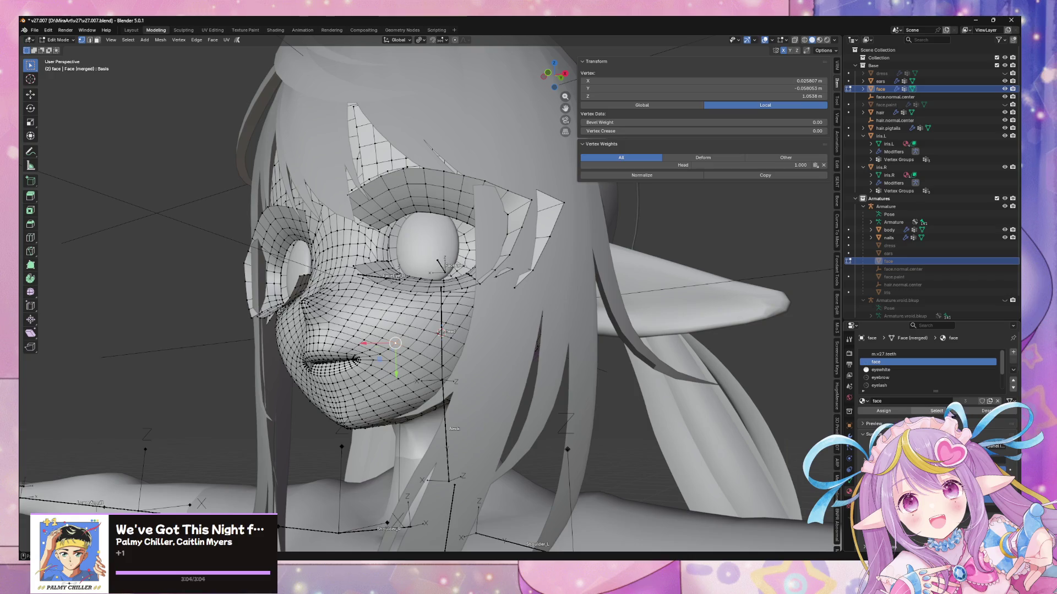
key(ctrl+l)
key(p)
click(554, 328)
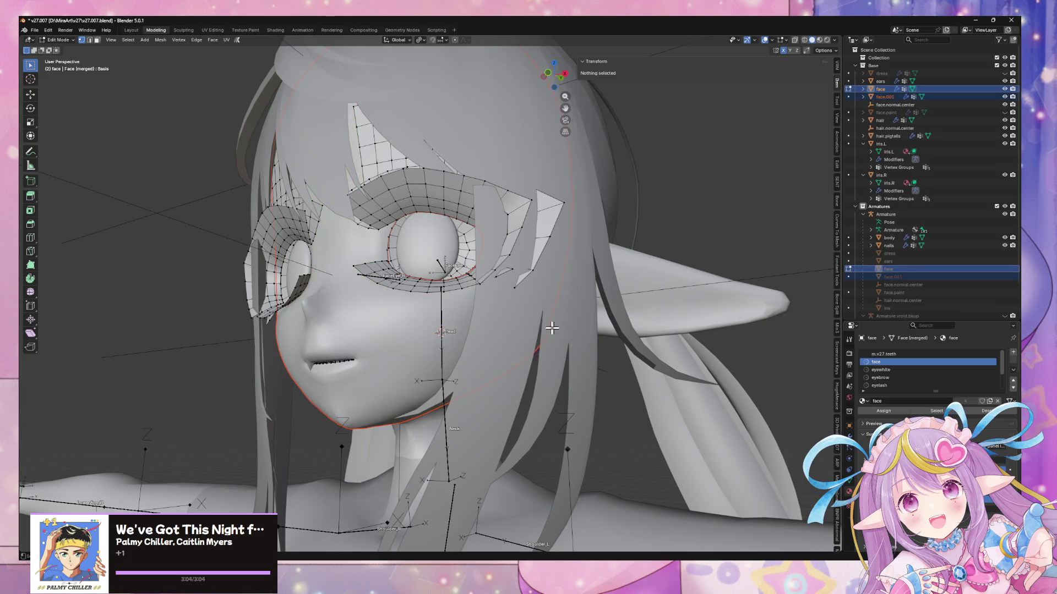
key(Tab)
click(426, 336)
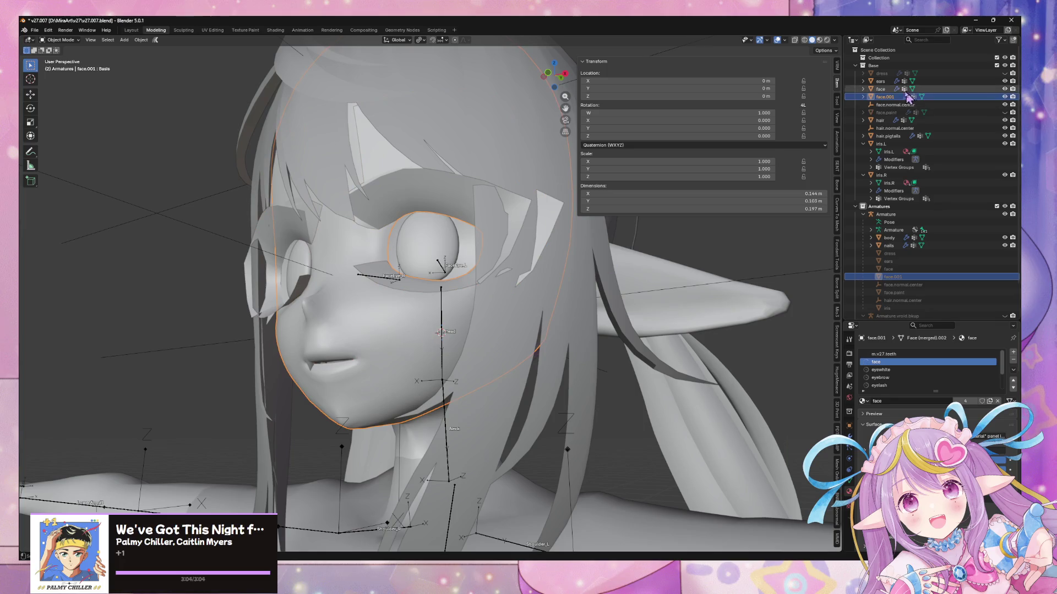
- Swap face for face.001 in the smoothing list, add the modifier, and disable Manage Subsurf/Solidify on Set
key(Tab)
key(Tab)
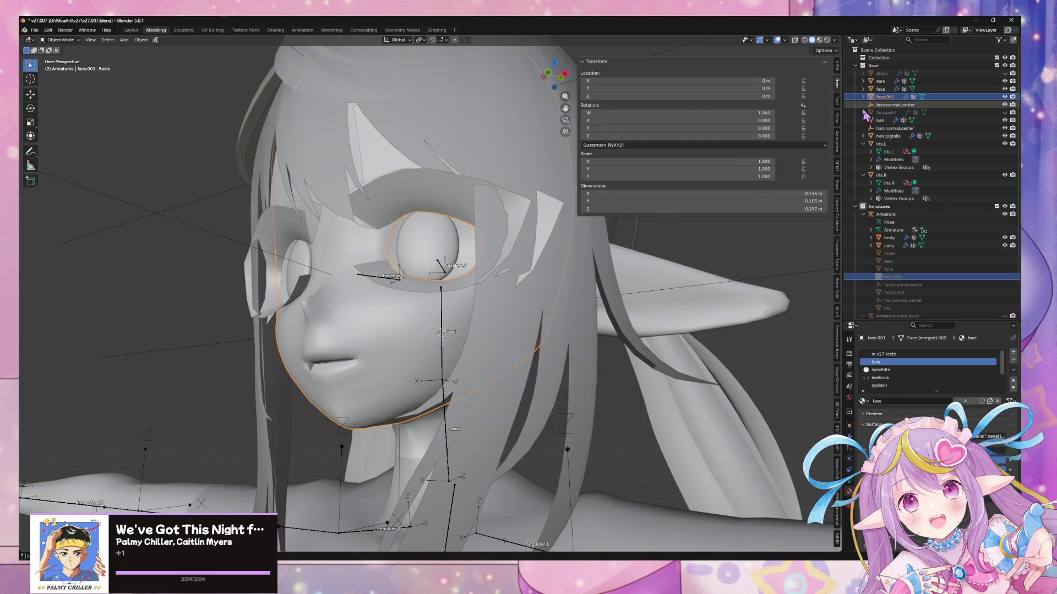
click(838, 255)
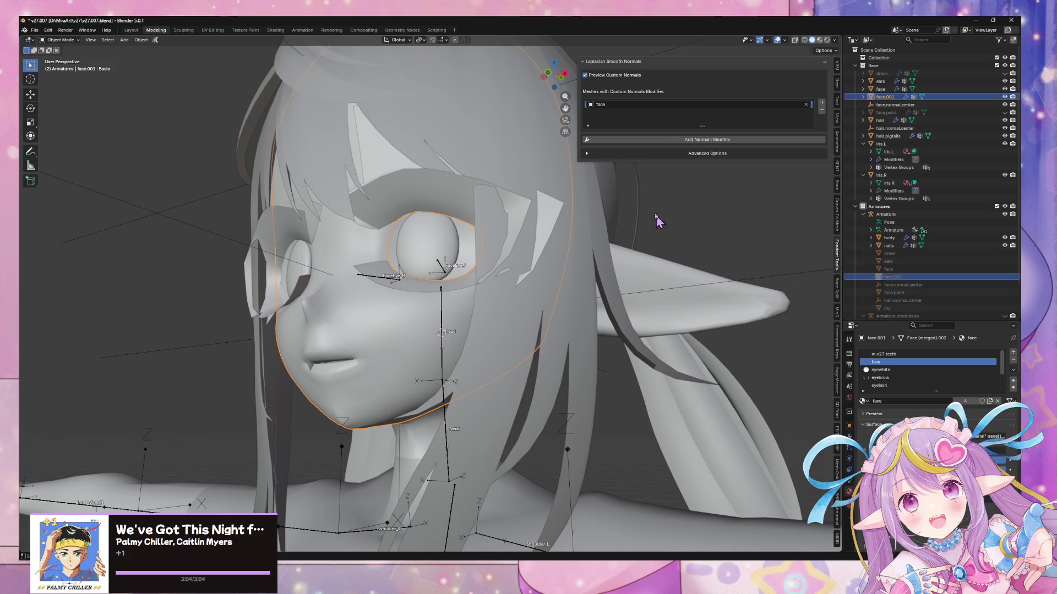
click(726, 143)
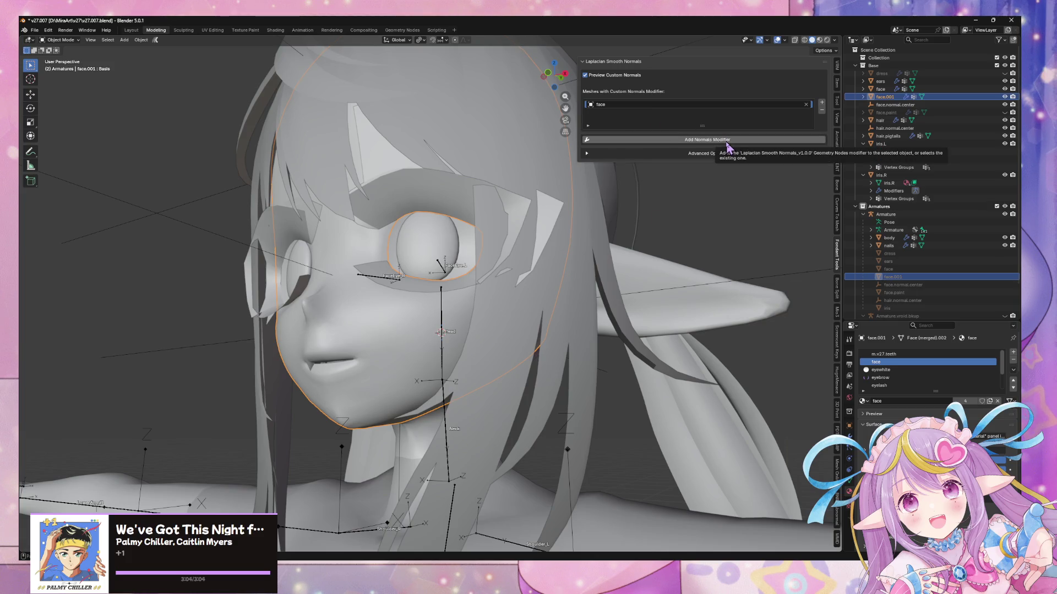
click(821, 102)
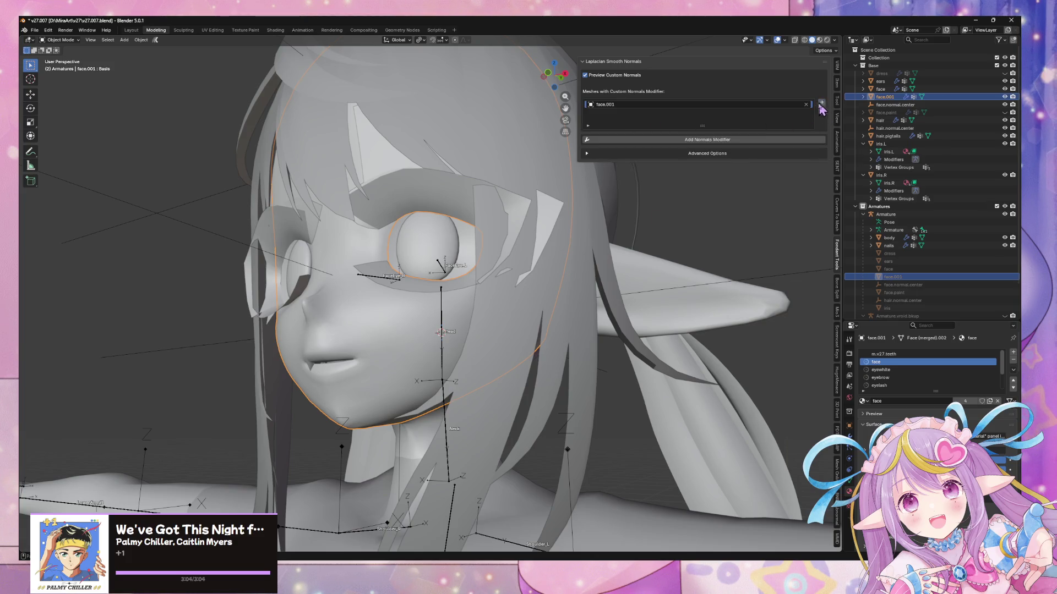
click(714, 142)
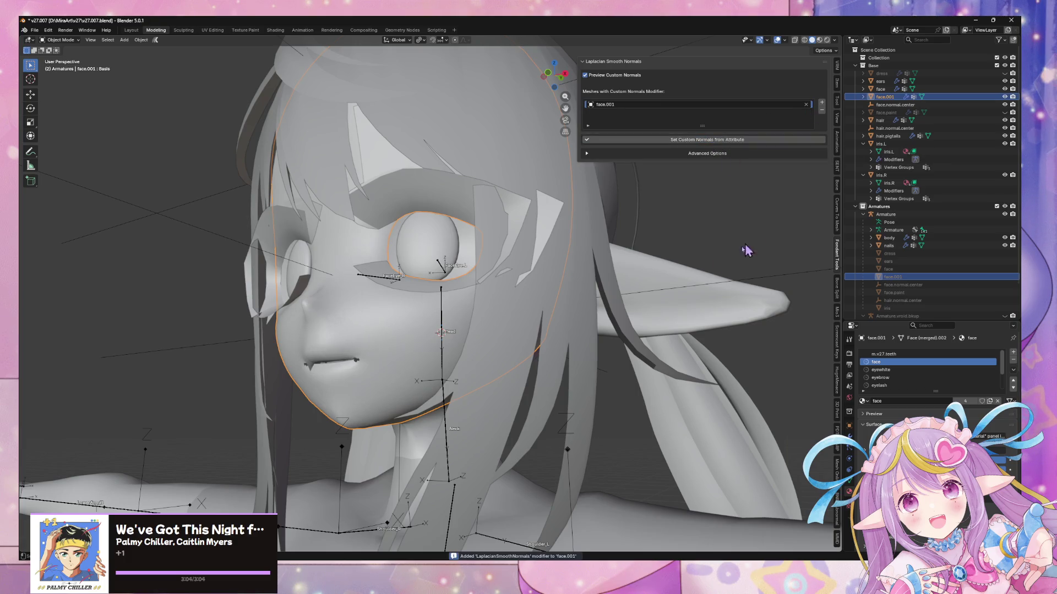
click(659, 157)
click(648, 181)
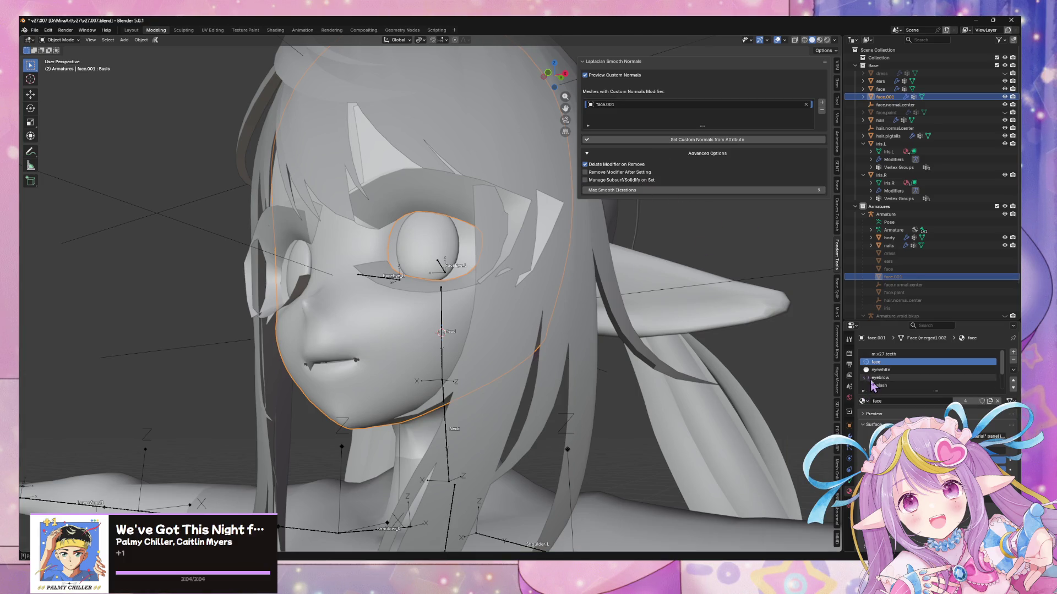
scroll(876, 380, down, 3)
click(849, 480)
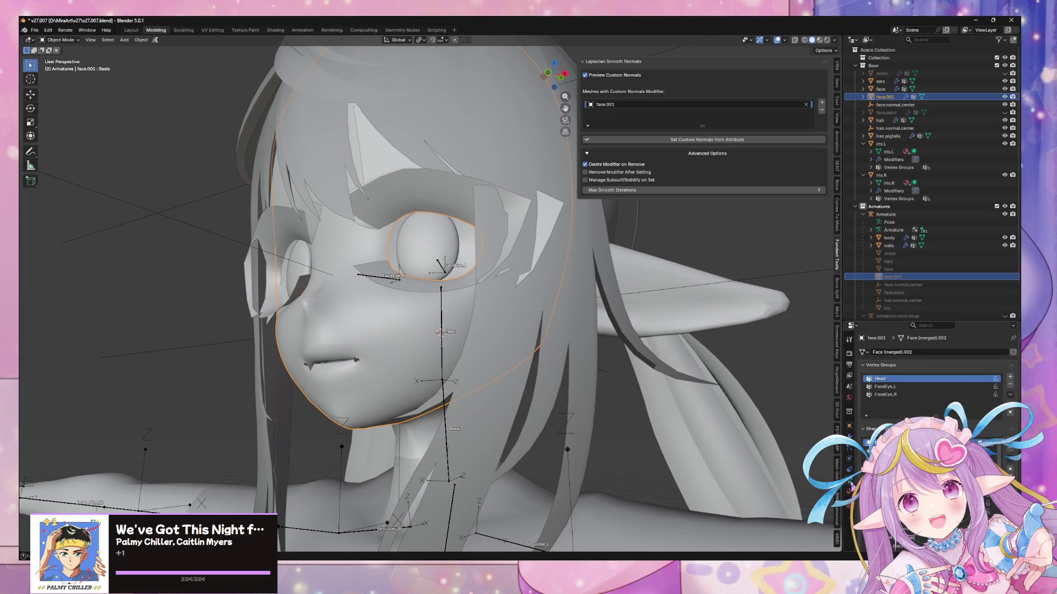
- Check the Shape Keys specials menu, dismiss it, and undo the last normals step on face.001
middle_drag(413, 297, 498, 307)
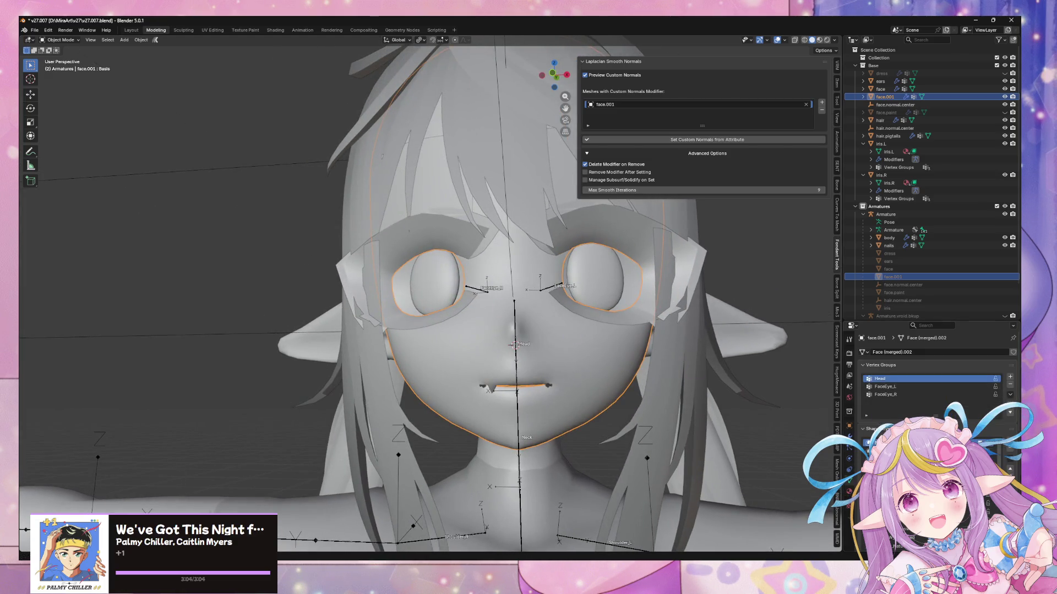
click(1010, 467)
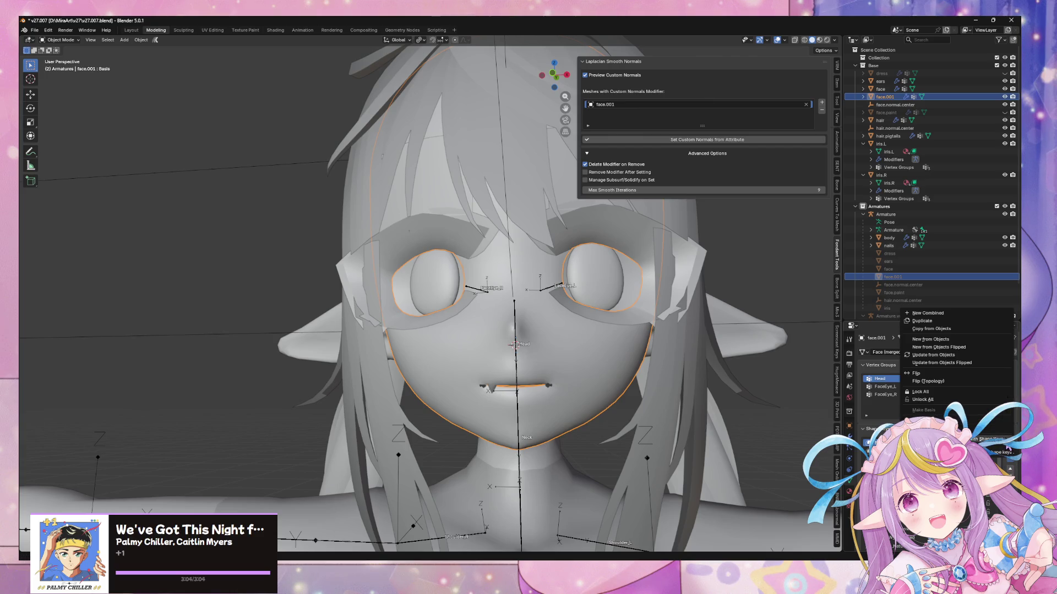
key(Escape)
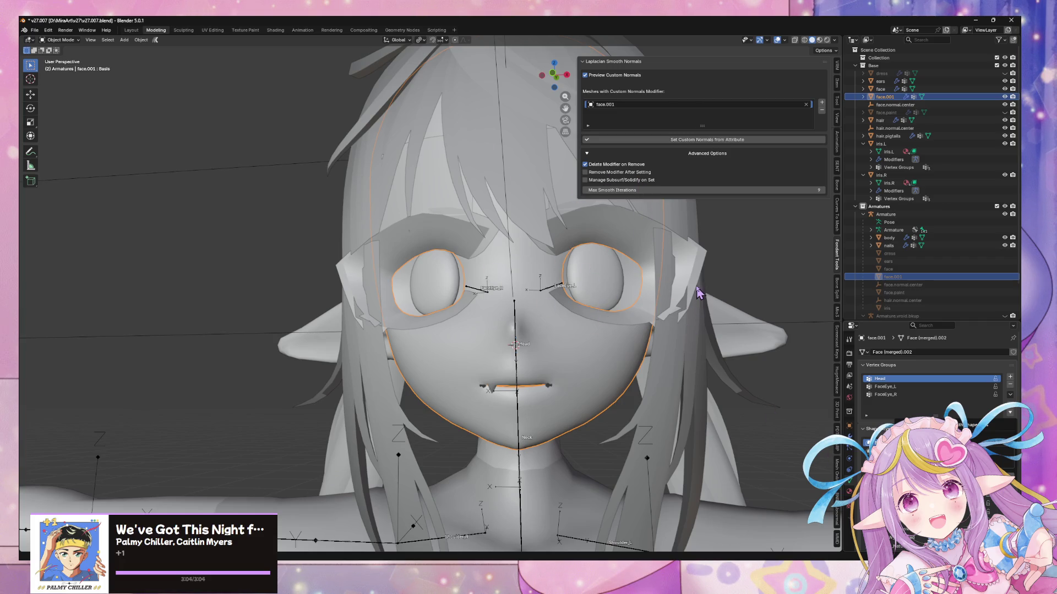
key(ctrl+z)
middle_drag(674, 270, 663, 269)
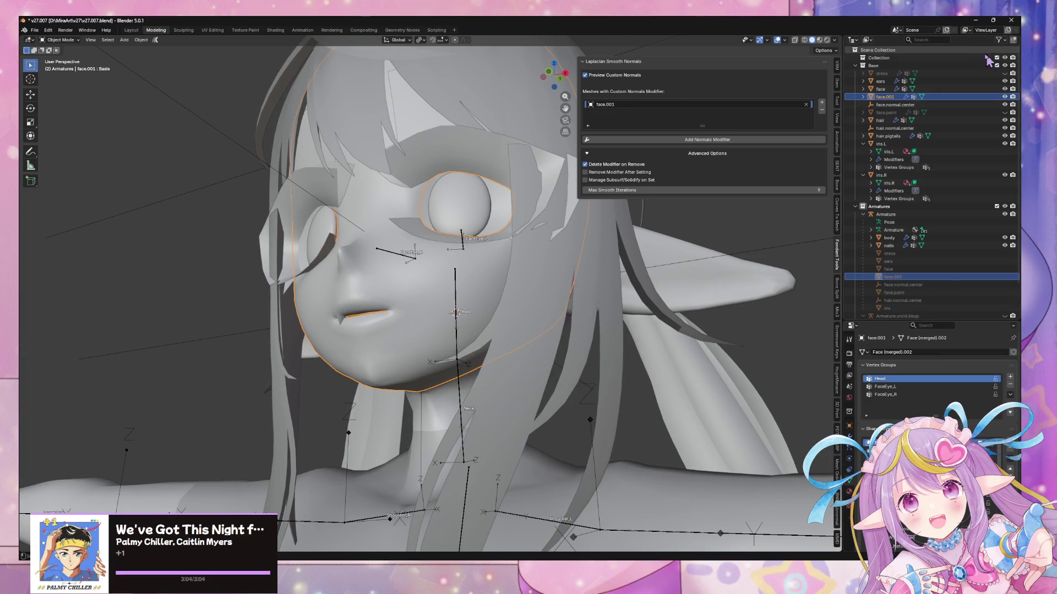
- Select the face mesh and export the scene as FBX to mirav27.fbx
ctrl+click(881, 89)
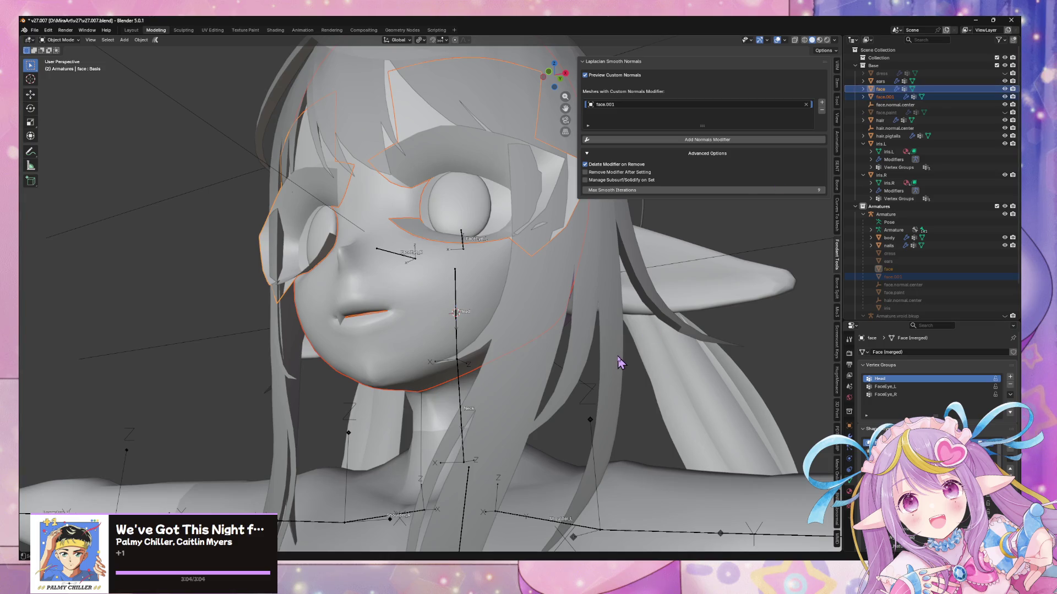
click(716, 346)
middle_drag(715, 346, 734, 369)
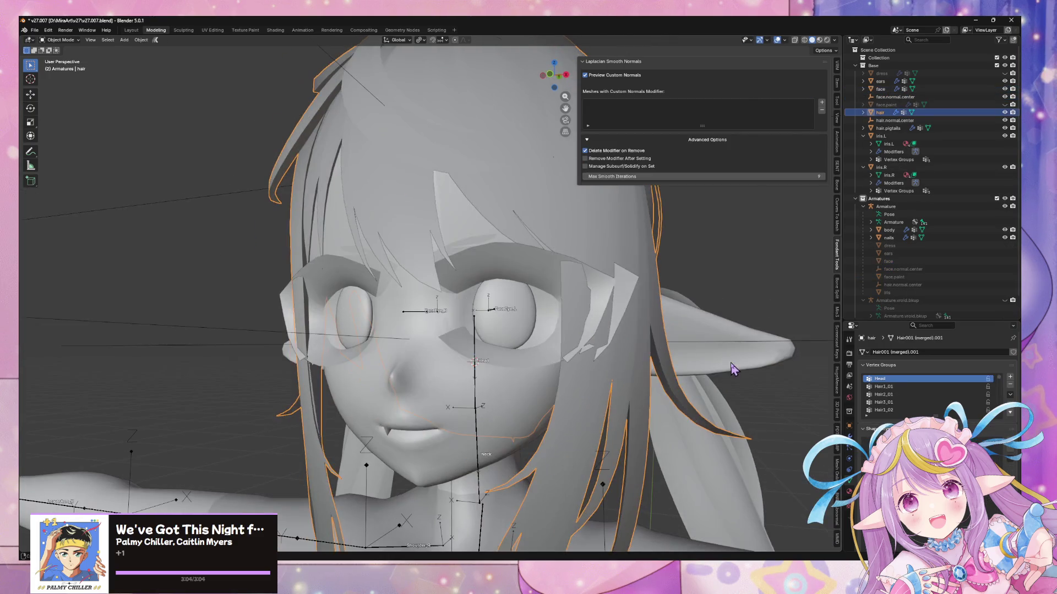
click(806, 394)
scroll(649, 256, down, 5)
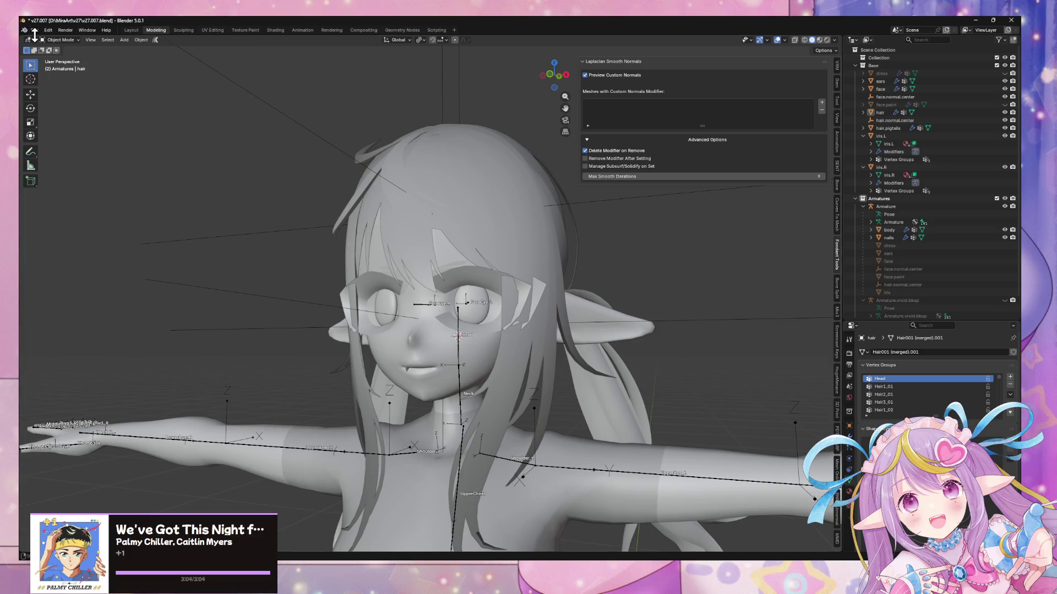
click(34, 30)
mouse_move(55, 149)
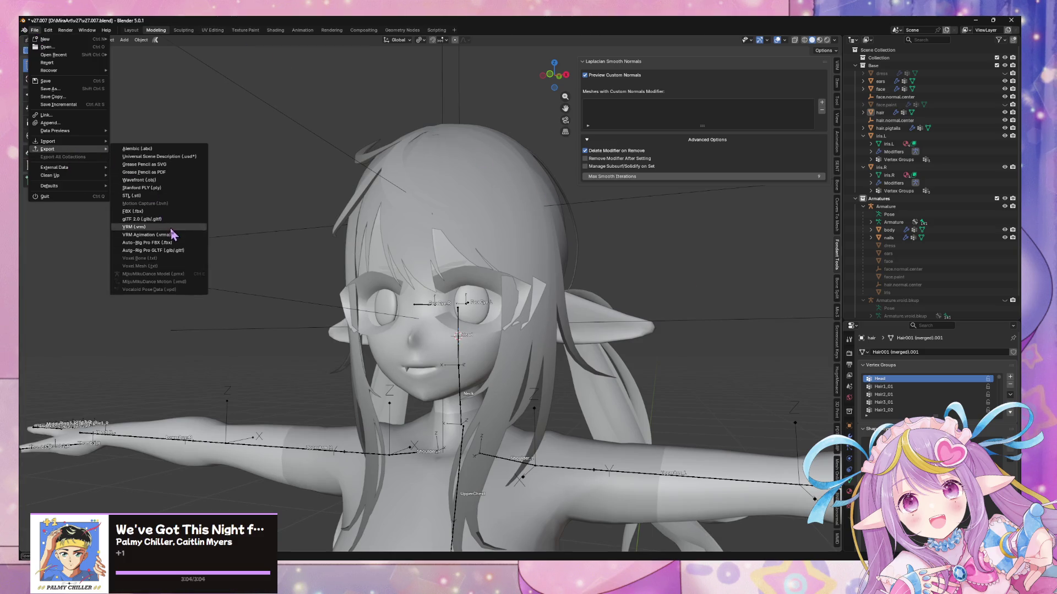
click(155, 214)
key(Escape)
- In Unity, fly the Scene camera to the reimported face and frame it, then return to Blender
key(alt+Tab)
alt+drag(495, 209, 529, 201)
key(w)
mouse_move(529, 201)
right_down()
mouse_move(562, 203)
mouse_move(542, 200)
right_up()
scroll(545, 207, up, 5)
scroll(545, 201, up, 4)
middle_drag(547, 200, 553, 202)
key(f)
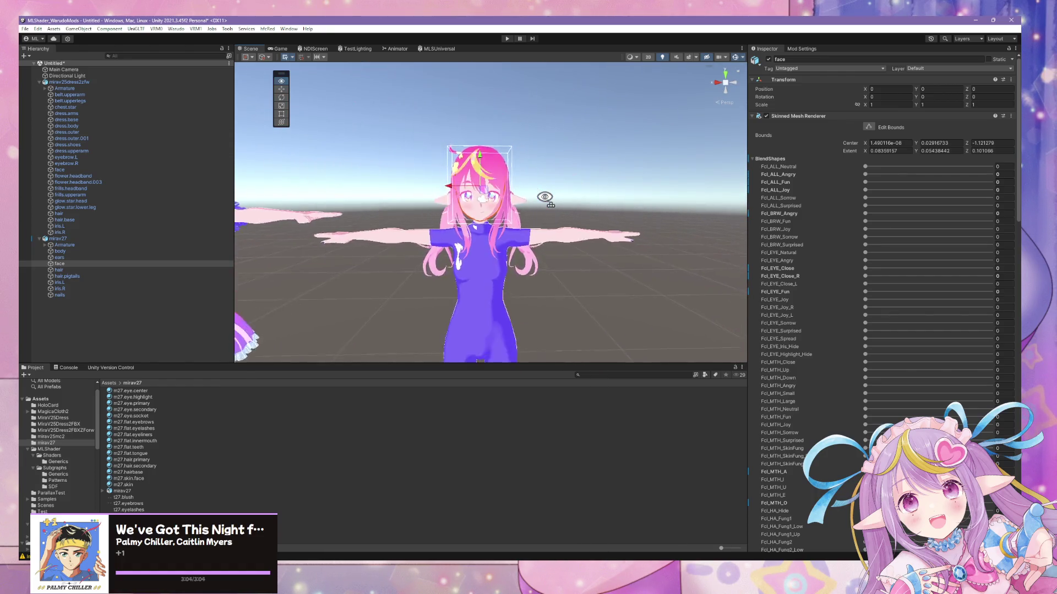
key(alt+Tab)
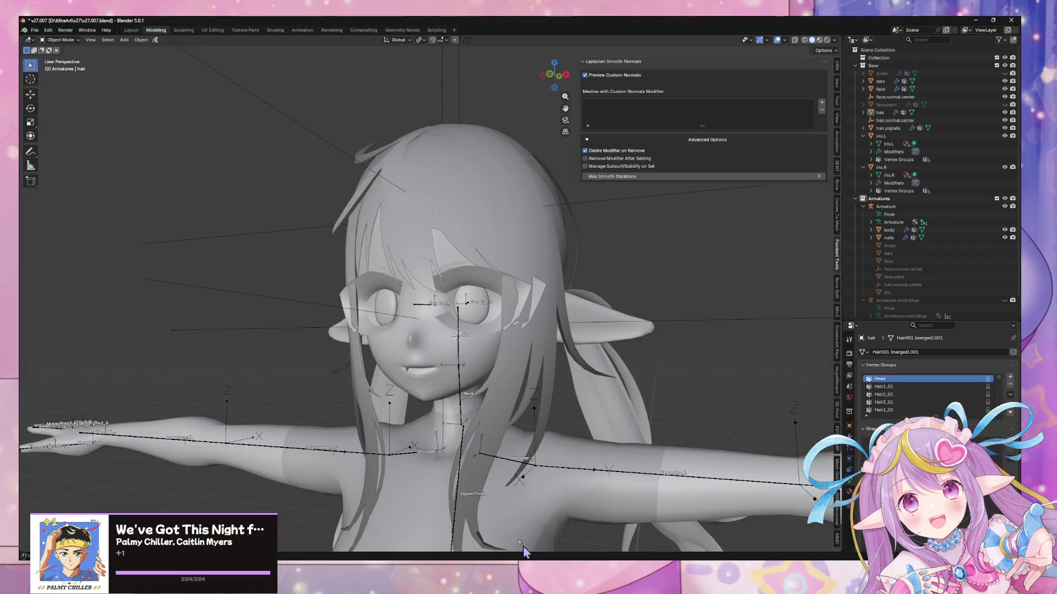
- Select the face mesh and save incremental versions v27.008 and v27.009
mouse_move(432, 255)
middle_down()
mouse_move(460, 236)
mouse_move(410, 253)
mouse_move(502, 272)
mouse_move(507, 354)
middle_up()
click(531, 341)
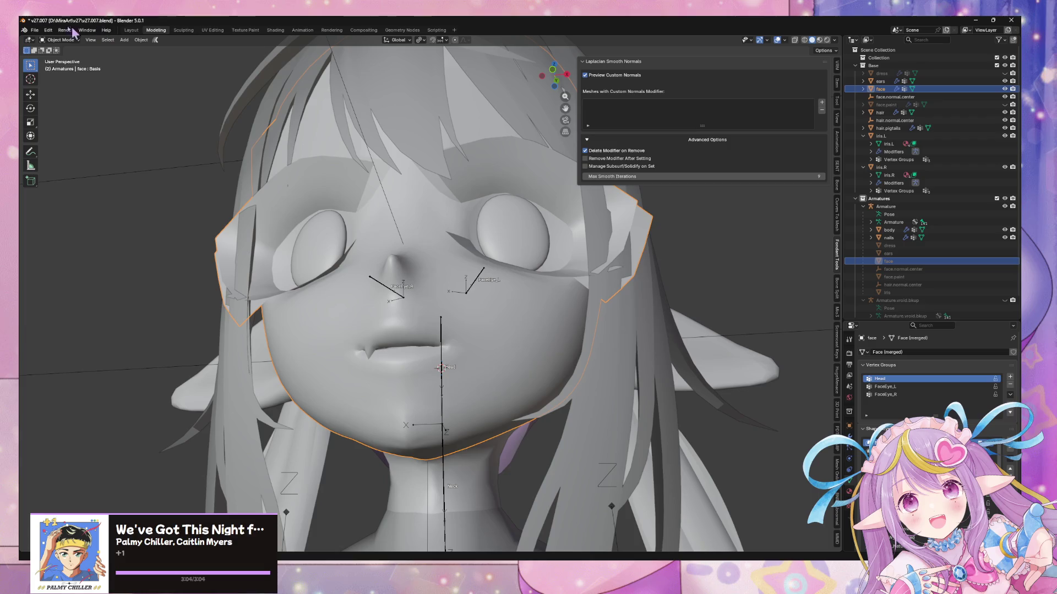
click(50, 31)
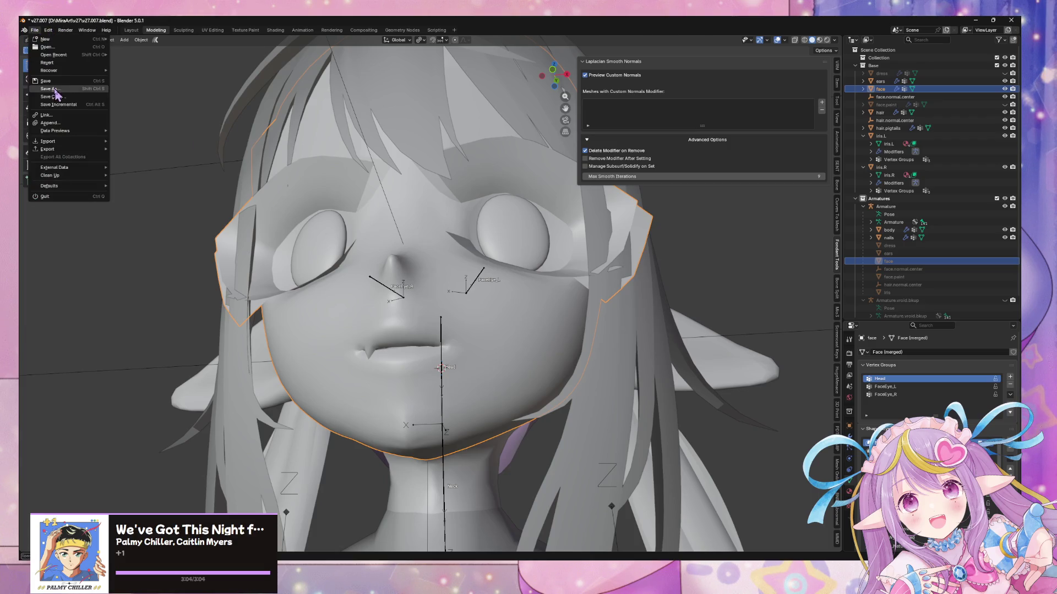
click(60, 105)
click(34, 30)
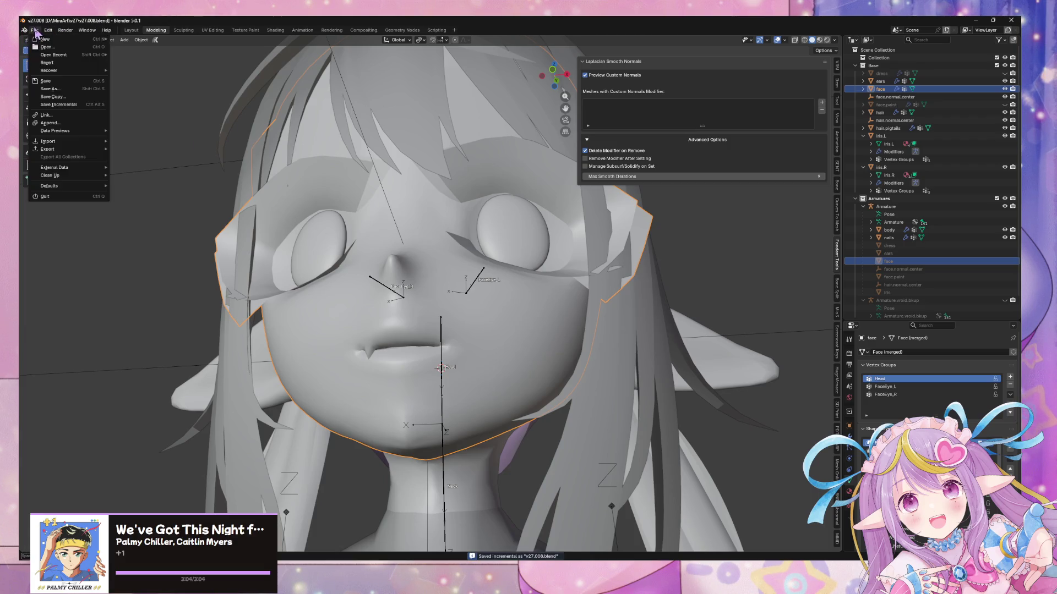
click(56, 105)
- Restore the earlier Edit Mode step from Undo History and return to Object Mode
click(48, 30)
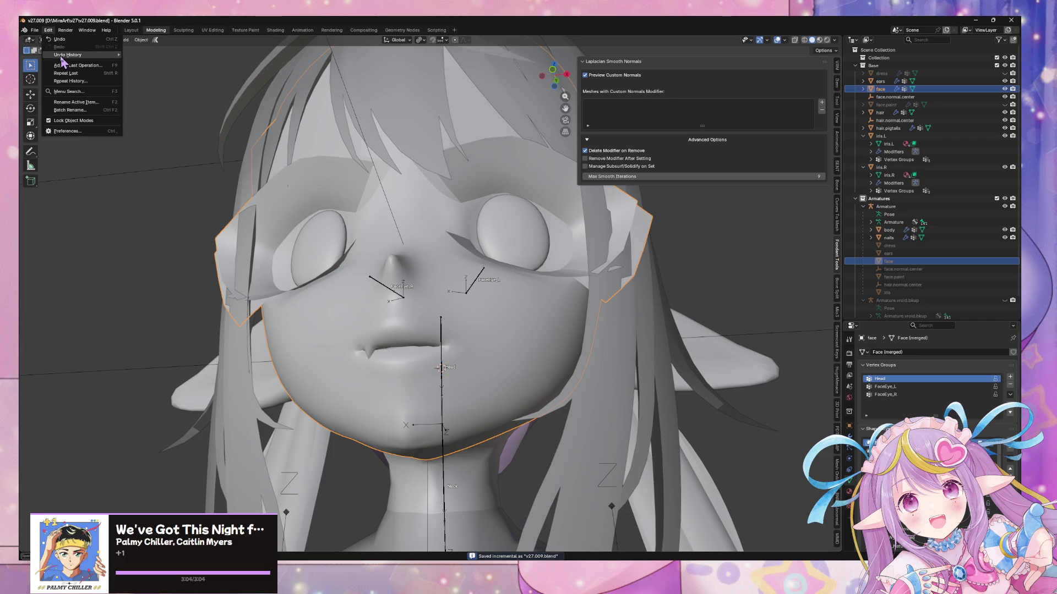
mouse_move(95, 54)
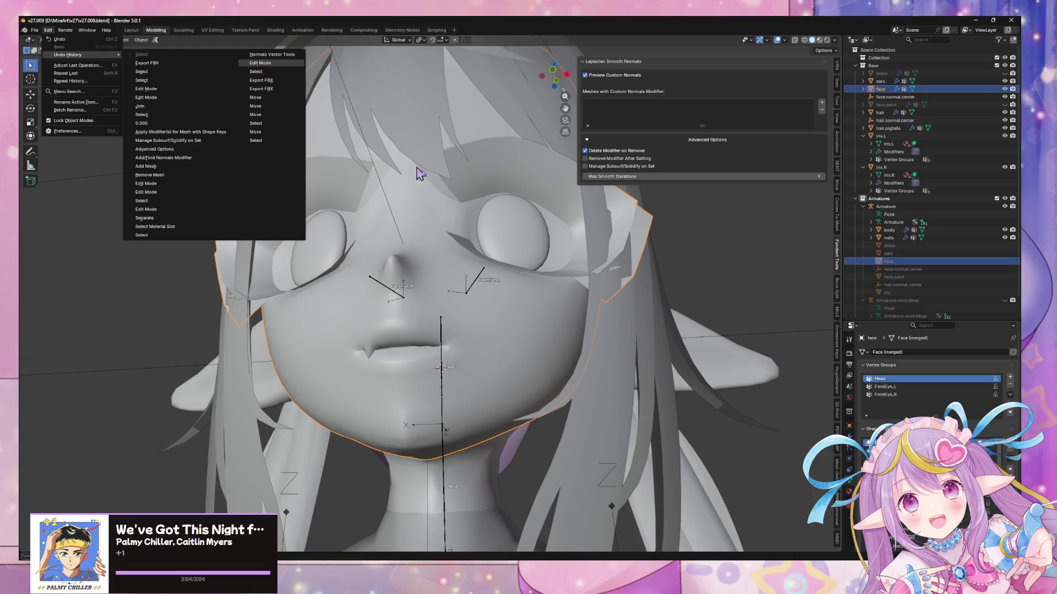
key(Return)
key(Tab)
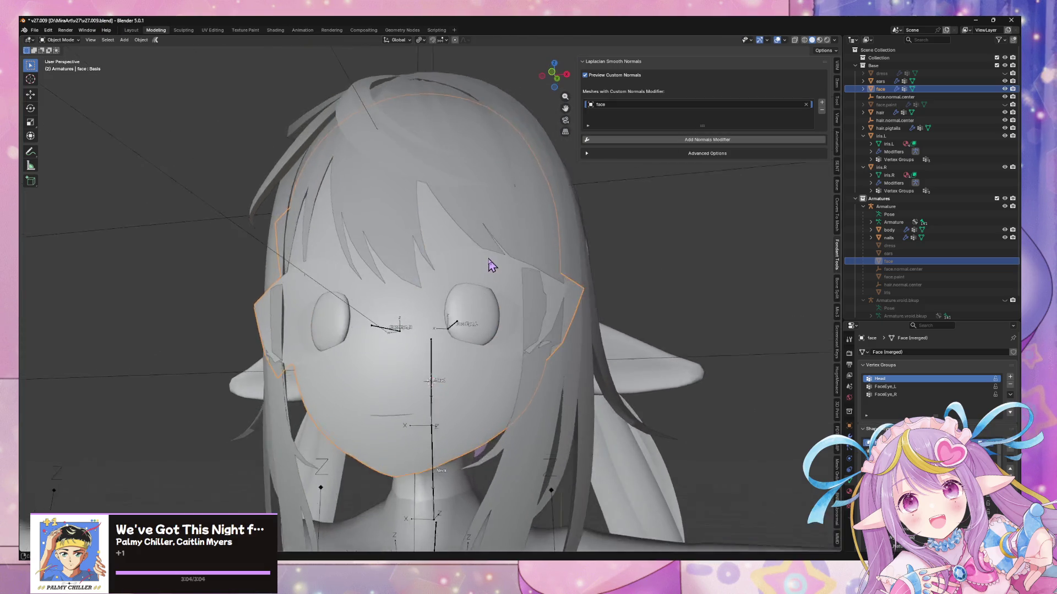
- Select the face loop around the eye slit and reset its custom normals
scroll(492, 266, up, 3)
middle_drag(479, 271, 479, 246)
key(Tab)
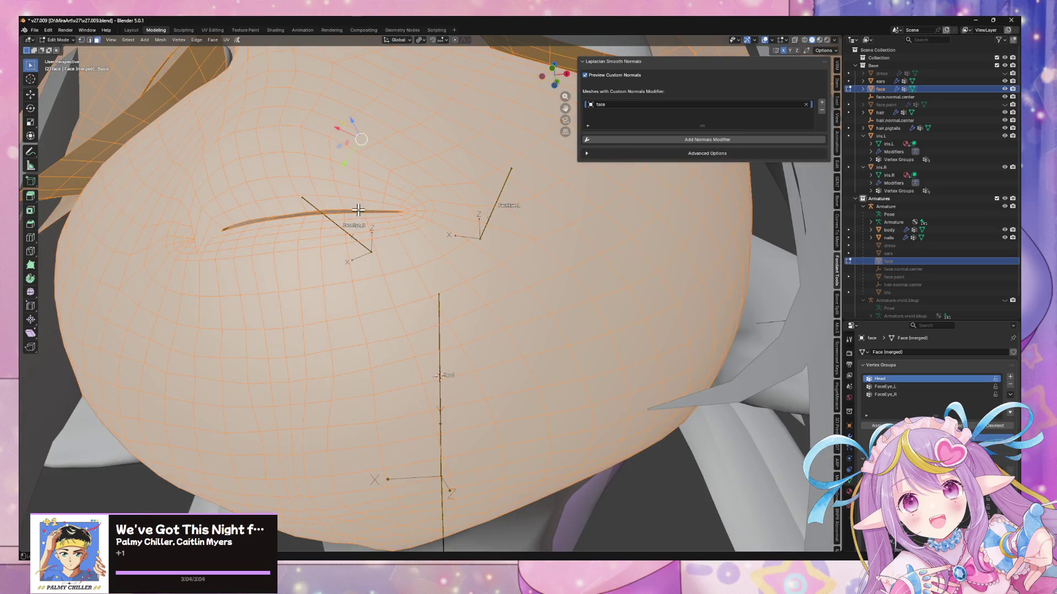
alt+click(340, 205)
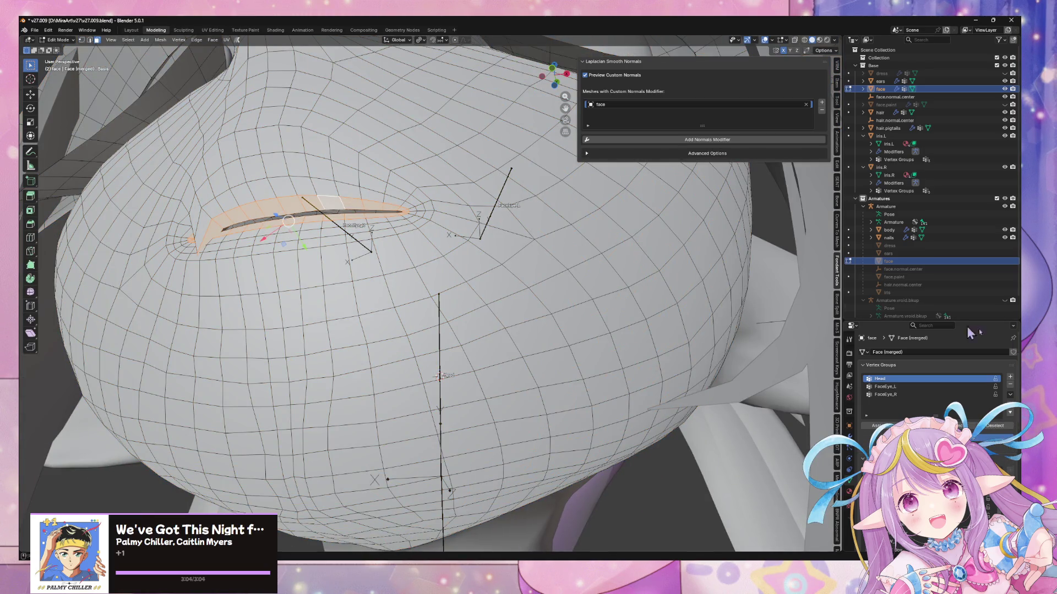
key(alt+n)
click(601, 293)
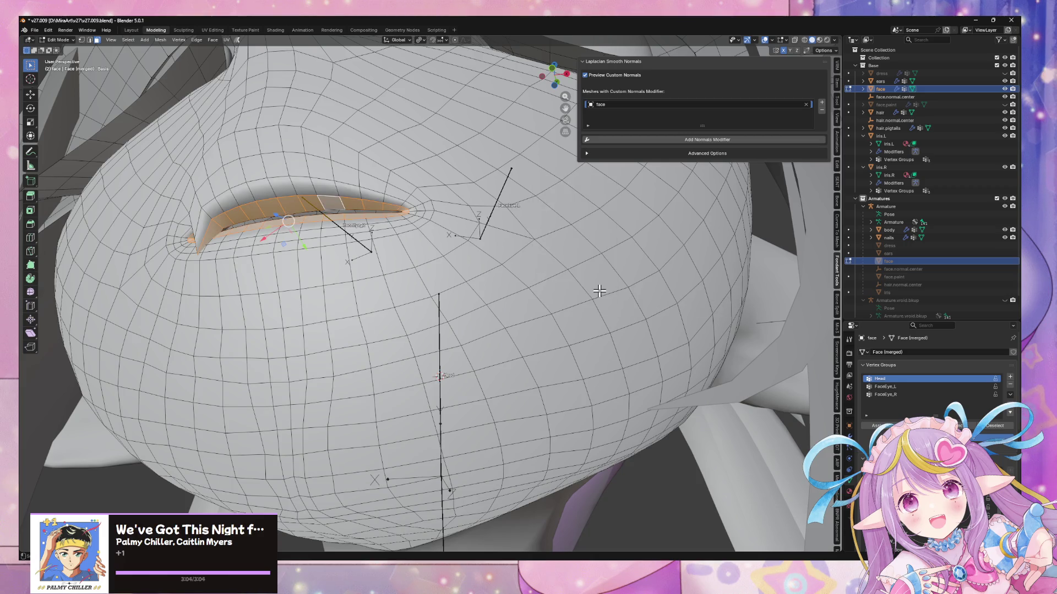
key(Tab)
- Add a centred loop cut along the eye slit
mouse_move(538, 233)
middle_down()
mouse_move(552, 276)
mouse_move(481, 228)
middle_up()
scroll(480, 227, down, 5)
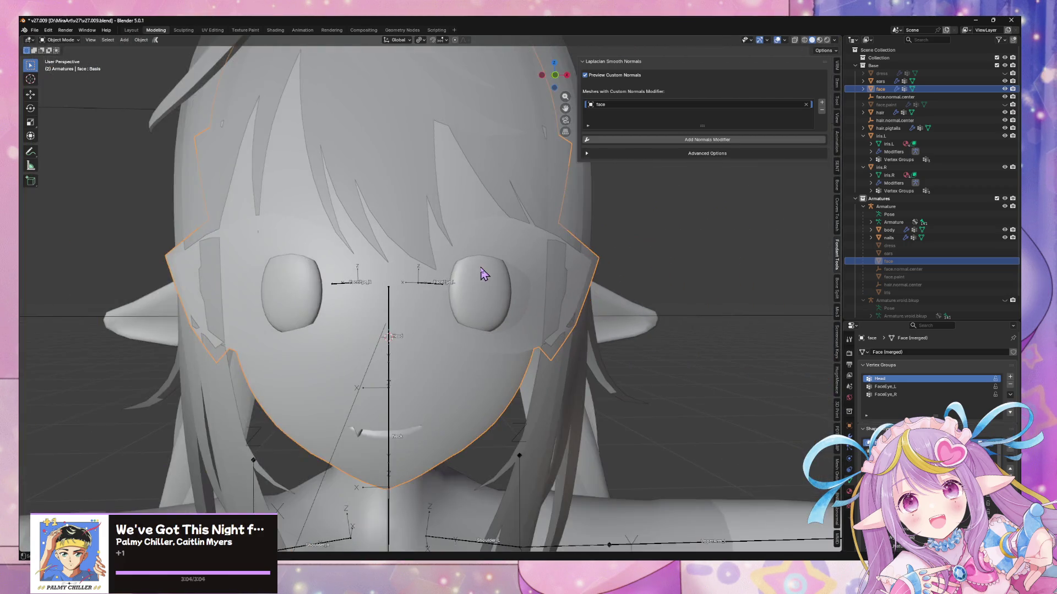
scroll(483, 271, up, 10)
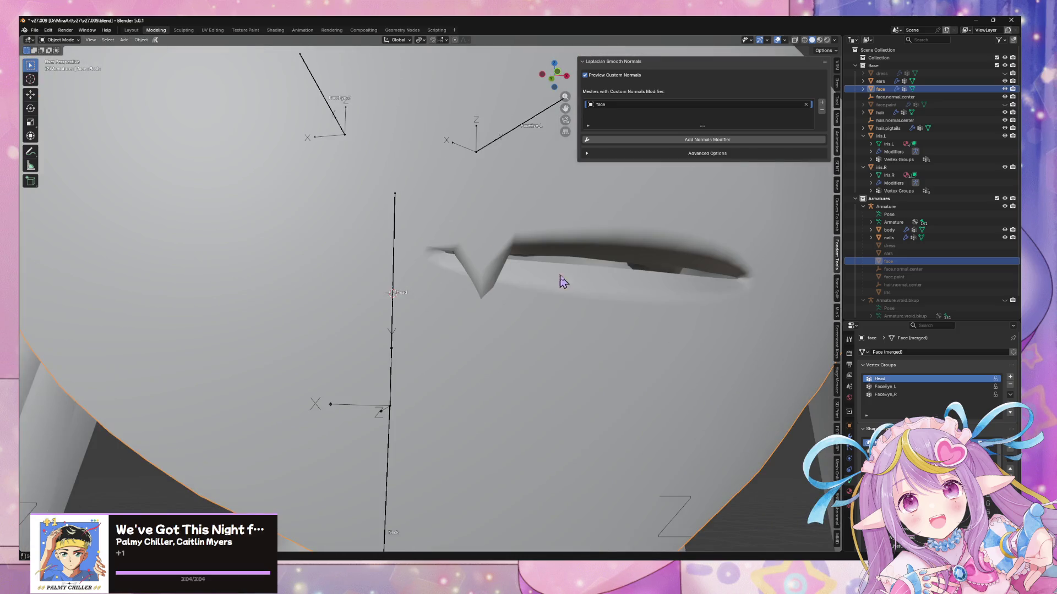
key(Tab)
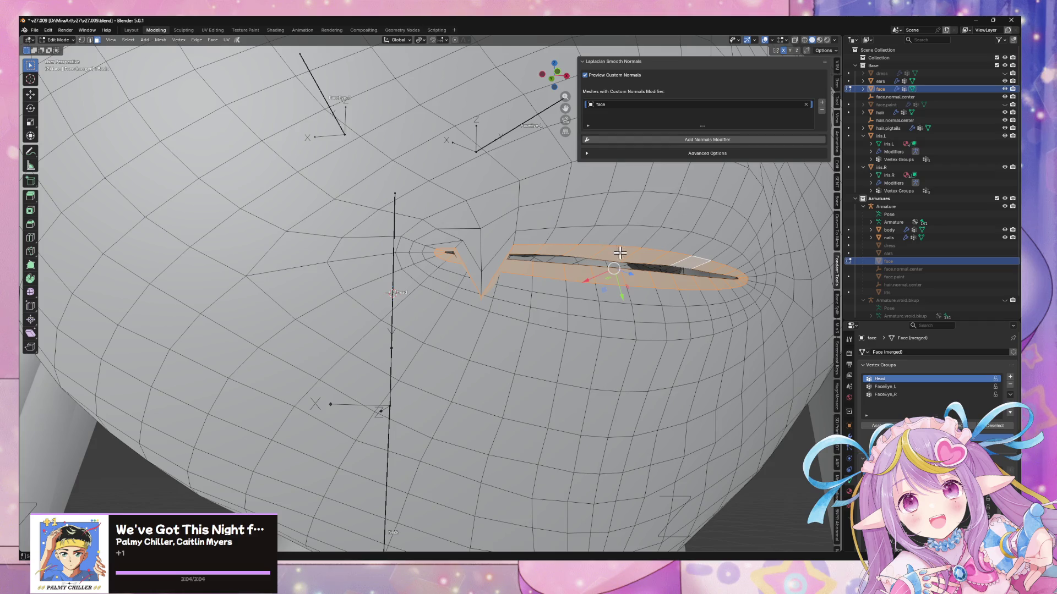
middle_drag(637, 254, 503, 211)
key(ctrl+r)
click(499, 205)
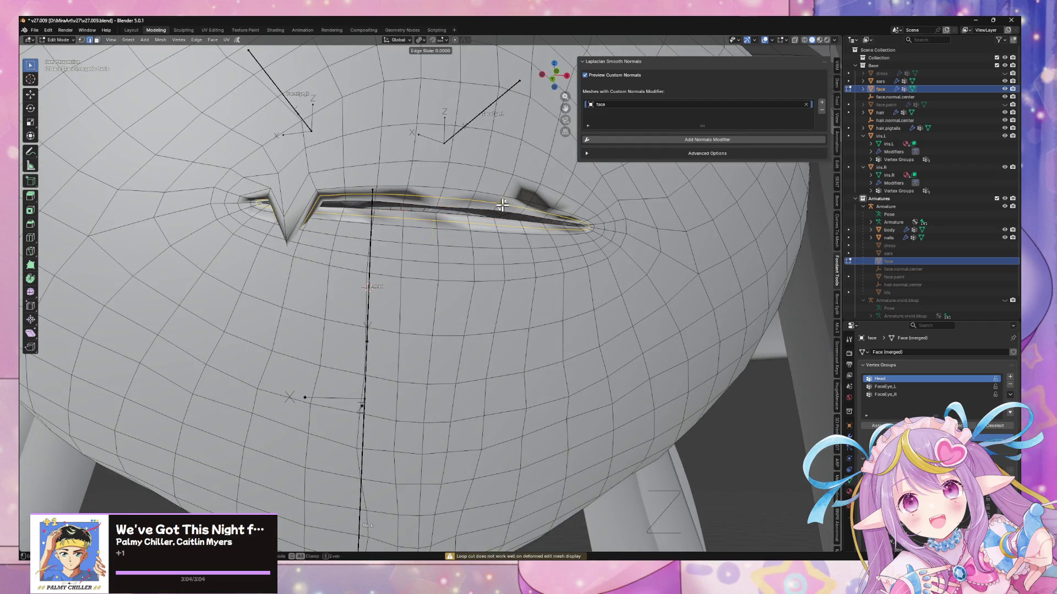
right_click(499, 205)
- Select the ring of eye-slit faces, reset their normals, and return to Object Mode
alt+click(501, 206)
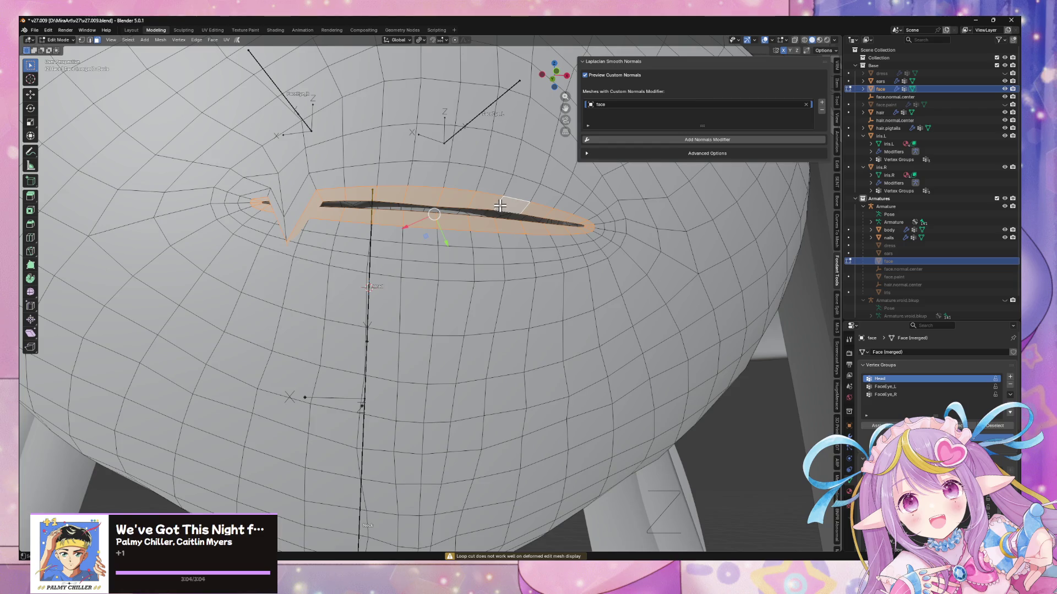
right_click(532, 203)
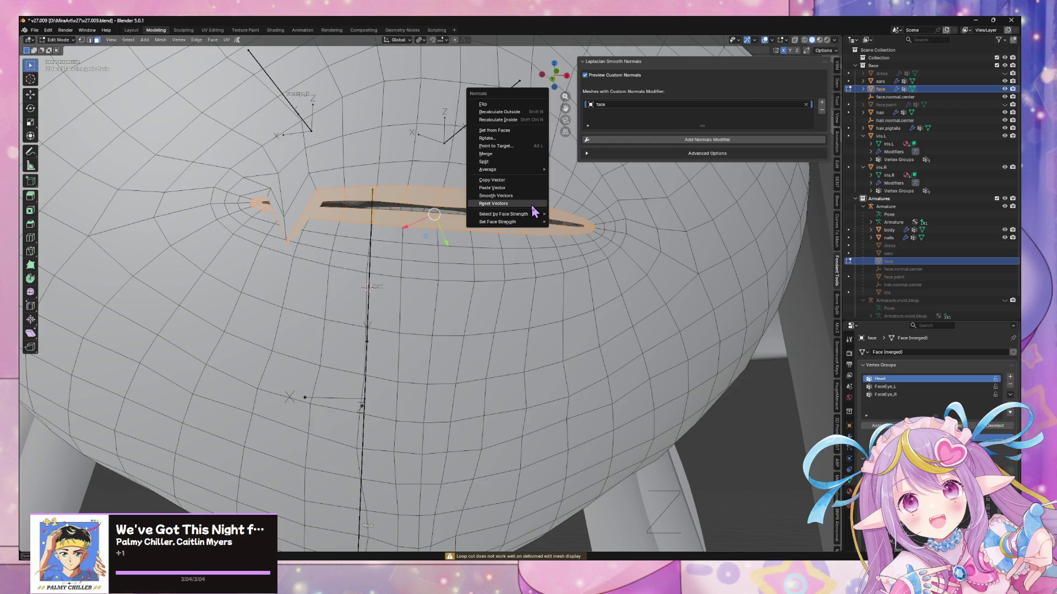
click(530, 213)
scroll(533, 226, down, 8)
key(Tab)
middle_drag(705, 349, 683, 348)
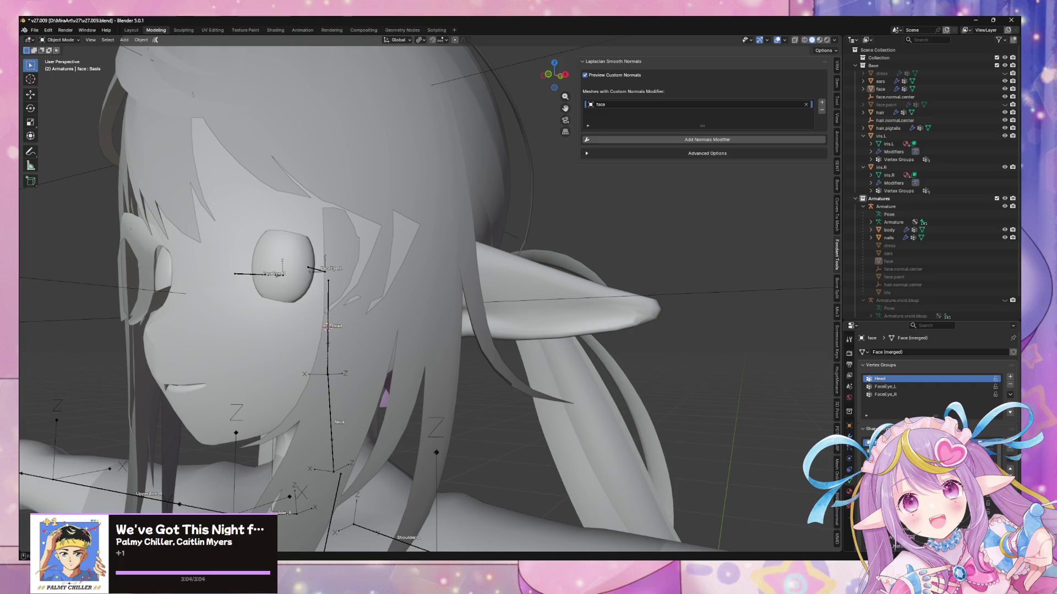
- Remove face from the Meshes with Custom Normals Modifier list in the Modifiers tab
click(881, 89)
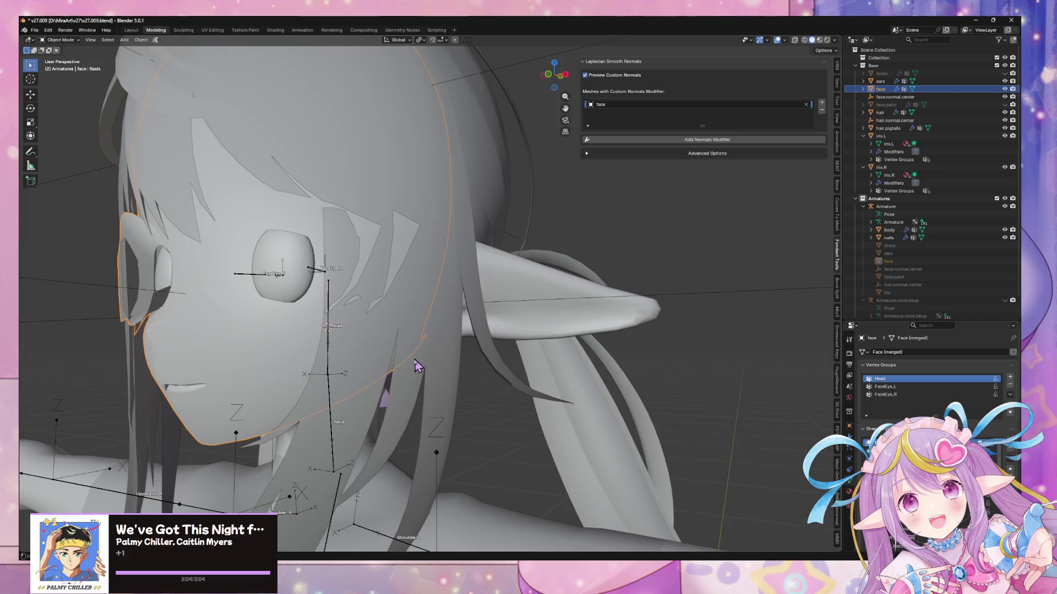
middle_drag(421, 366, 477, 363)
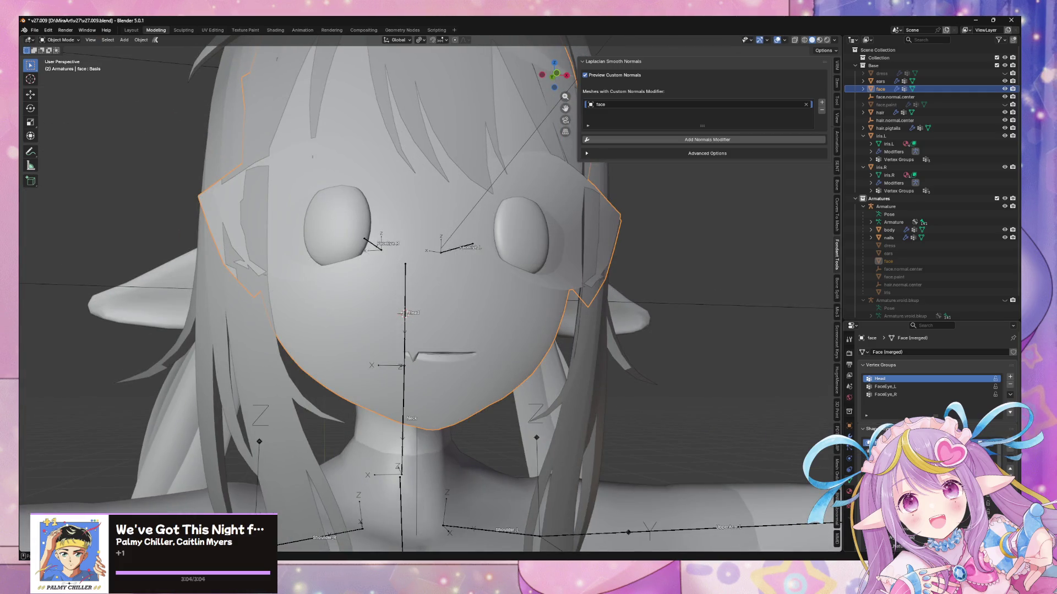
key(Escape)
mouse_move(706, 355)
middle_down()
mouse_move(672, 355)
mouse_move(652, 339)
mouse_move(666, 335)
mouse_move(703, 356)
mouse_move(651, 341)
mouse_move(679, 330)
mouse_move(689, 350)
middle_up()
key(Escape)
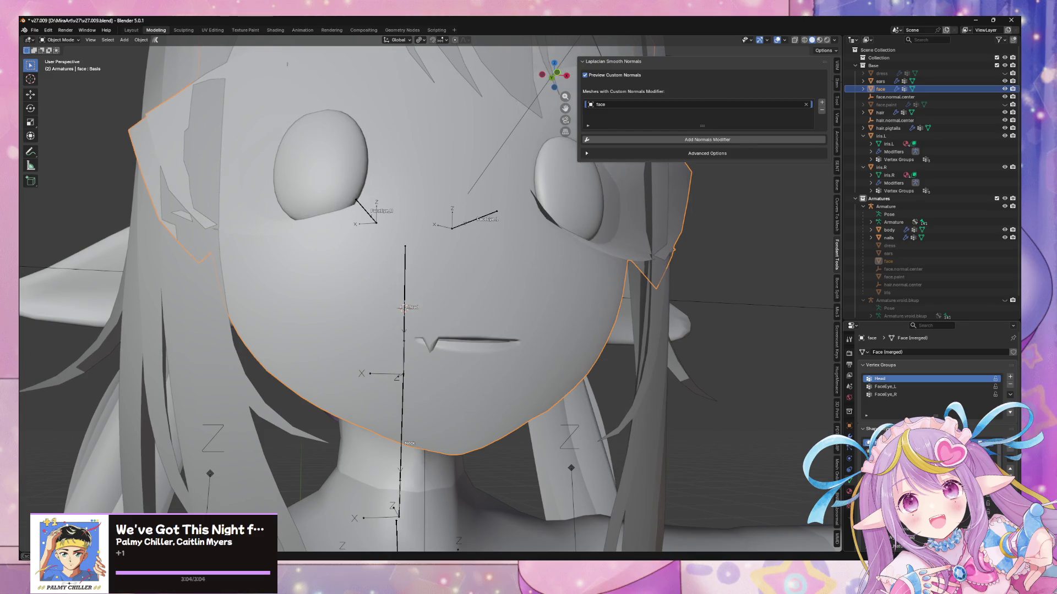
click(850, 436)
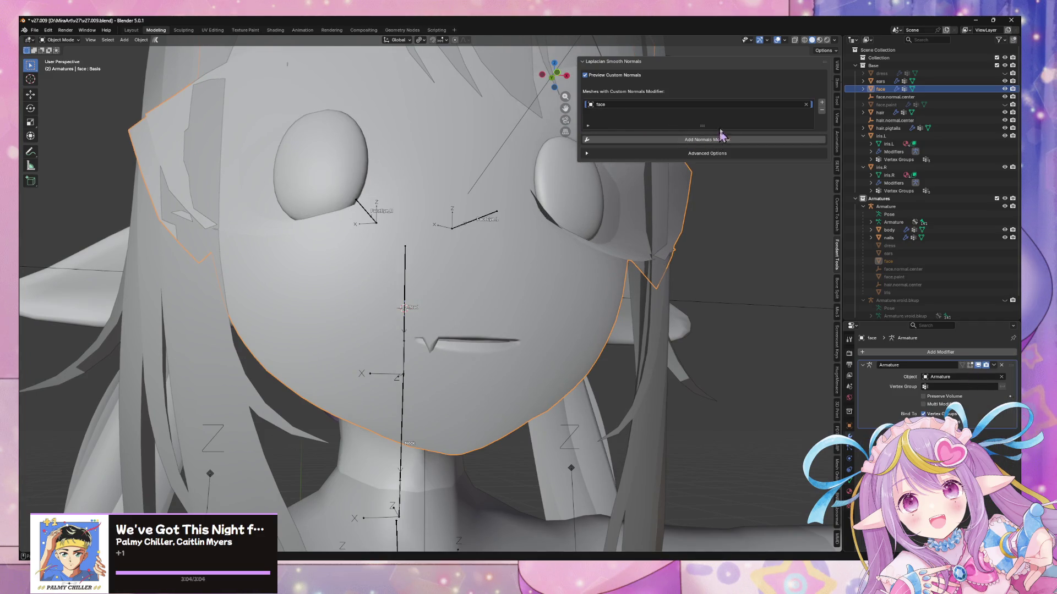
click(821, 110)
- Enter Edit Mode on the face and type 'blender reset normal all shape keys' into the browser
key(Tab)
key(Tab)
key(Tab)
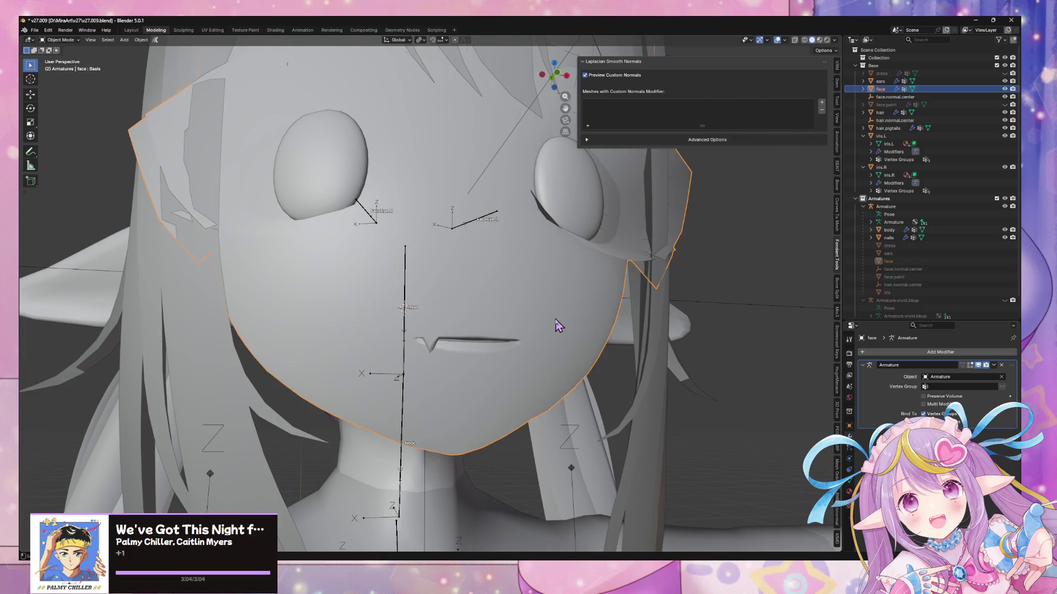
scroll(653, 368, down, 8)
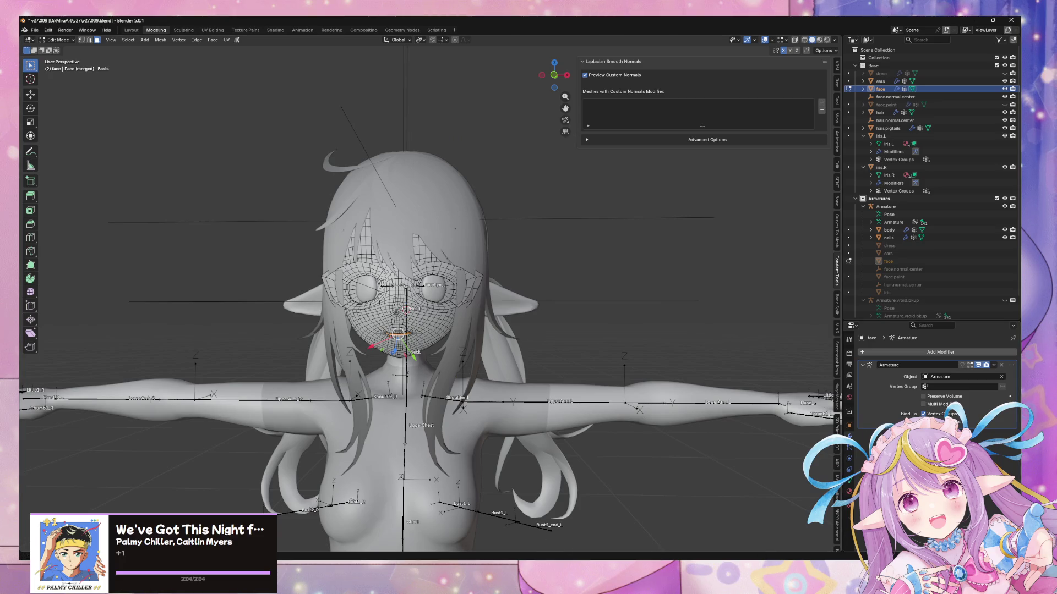
click(485, 528)
text(blender reset normal all shape)
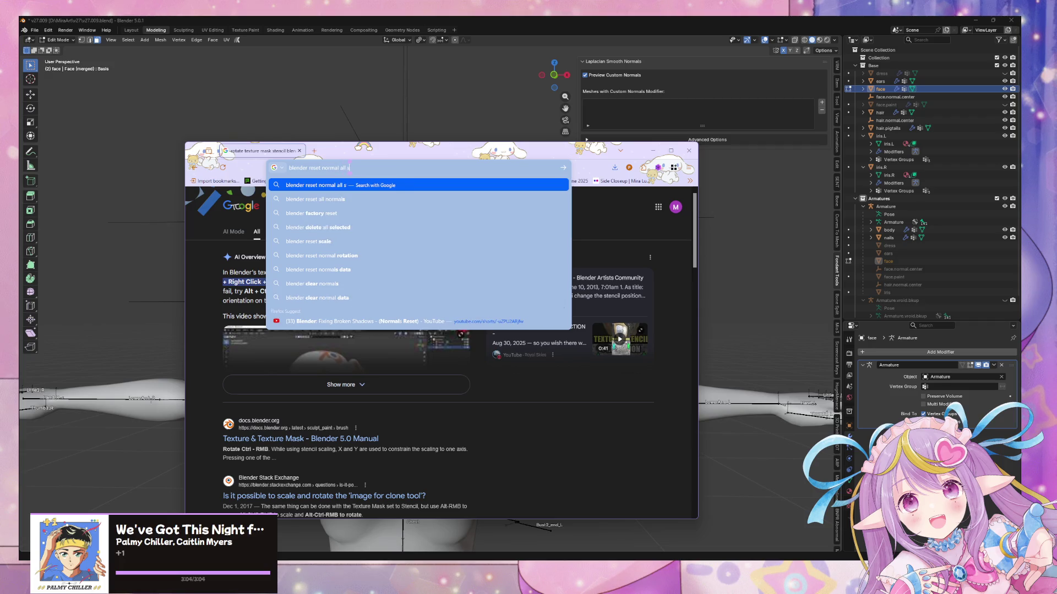
text( keys)
- Search Google for 'blender reset normal all shape keys', then close the browser to return to Blender
key(Return)
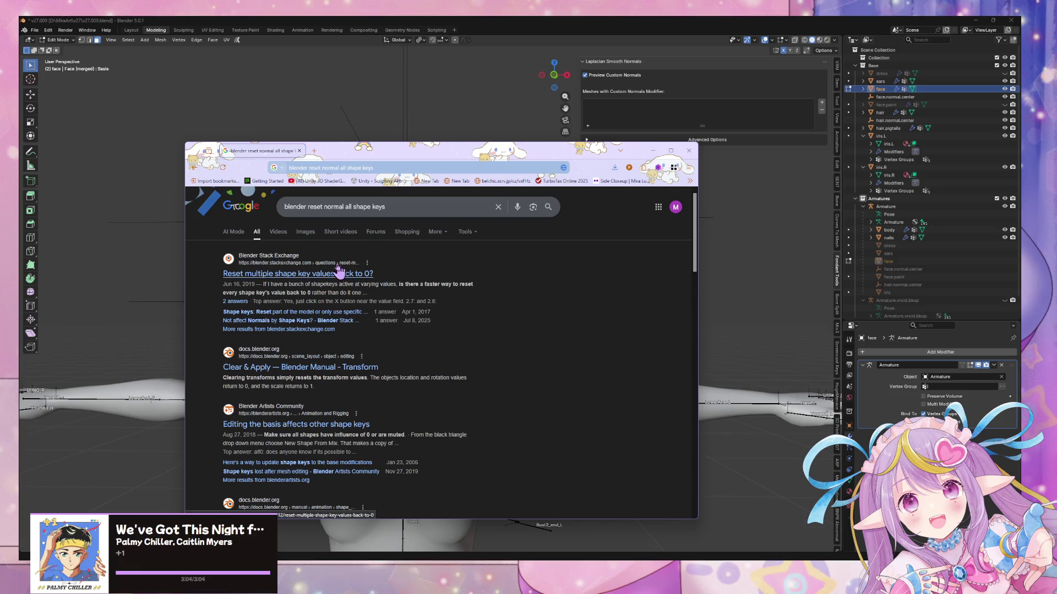
click(337, 24)
key(KP_Decimal)
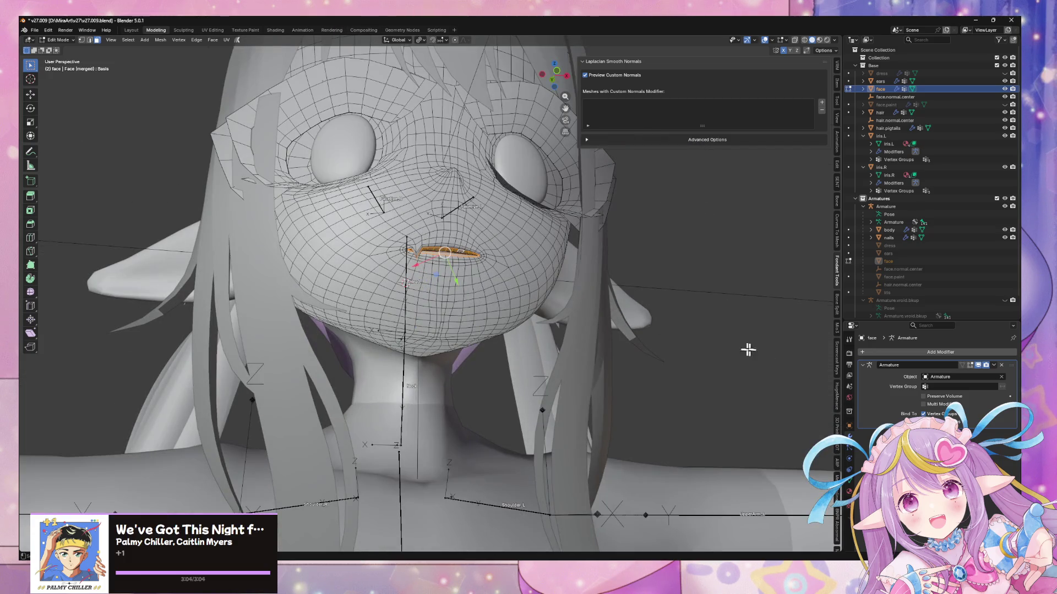
- Add a NormalEdit modifier above Armature targeting face.normal.center and expand its Mix settings
key(Tab)
click(896, 352)
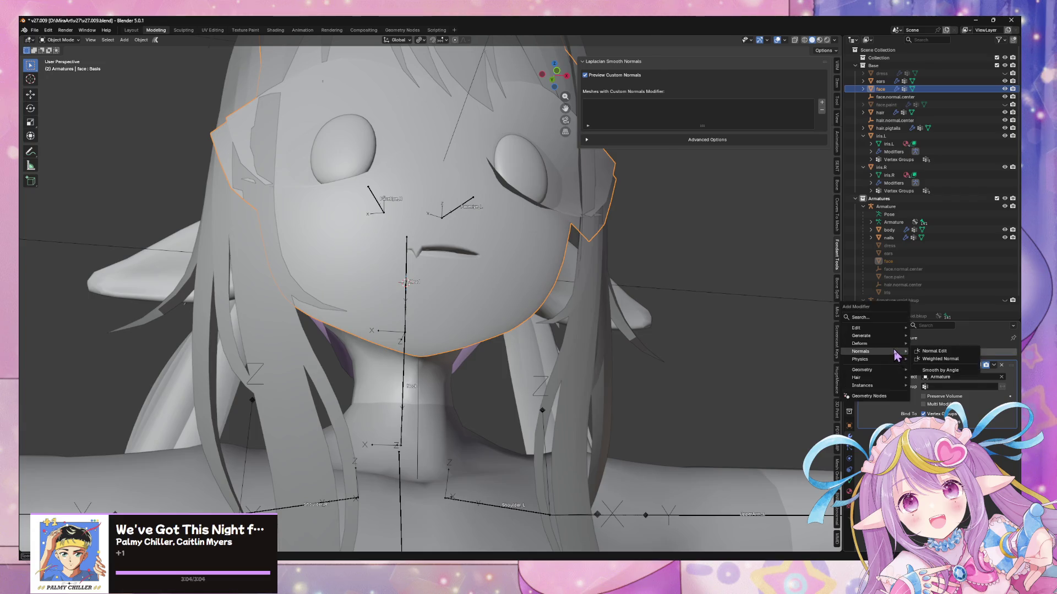
mouse_move(895, 346)
click(932, 353)
mouse_move(1012, 435)
mouse_down()
mouse_move(990, 432)
mouse_move(975, 376)
mouse_up()
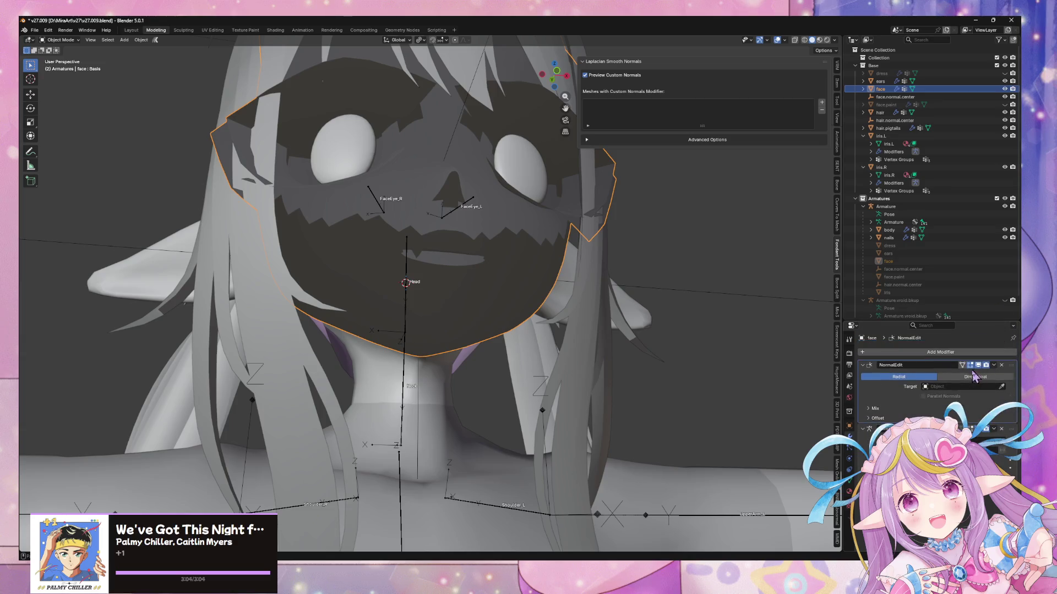
click(954, 387)
text(face)
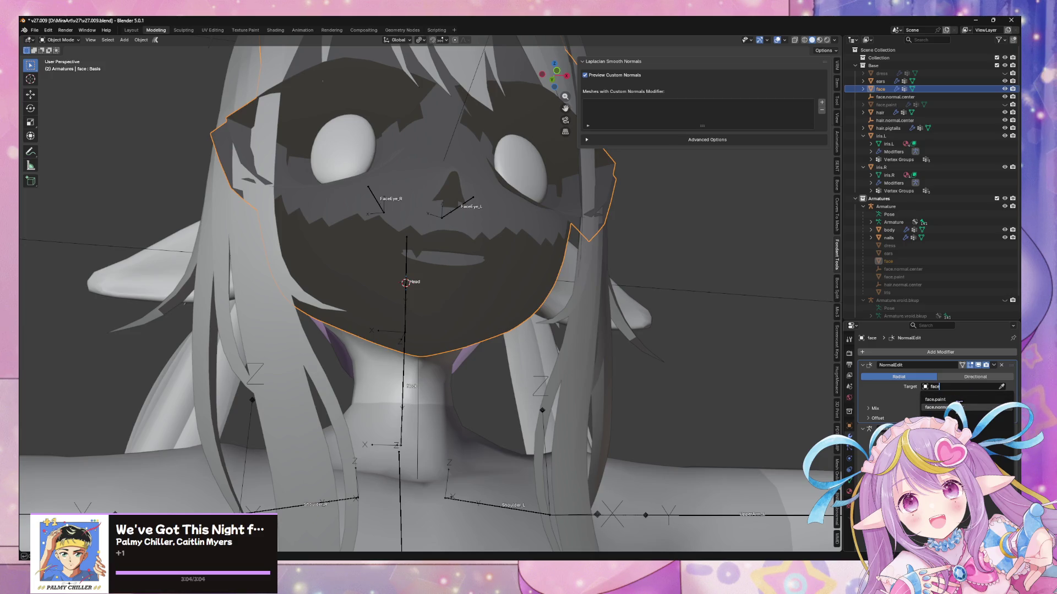
click(959, 406)
click(875, 410)
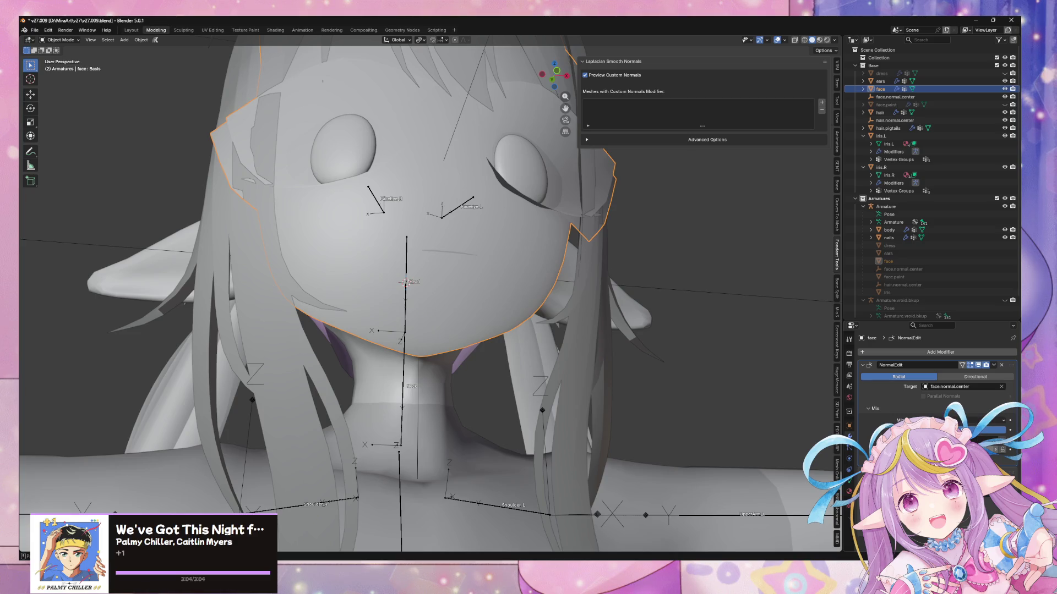
- Enter Edit Mode on the face and check the mesh context menu
scroll(562, 275, up, 3)
key(Tab)
right_click(518, 193)
key(Escape)
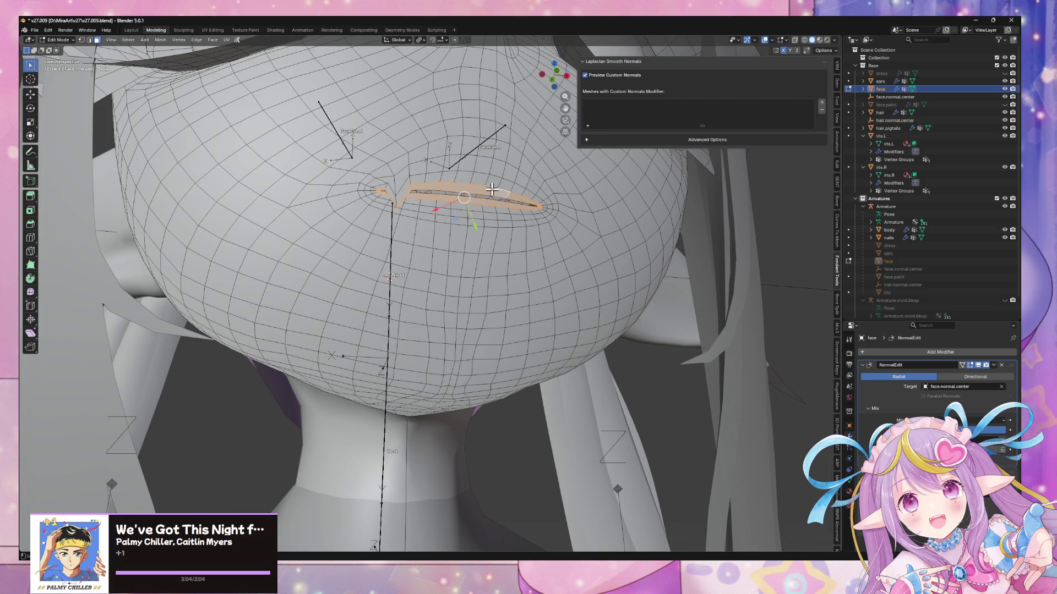
- Add a new vertex group named _exclude_normals to the face mesh
click(849, 480)
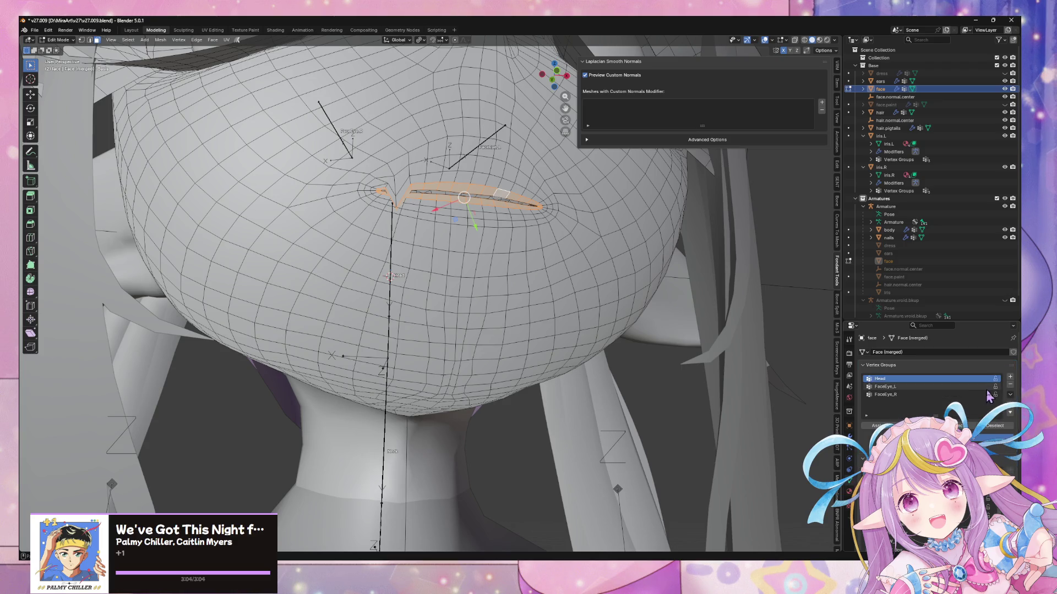
click(1010, 377)
double_click(888, 402)
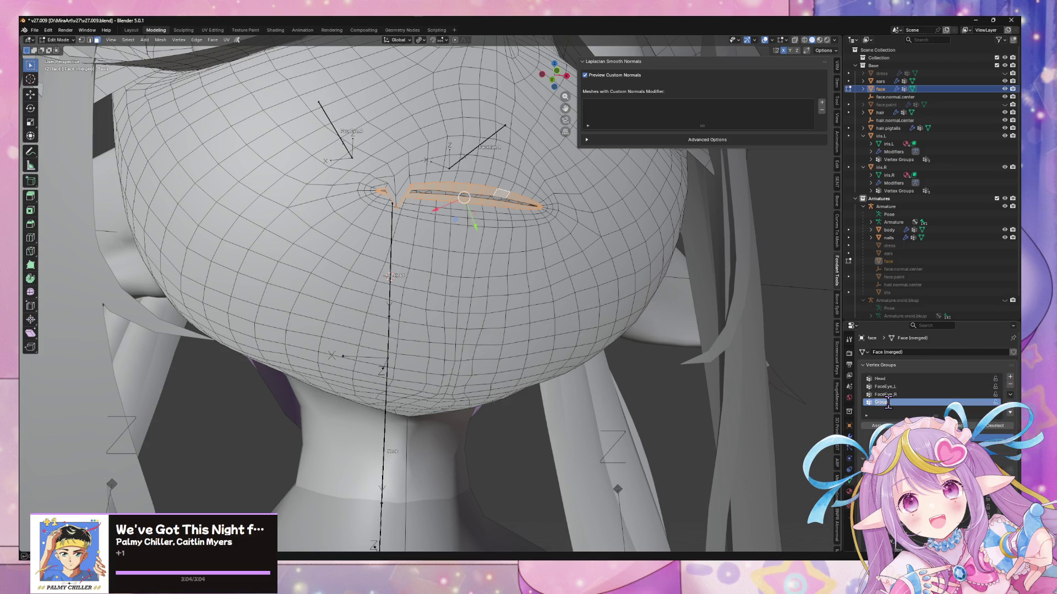
key(BackSpace)
text(exclude_normals)
key(Return)
double_click(886, 395)
click(889, 404)
- Select the whole face mesh and reset its custom normal vectors
shift+middle_drag(569, 239, 635, 348)
scroll(634, 348, up, 3)
scroll(670, 370, down, 6)
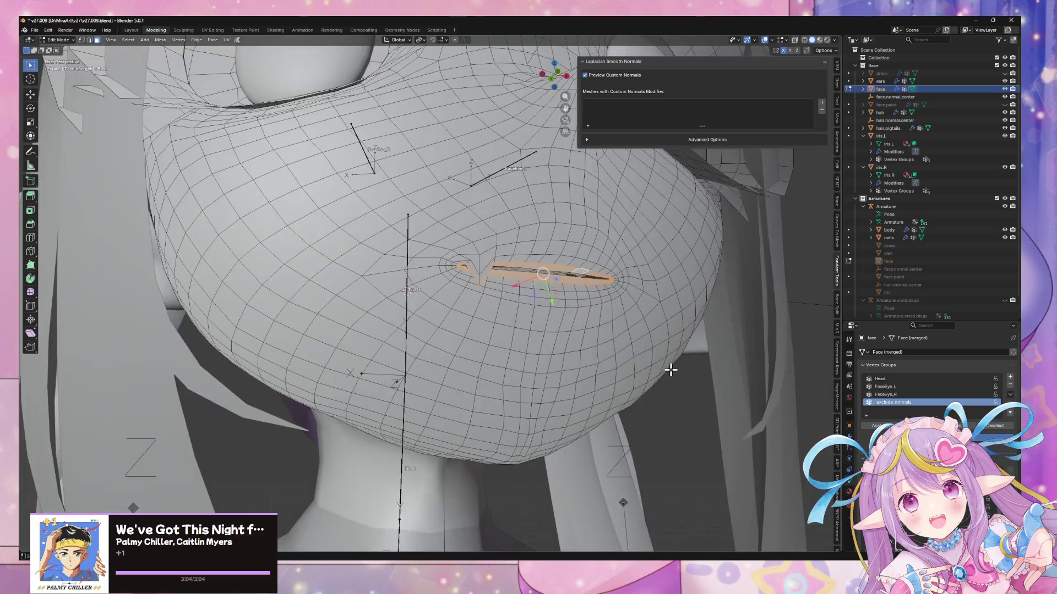
key(a)
key(alt+n)
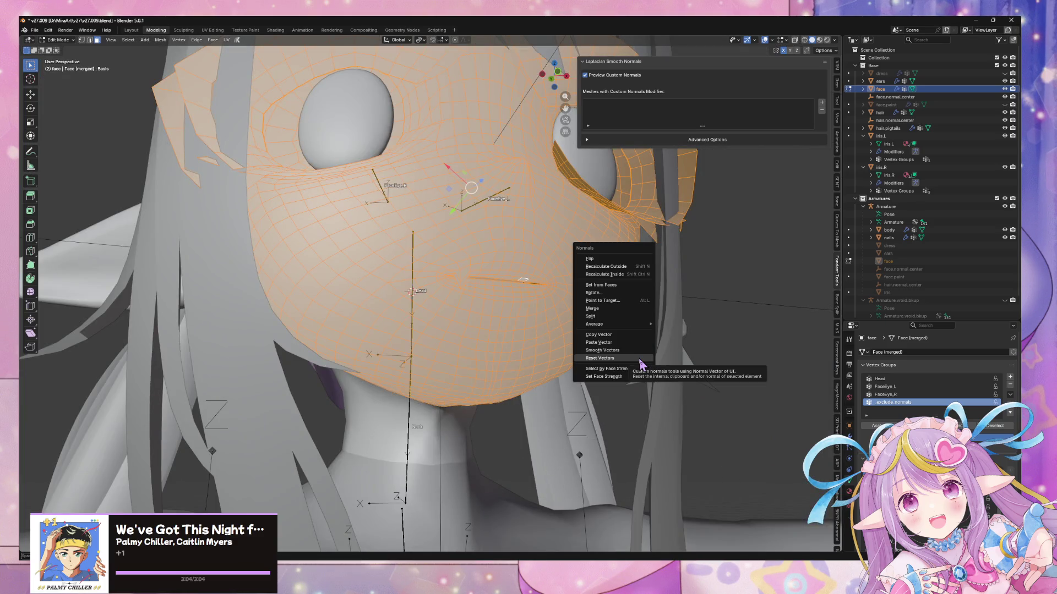
click(639, 359)
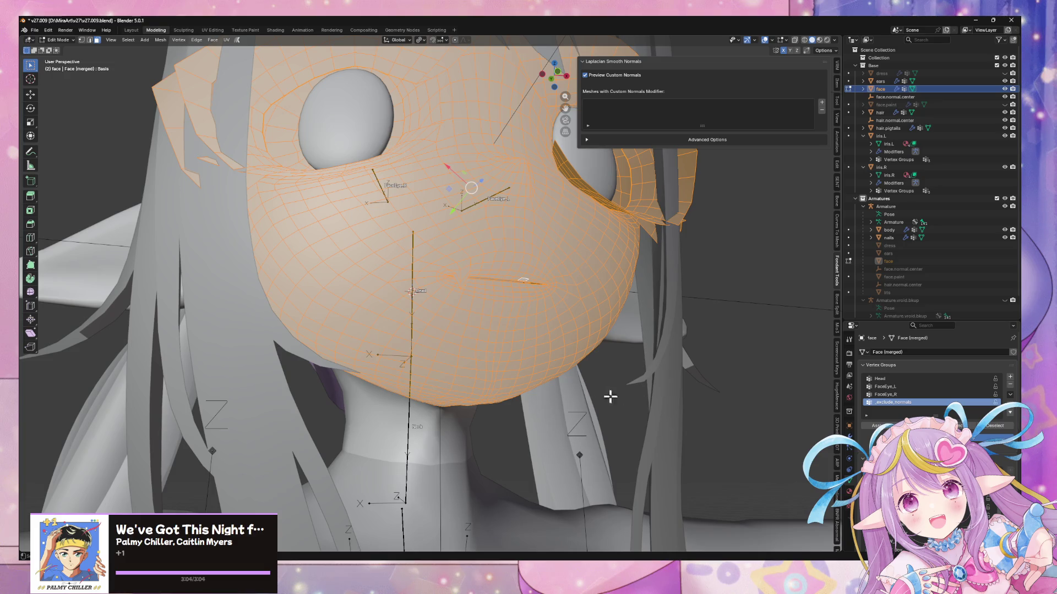
- Toggle the NormalEdit modifier's edit-mode display and reset the face normal vectors again
scroll(653, 315, down, 3)
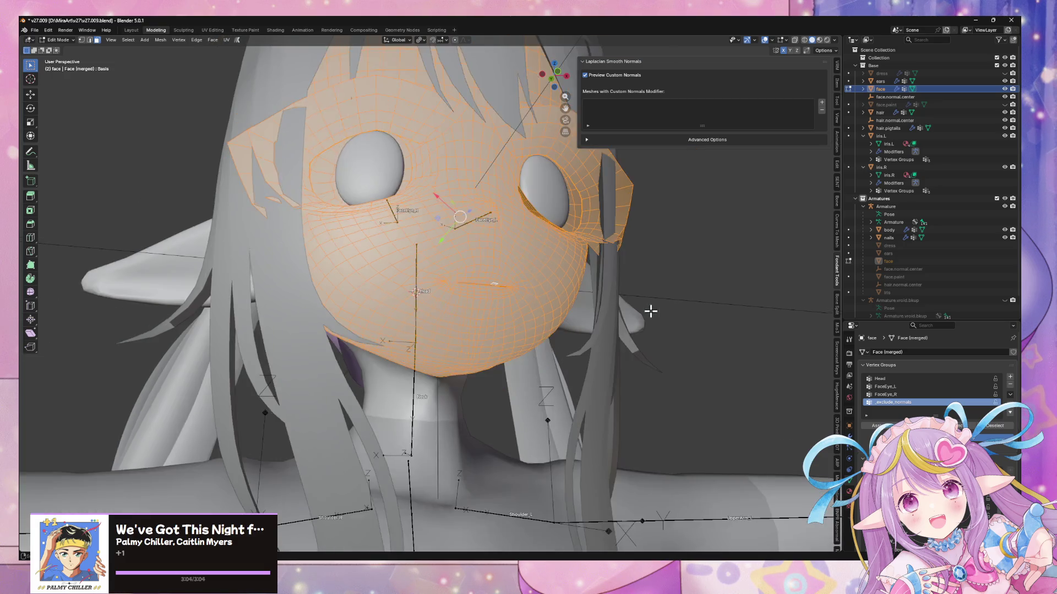
key(Tab)
key(Tab)
click(849, 449)
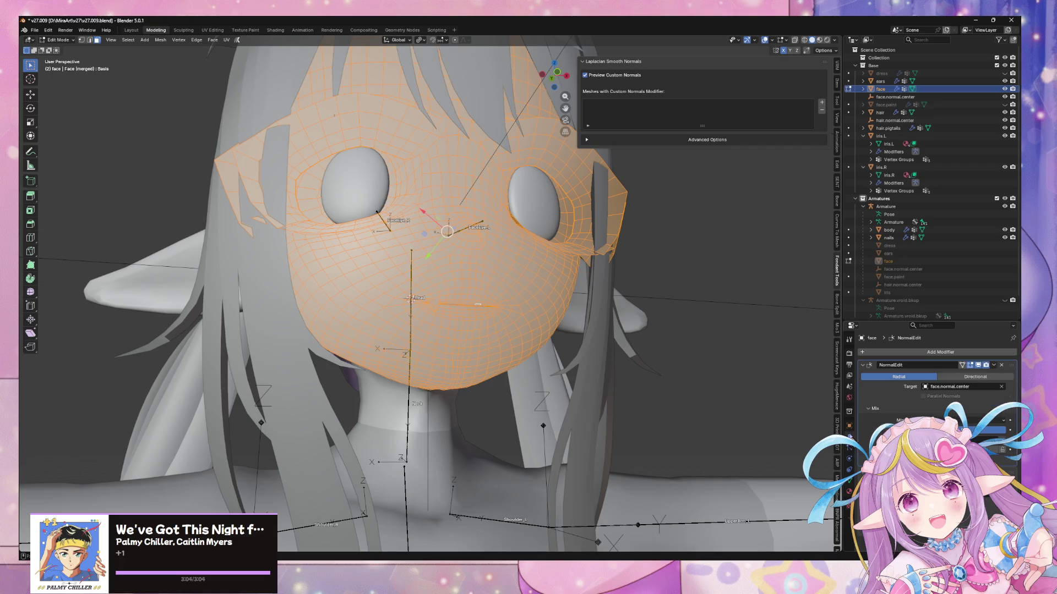
click(962, 366)
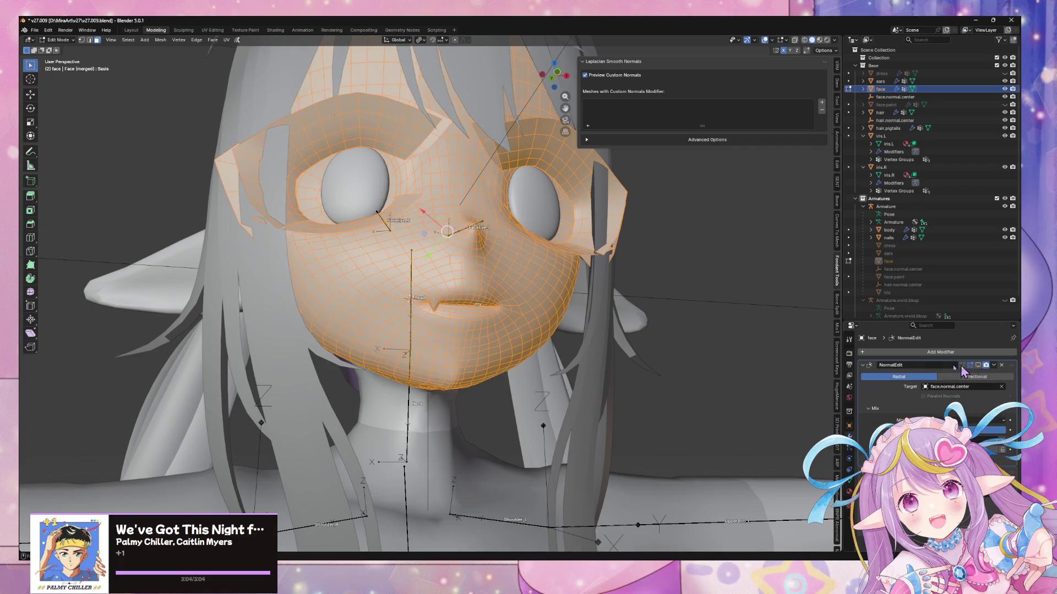
key(alt+n)
click(597, 321)
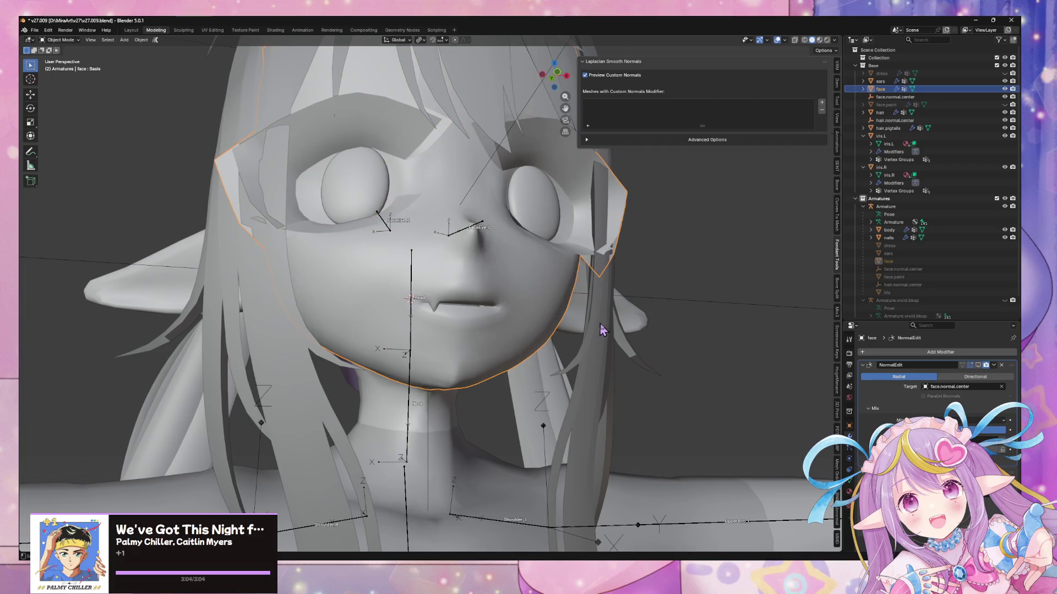
click(980, 365)
- Orbit around the head to inspect the face shading, then deselect everything
click(850, 485)
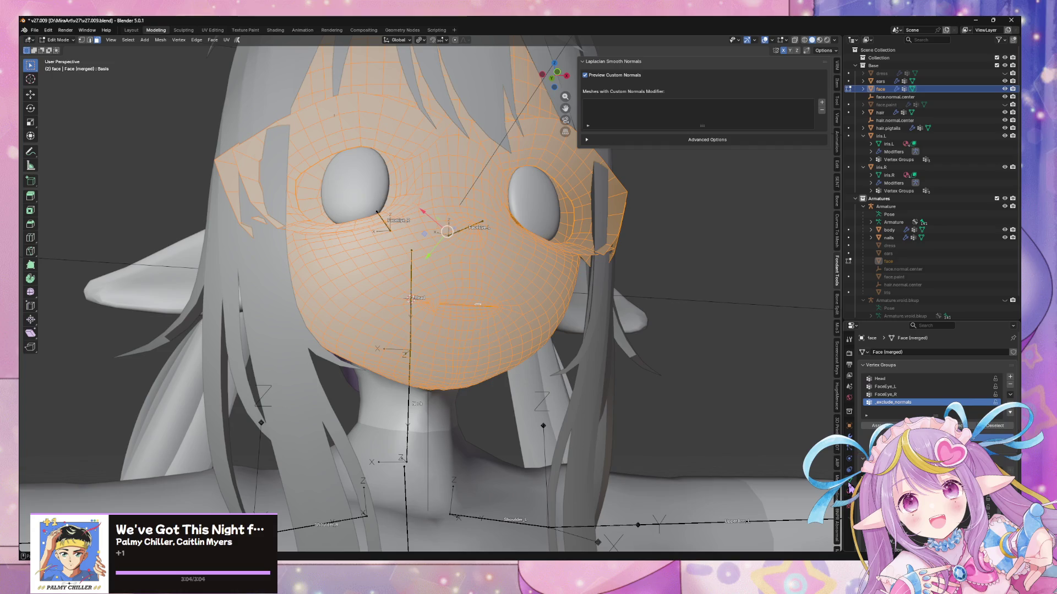
scroll(534, 327, up, 5)
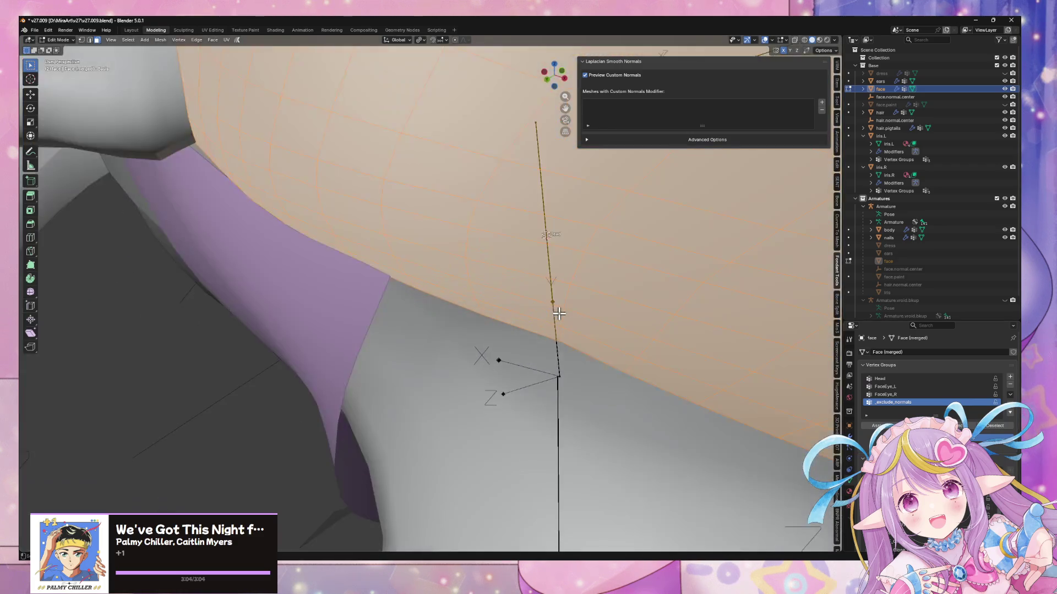
scroll(528, 319, down, 6)
scroll(536, 328, up, 1)
mouse_move(536, 328)
middle_down()
mouse_move(481, 330)
mouse_move(635, 349)
middle_up()
key(alt+a)
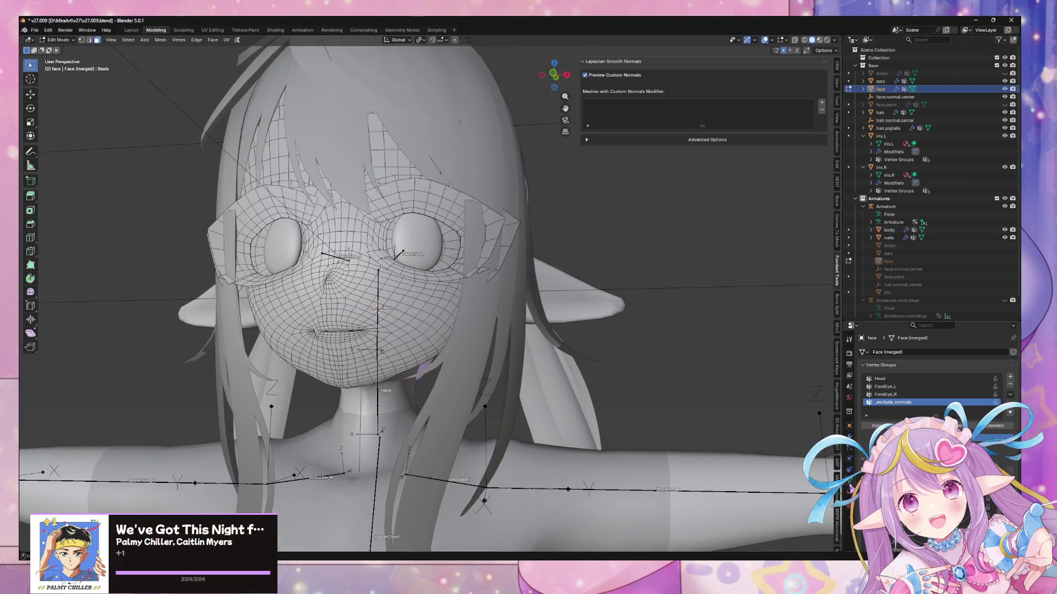
- Select the face-material faces, invert to the eye surrounds, and add the mouth faces
click(849, 493)
scroll(908, 380, down, 3)
scroll(911, 380, up, 2)
click(886, 361)
click(936, 411)
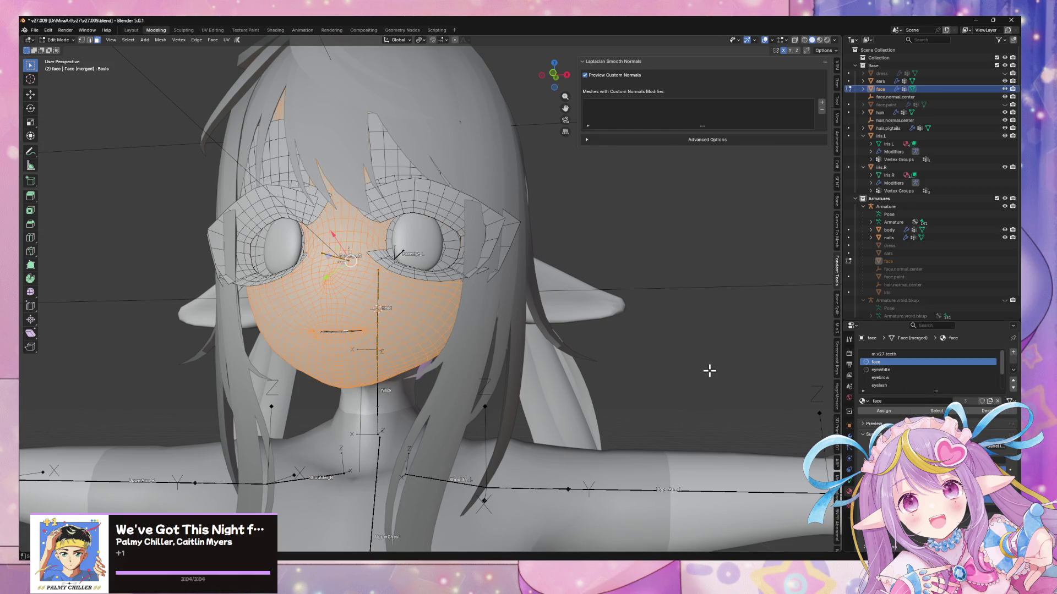
key(ctrl+i)
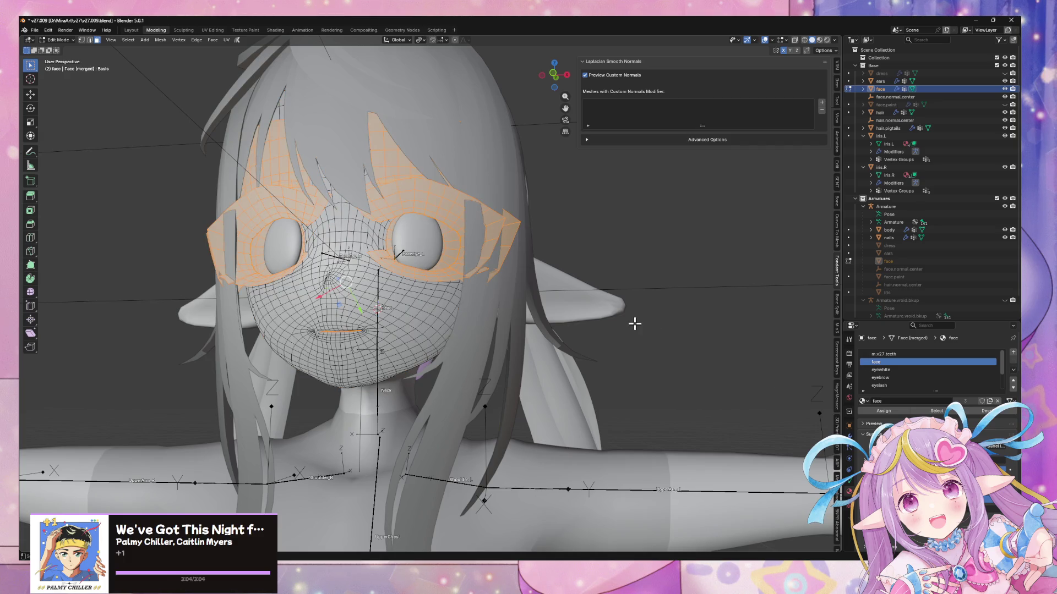
scroll(613, 295, up, 6)
shift+click(332, 242)
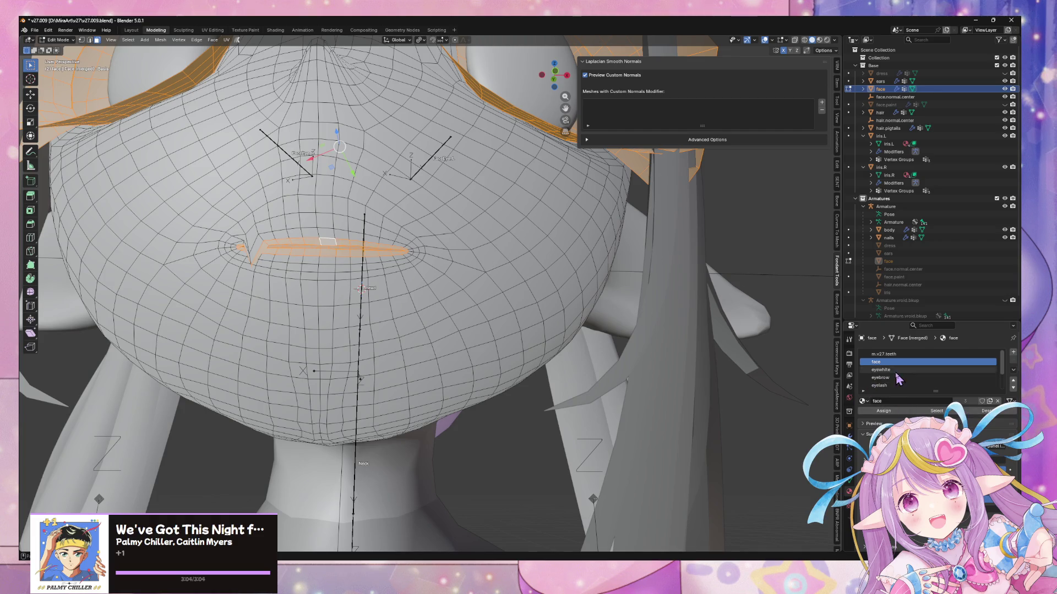
- Invert the selection to the face skin and add a vertex group named _normal_edit
click(850, 480)
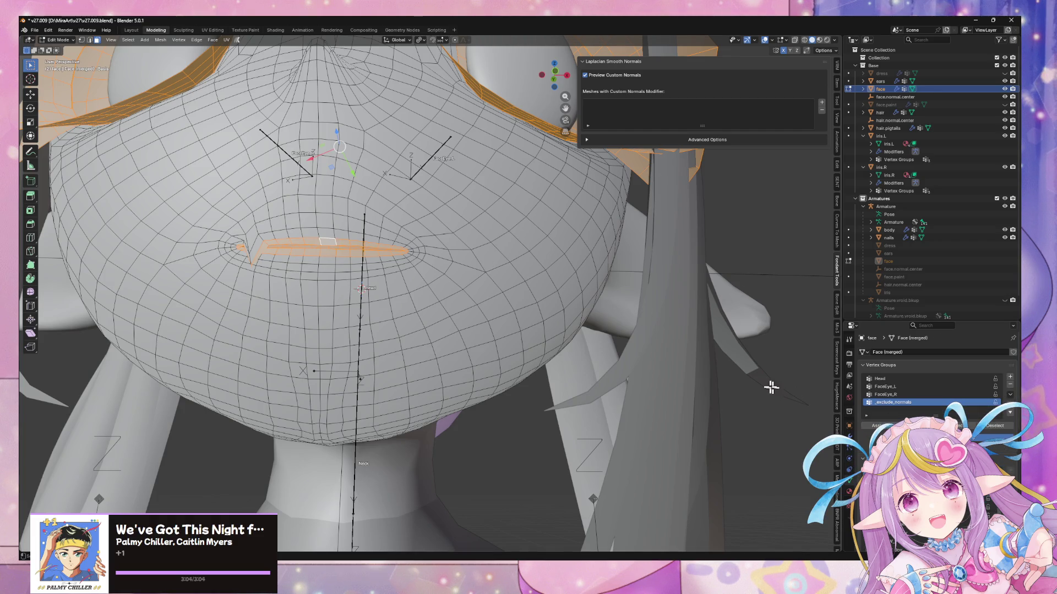
key(Tab)
key(Tab)
scroll(626, 327, down, 4)
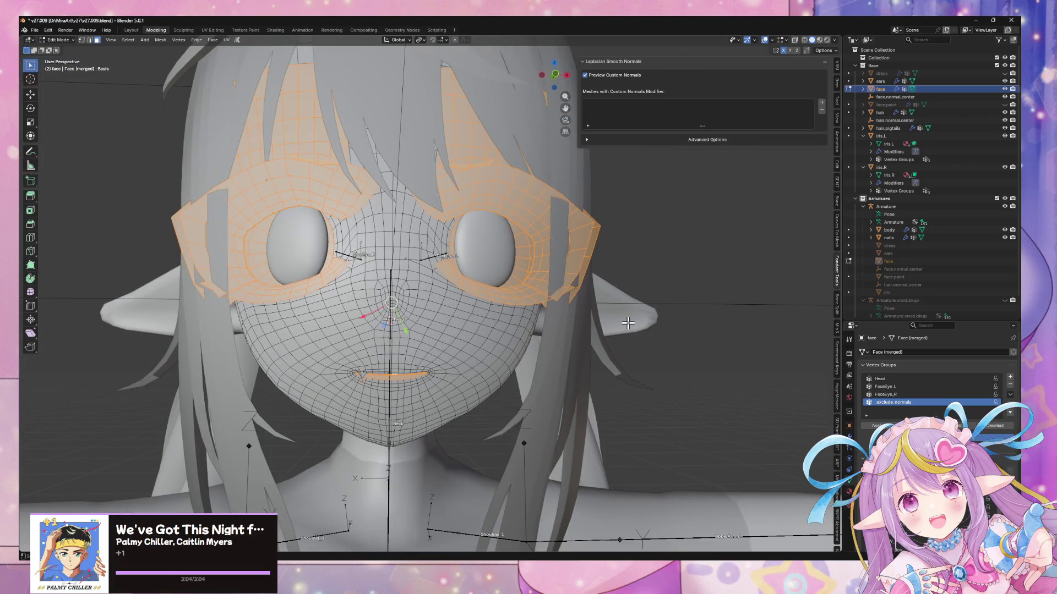
key(ctrl+i)
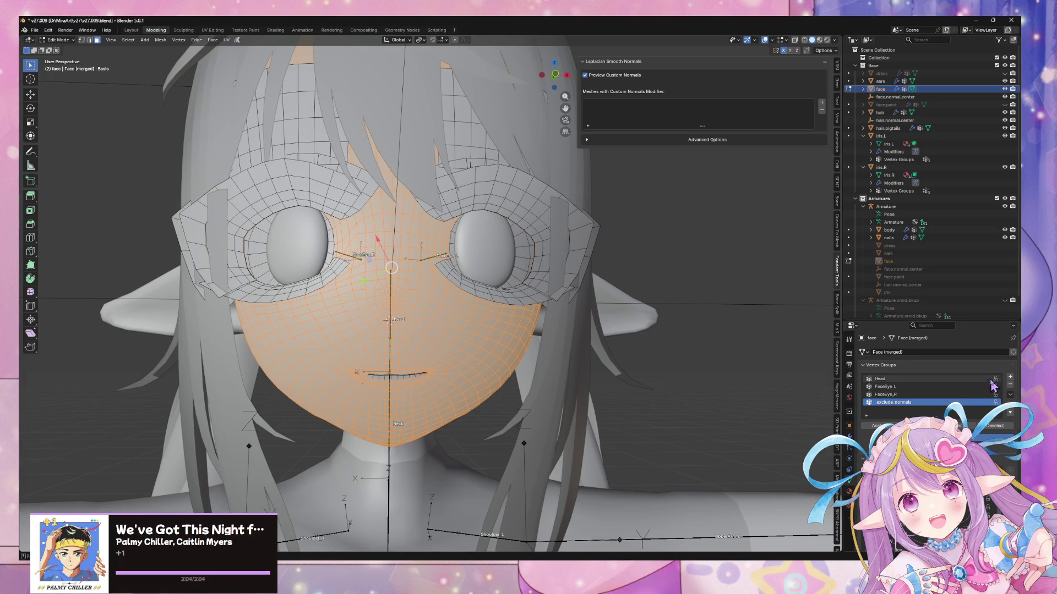
click(1010, 377)
double_click(891, 410)
text(_normal_edit)
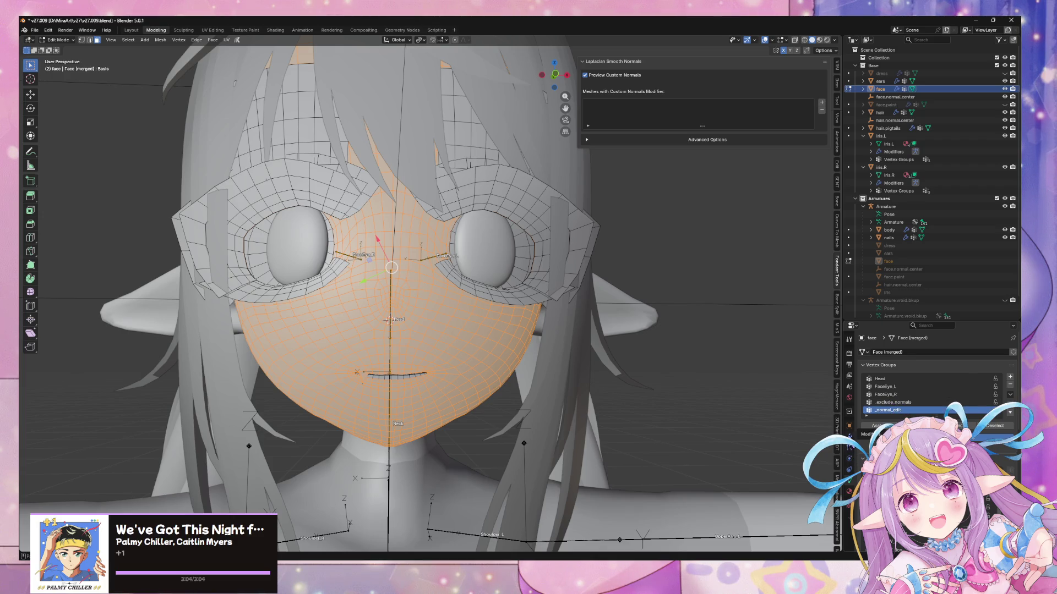
- Review the NormalEdit modifier settings, leave Edit Mode, and orbit in close to the face
click(849, 437)
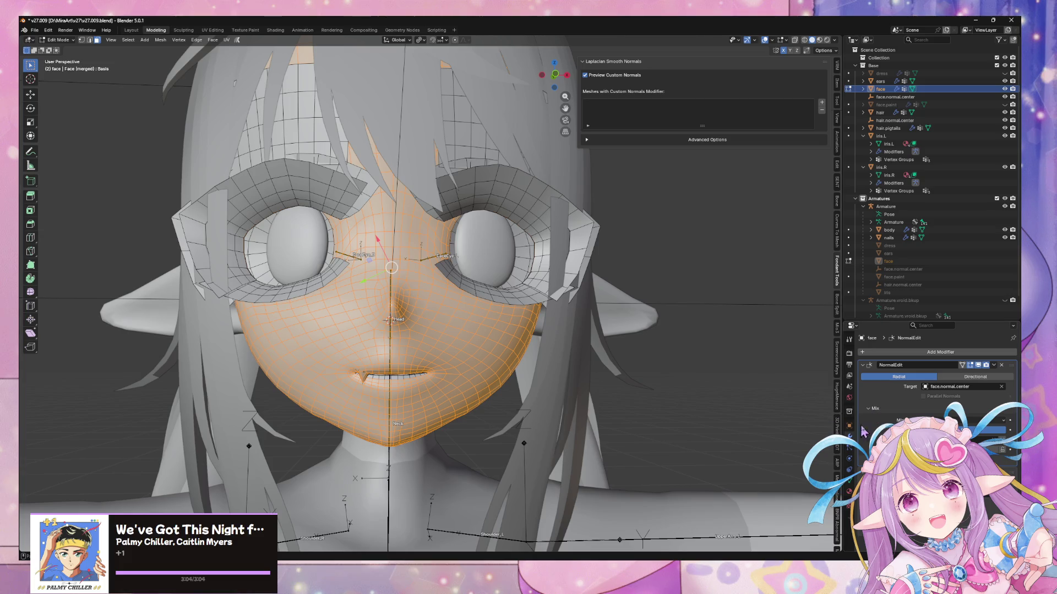
click(849, 480)
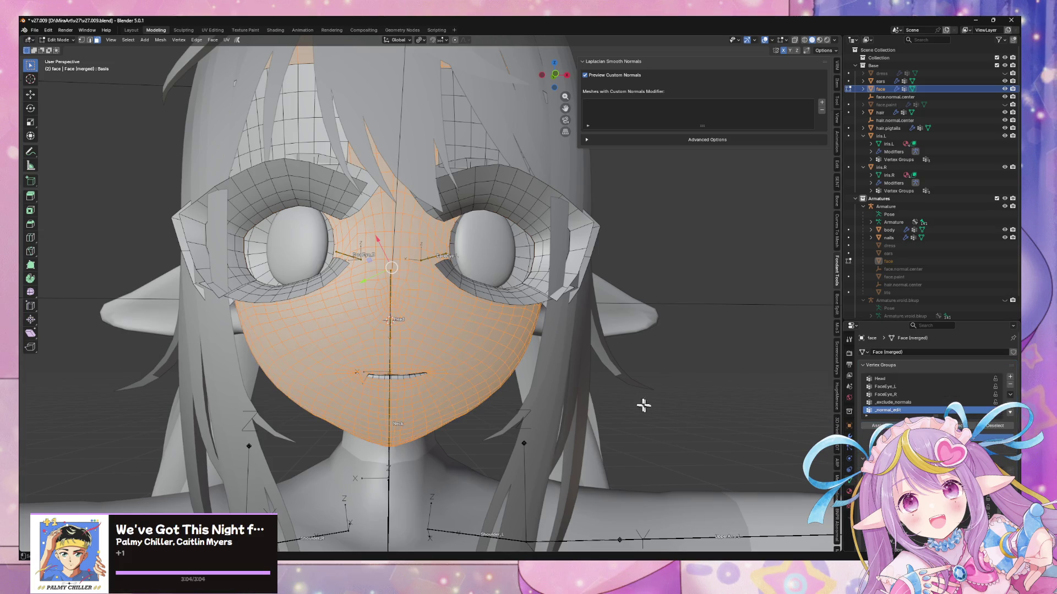
key(Tab)
middle_drag(627, 389, 662, 373)
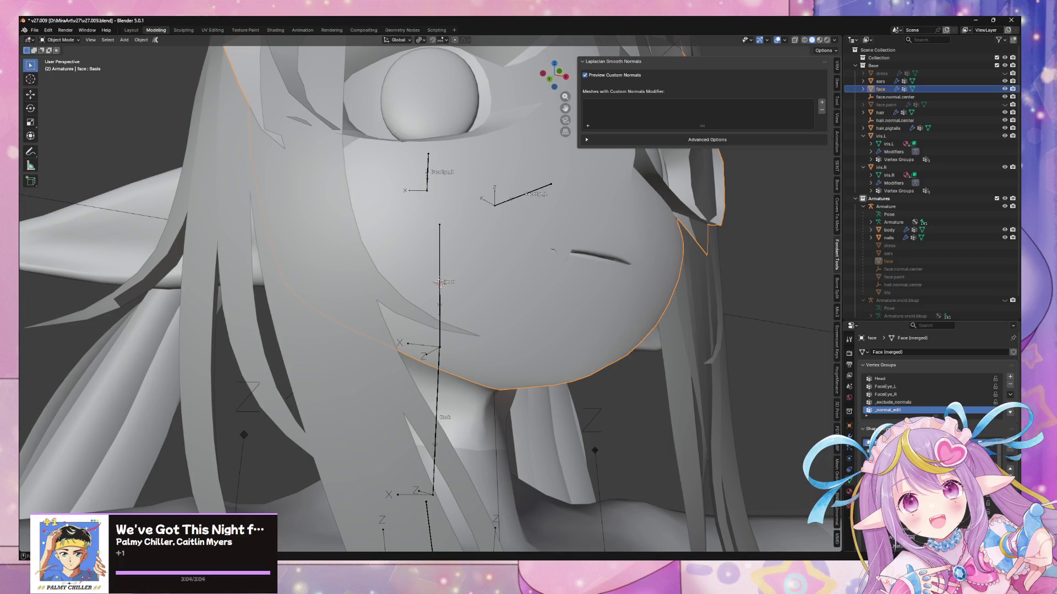
- Preview the face animation while orbiting around the mouth and side of the head
key(Escape)
key(r)
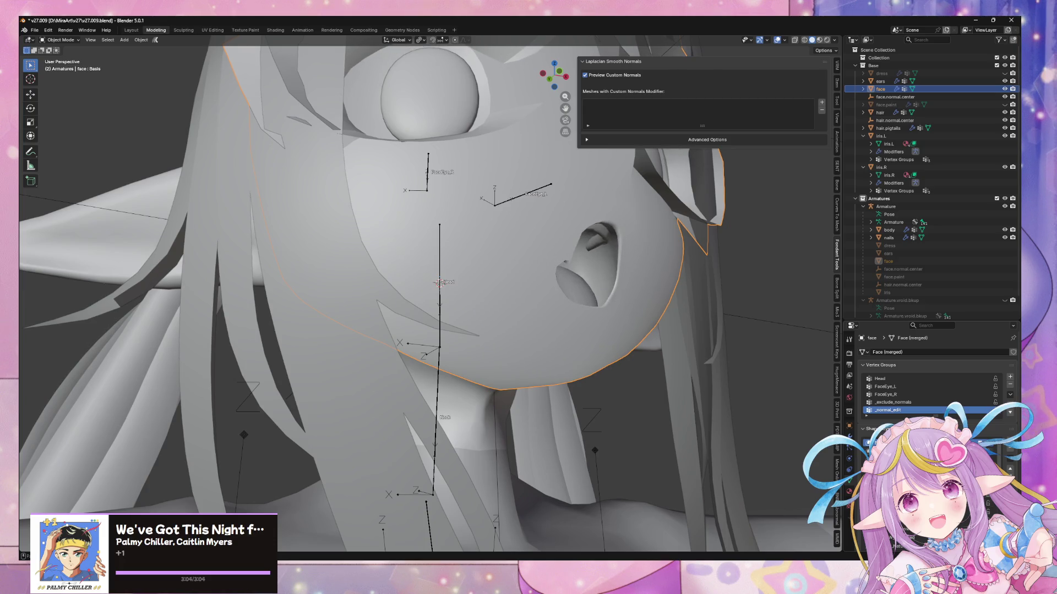
click(751, 388)
middle_drag(751, 388, 735, 388)
scroll(731, 392, down, 5)
scroll(732, 393, up, 12)
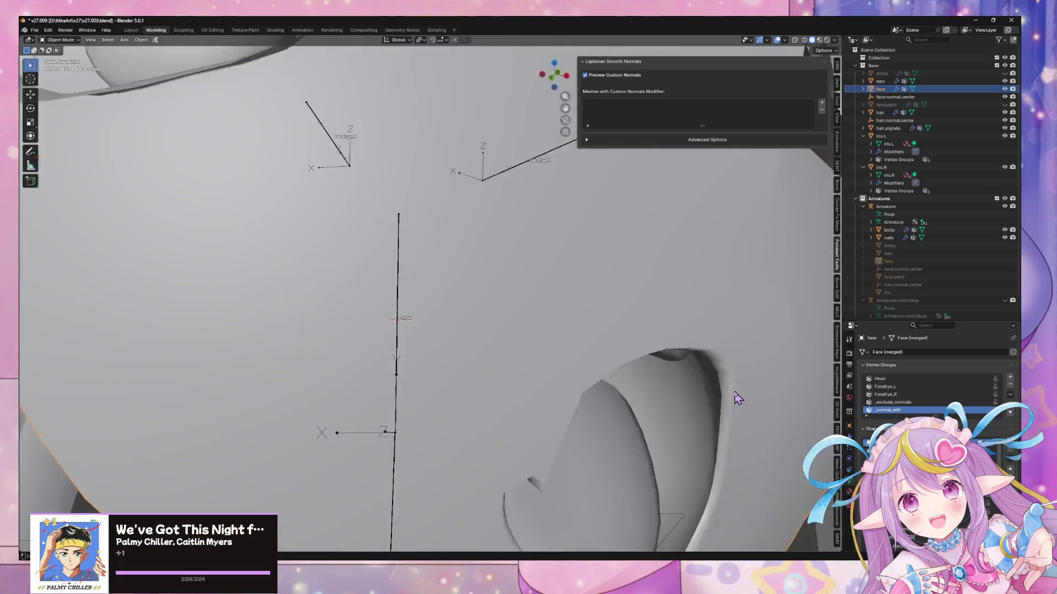
scroll(737, 398, down, 3)
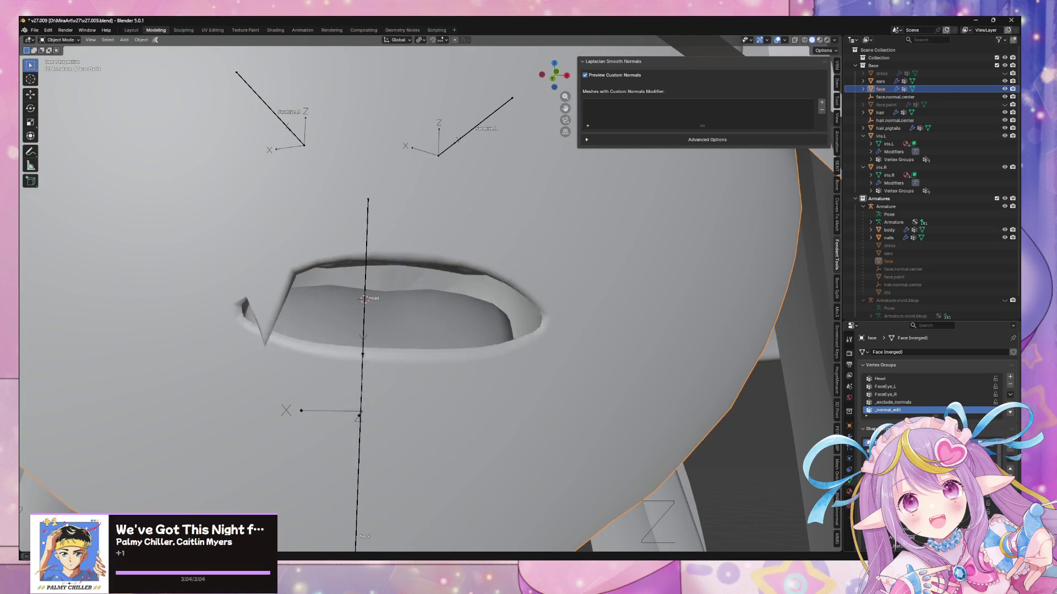
scroll(720, 418, down, 6)
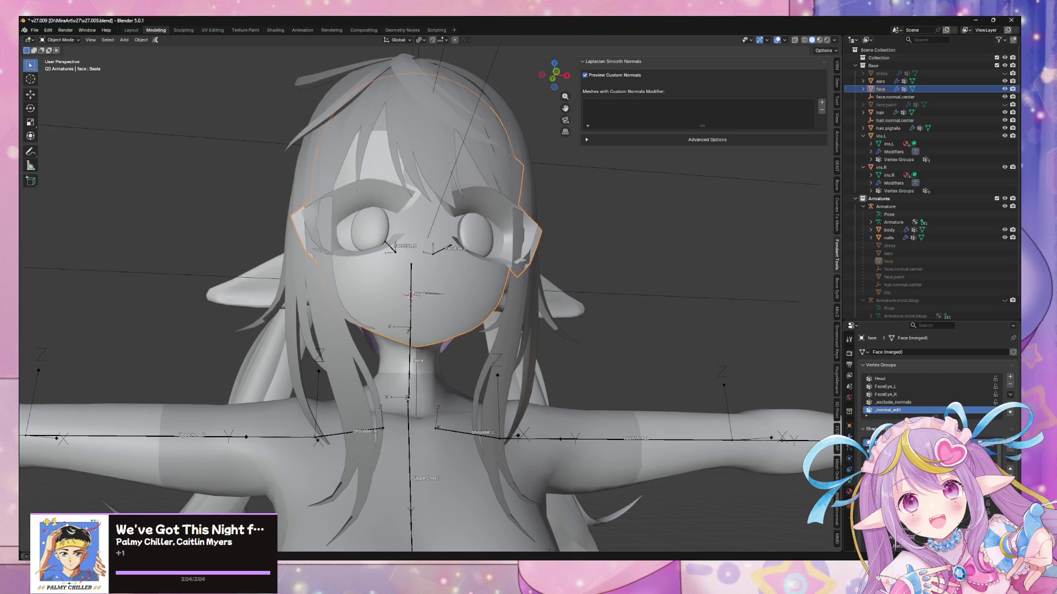
middle_drag(755, 371, 656, 392)
- Save the avatar .blend file and look over the head from behind and above
key(ctrl+s)
mouse_move(610, 328)
middle_down()
mouse_move(533, 302)
mouse_move(668, 314)
mouse_move(716, 295)
mouse_move(755, 303)
mouse_move(604, 358)
mouse_move(577, 332)
mouse_move(610, 322)
mouse_move(571, 328)
middle_up()
scroll(606, 319, up, 5)
scroll(580, 338, down, 6)
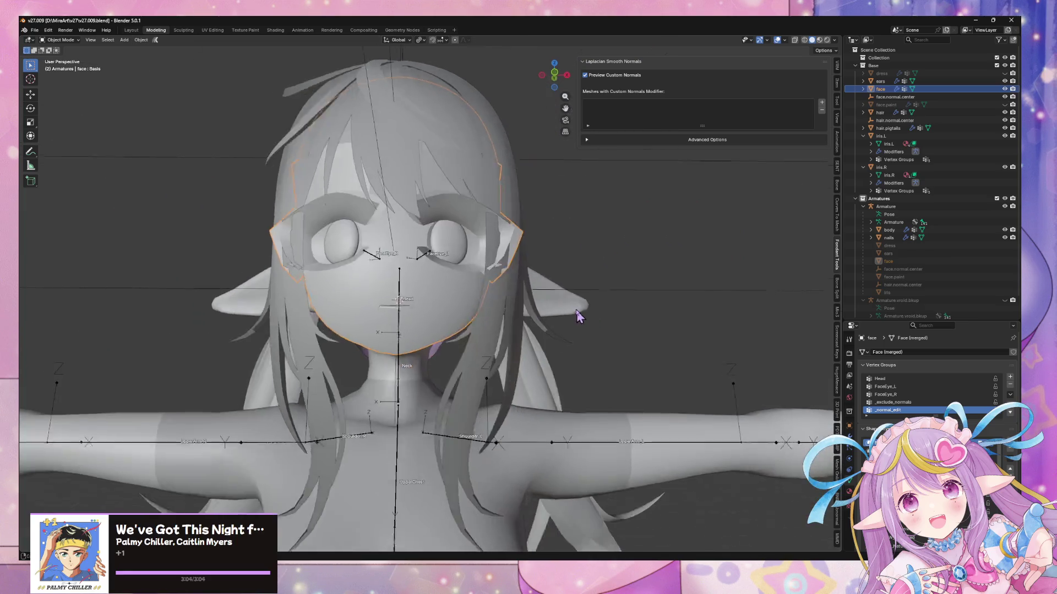
- Export the scene as FBX, overwriting the existing mirav27.fbx, and switch to Unity
click(35, 30)
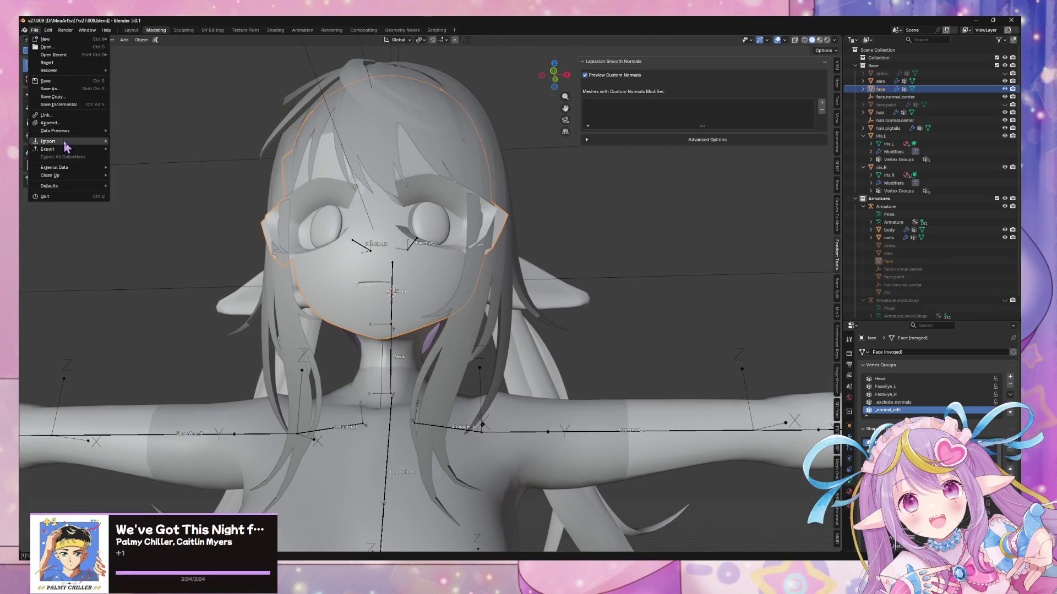
mouse_move(76, 150)
click(187, 211)
double_click(252, 230)
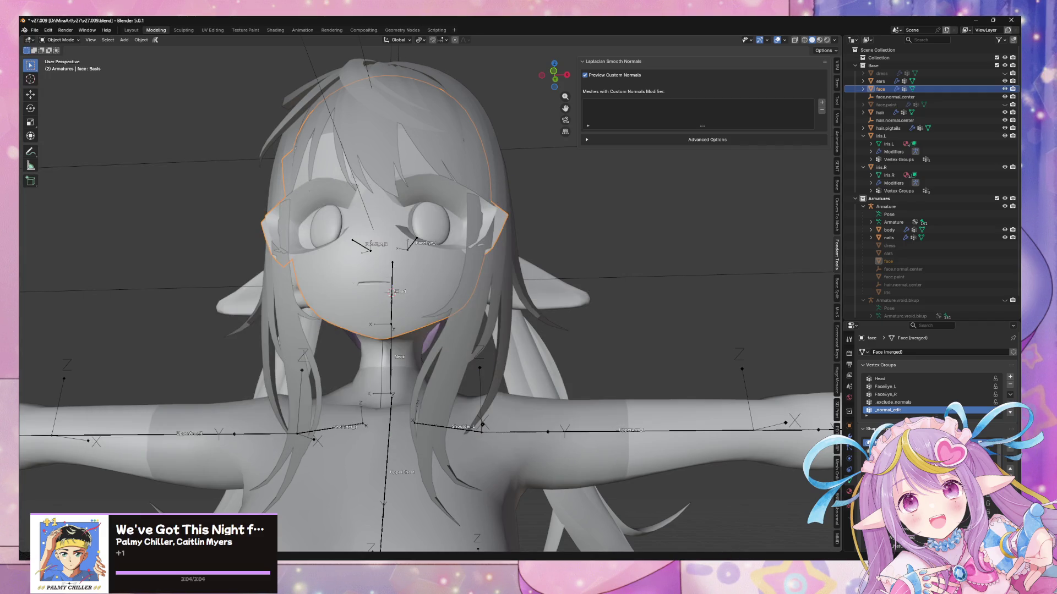
key(alt+Tab)
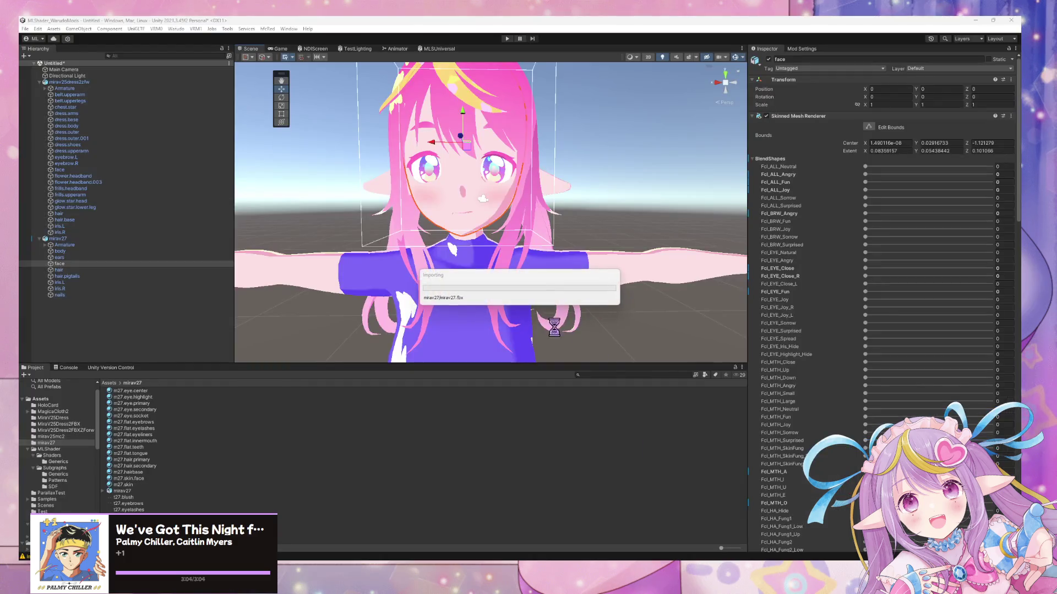
- Orbit and zoom around the reimported mirav27 face to check its shading from side and low angles
scroll(479, 227, up, 5)
scroll(531, 236, down, 5)
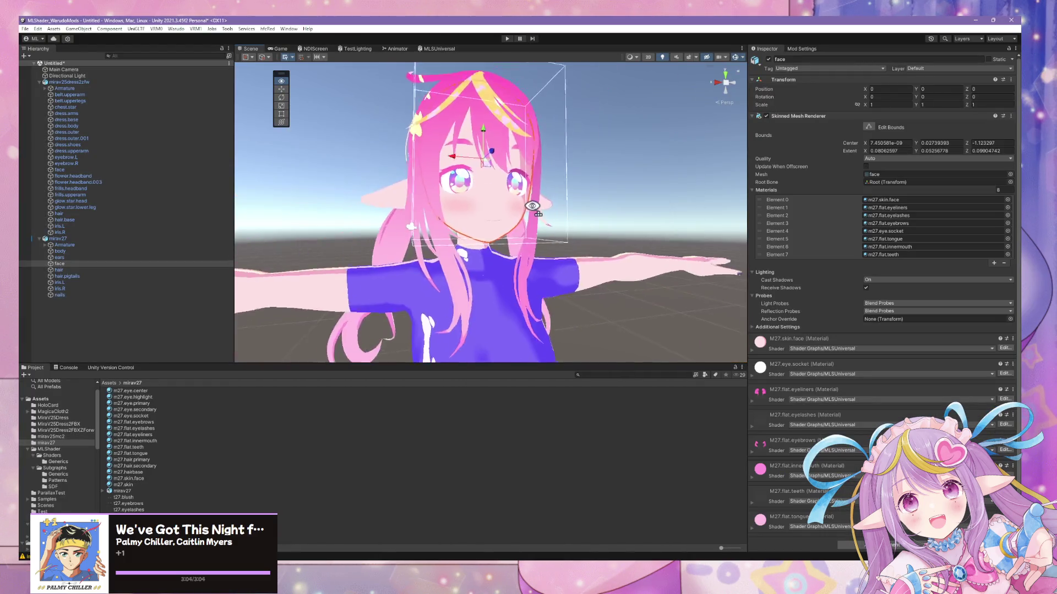
scroll(532, 209, up, 4)
mouse_move(532, 207)
alt+mouse_down()
mouse_move(538, 188)
mouse_move(481, 181)
mouse_move(484, 190)
alt+mouse_up()
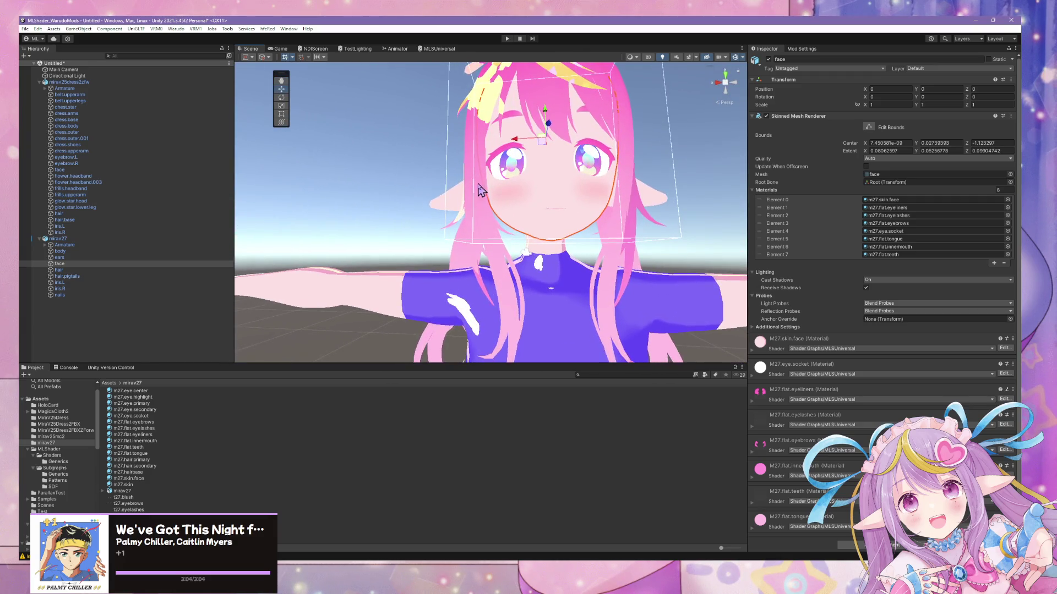
click(529, 205)
click(542, 202)
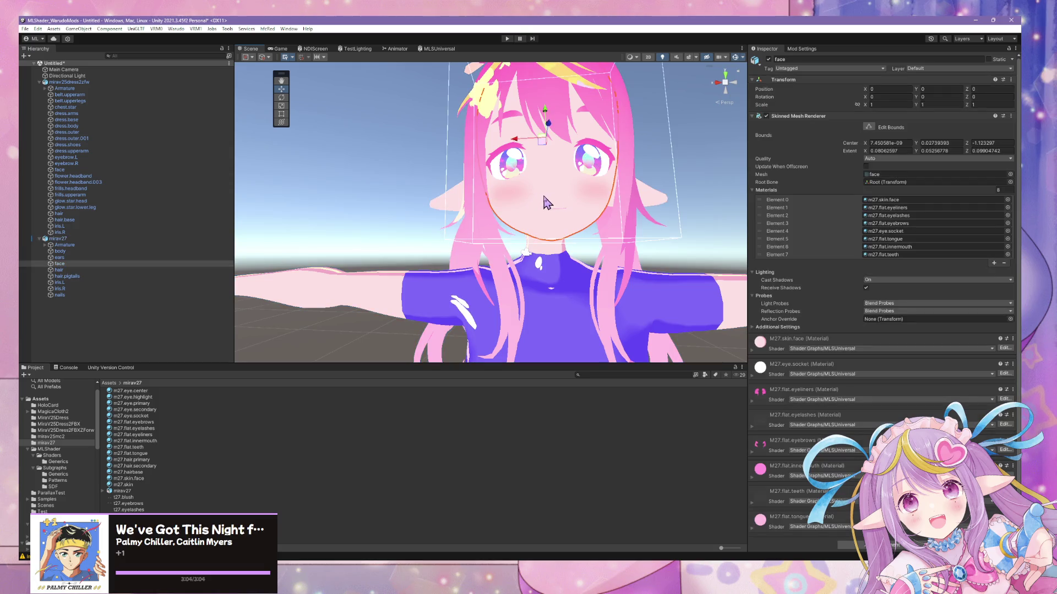
scroll(601, 228, down, 5)
mouse_move(602, 227)
alt+mouse_down()
mouse_move(642, 270)
mouse_move(685, 267)
mouse_move(677, 275)
alt+mouse_up()
scroll(642, 271, up, 8)
scroll(685, 267, down, 5)
scroll(686, 270, up, 5)
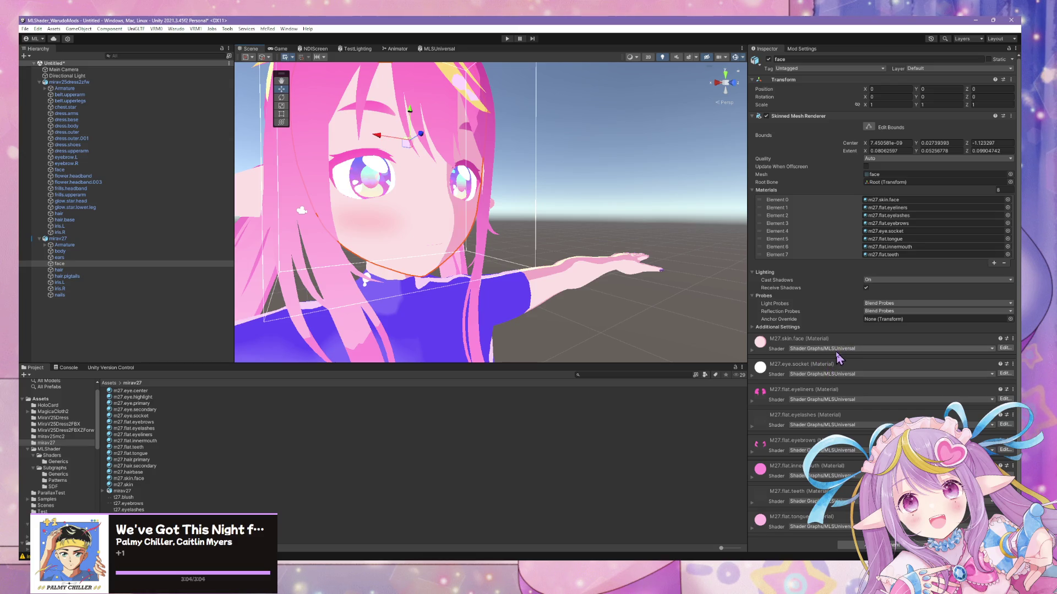
- Select the hair, model root and face mesh in turn, then return to Blender
click(429, 218)
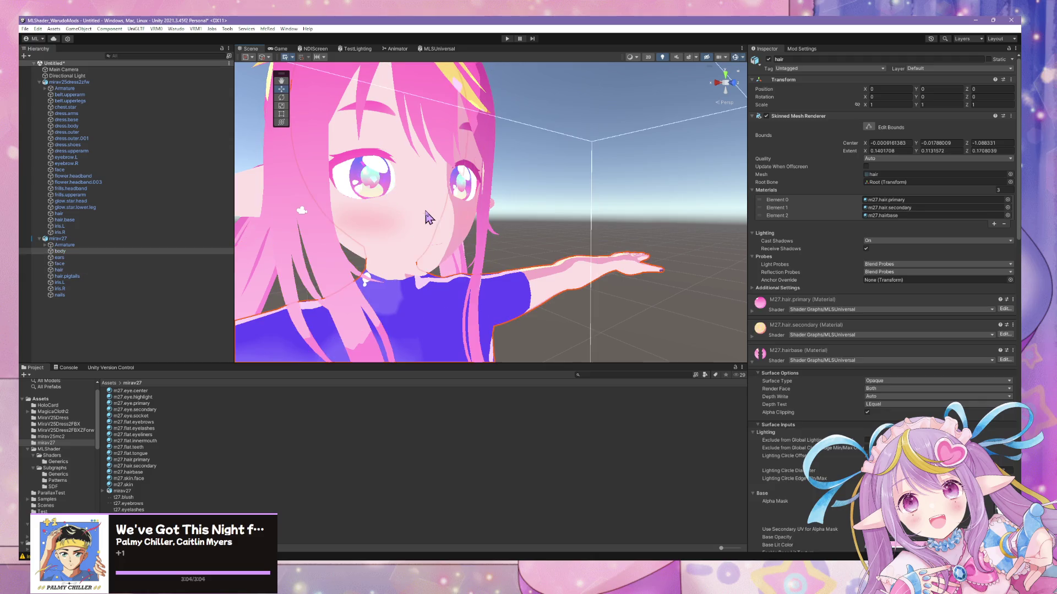
click(440, 223)
click(449, 228)
click(456, 233)
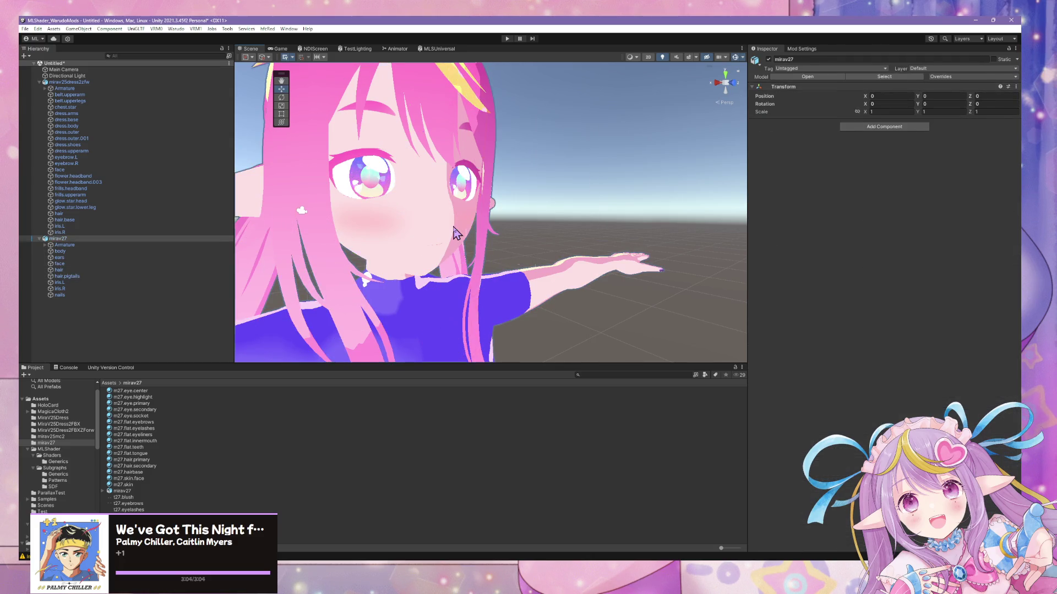
click(456, 233)
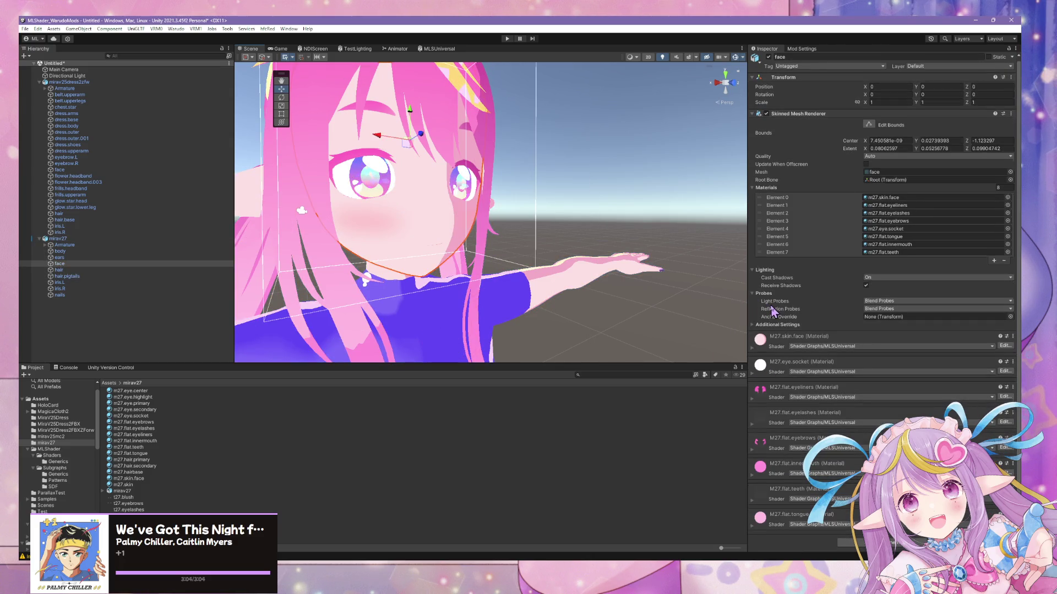
key(alt+Tab)
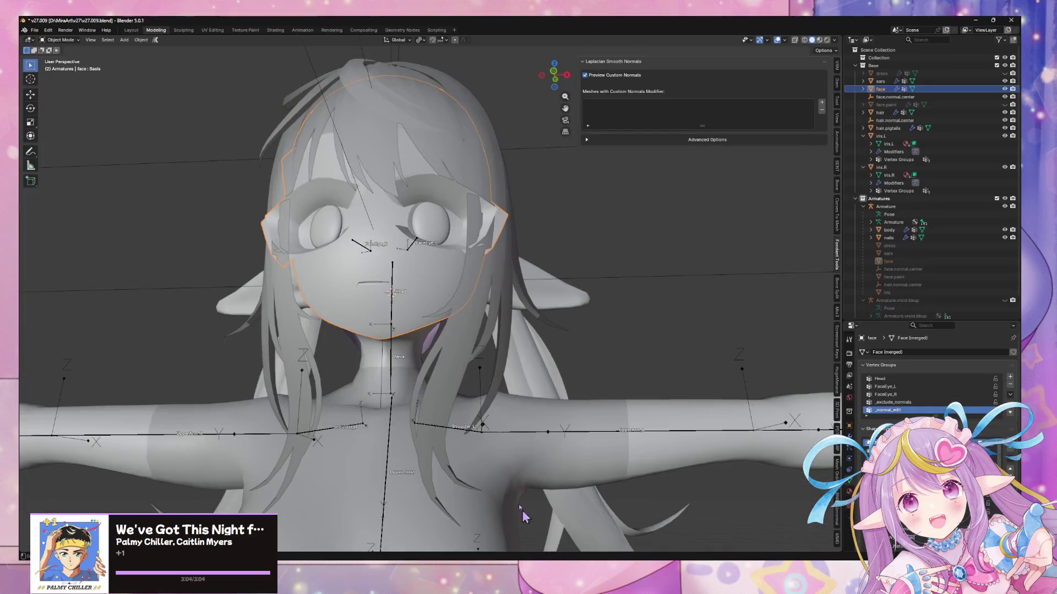
- Check the NormalEdit modifier, then re-export the avatar as FBX over the existing file
click(850, 440)
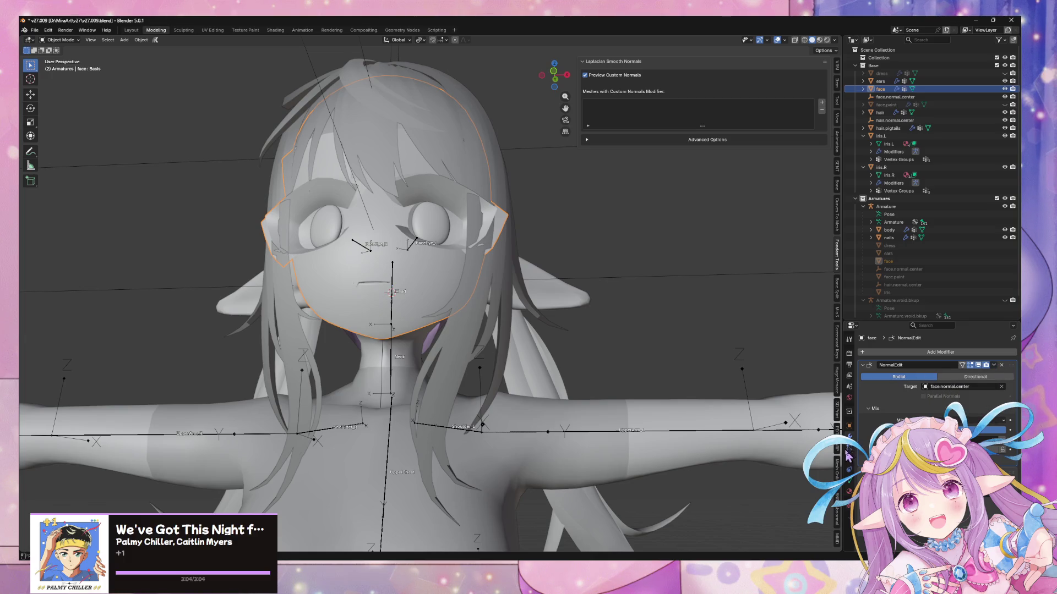
click(851, 481)
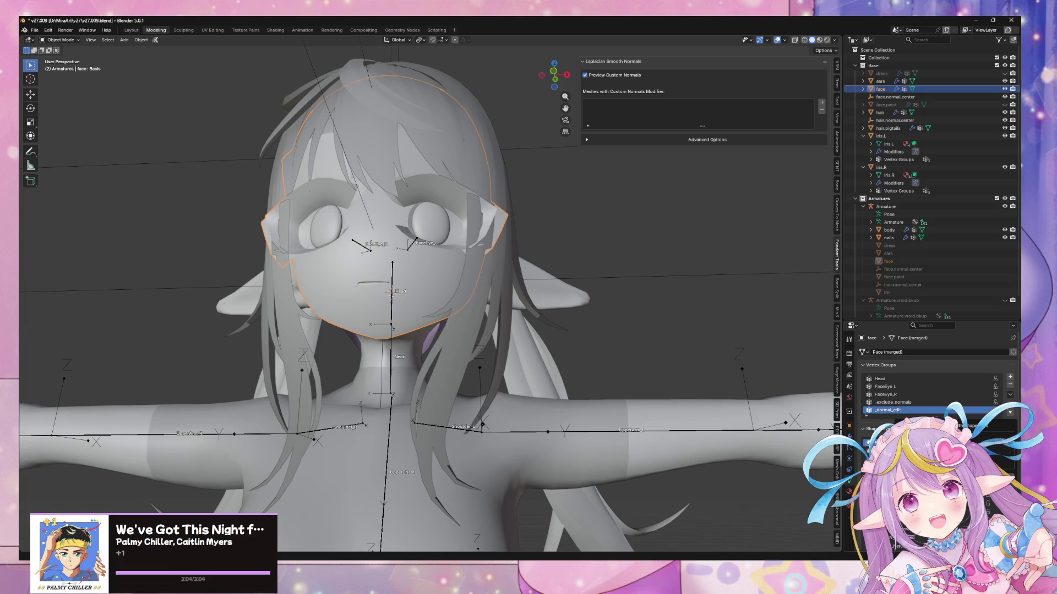
click(34, 30)
mouse_move(74, 150)
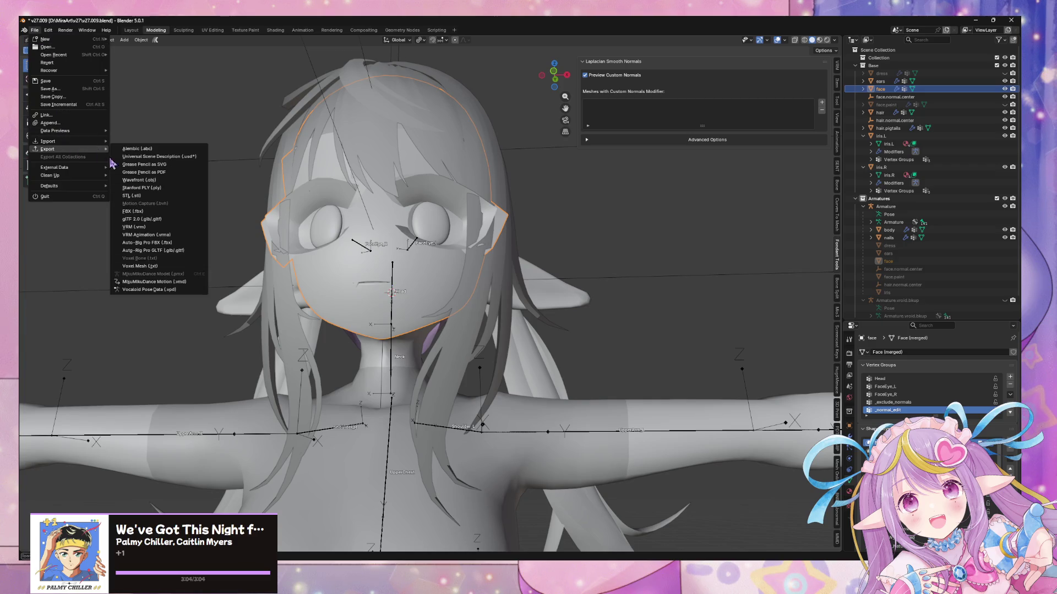
click(147, 217)
double_click(273, 229)
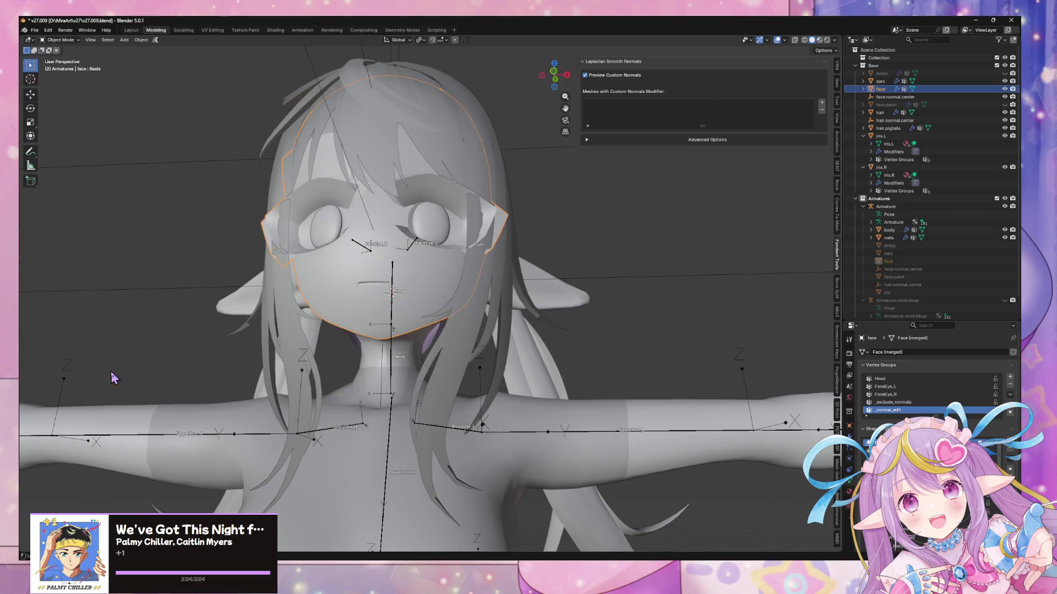
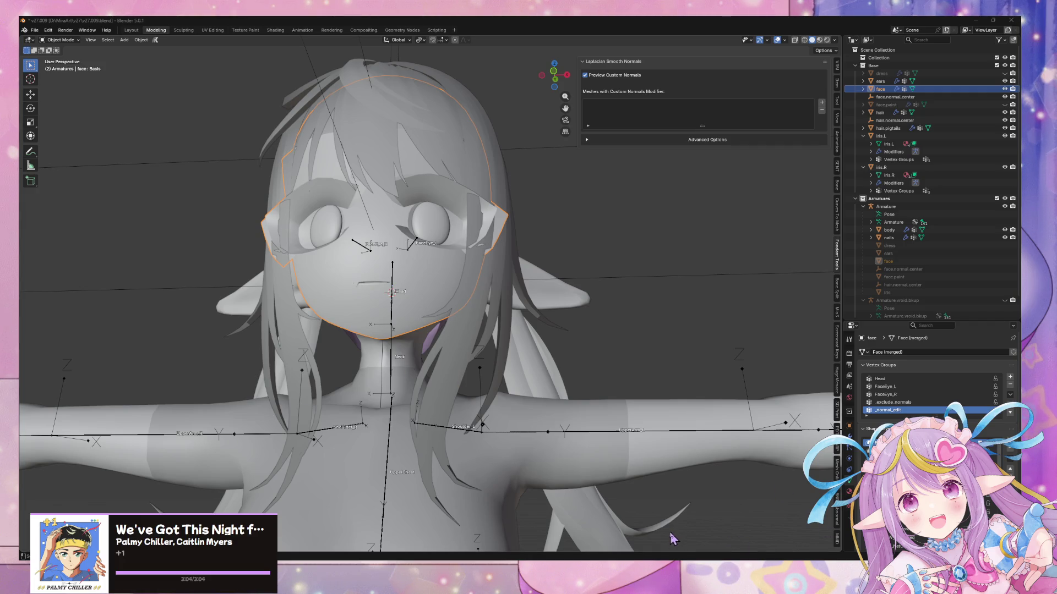
- Return to Unity and frame the re-imported avatar's face mesh in the Scene view
key(alt+Tab)
mouse_move(549, 295)
middle_down()
mouse_move(495, 248)
mouse_move(478, 212)
middle_up()
mouse_move(478, 212)
right_down()
mouse_move(498, 283)
mouse_move(514, 266)
right_up()
key(f)
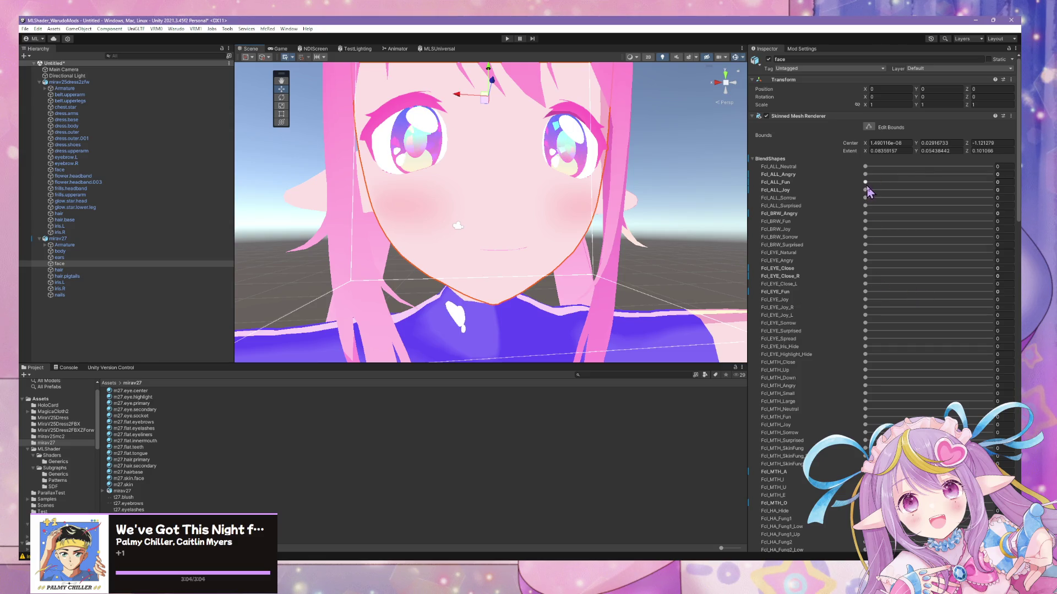
- Set the Fcl_ALL_Fun blendshape to about 94 and Fcl_MTH_A to about 90
drag(865, 182, 984, 182)
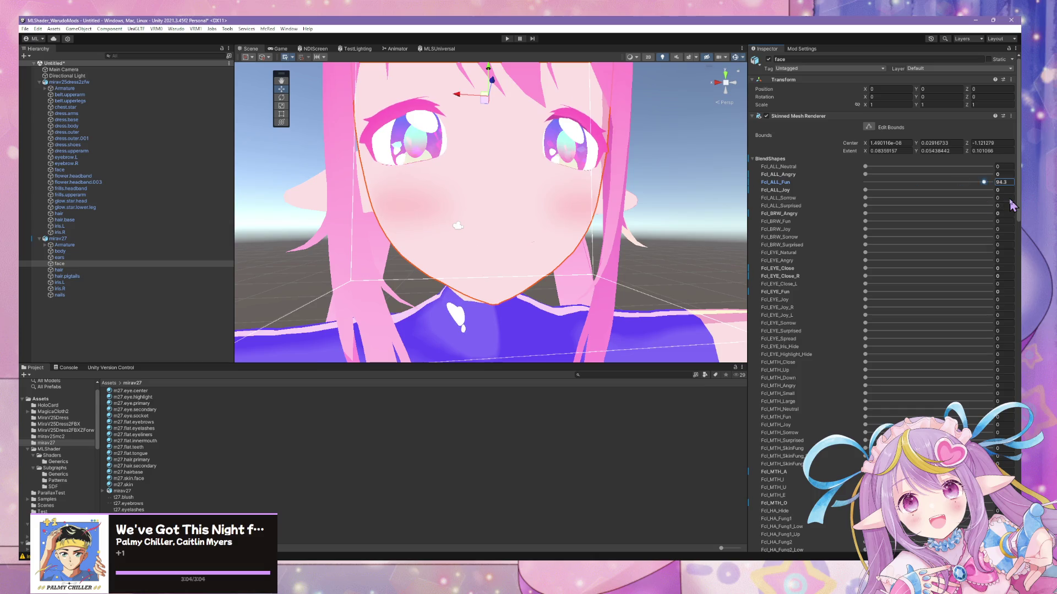
scroll(857, 371, down, 5)
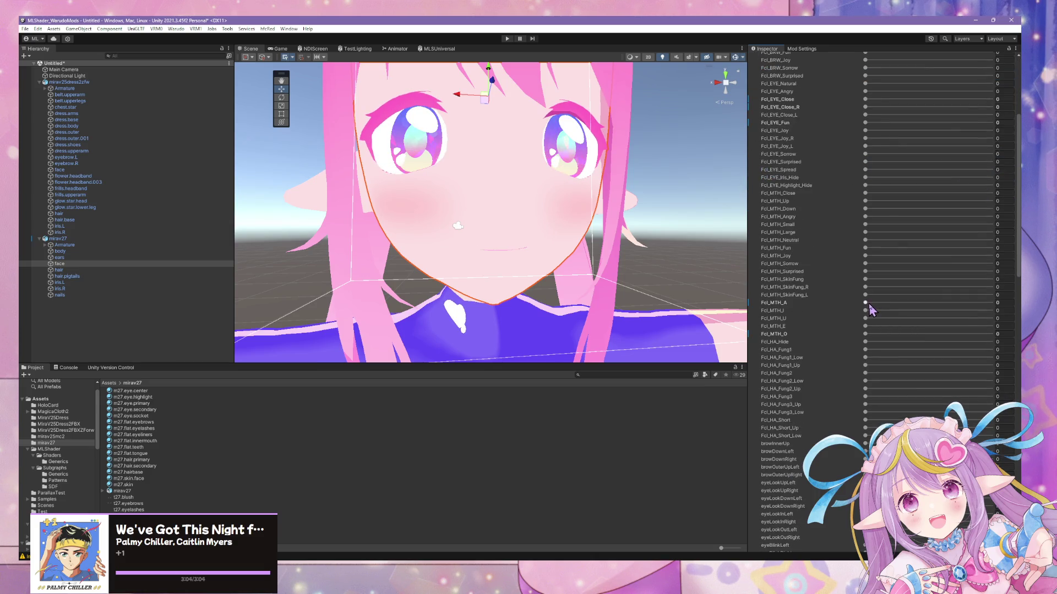
mouse_move(915, 306)
mouse_down()
mouse_move(997, 302)
mouse_move(899, 301)
mouse_move(990, 303)
mouse_move(818, 278)
mouse_up()
drag(952, 292, 907, 289)
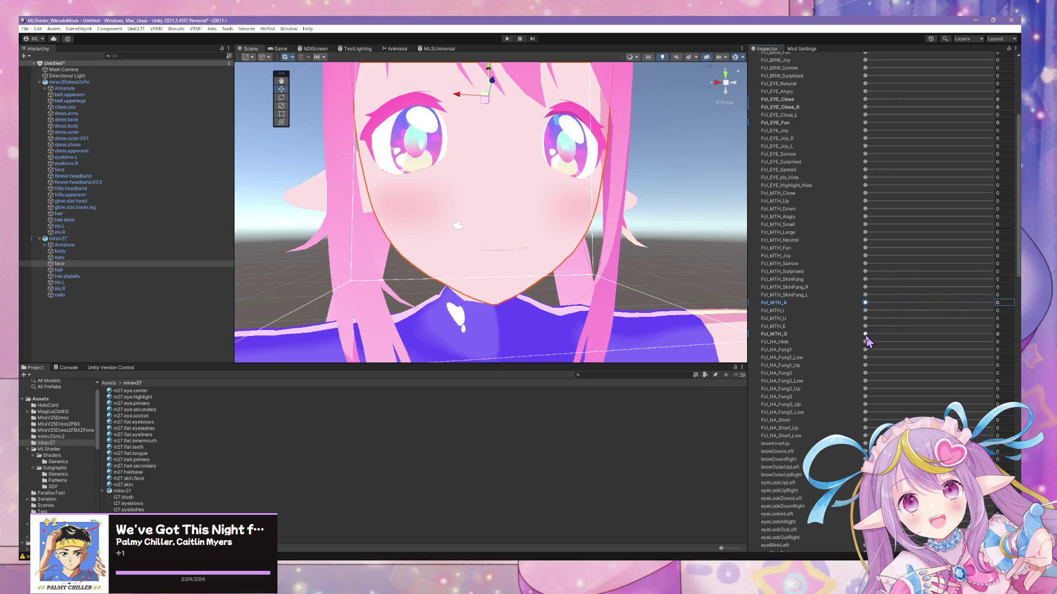
- Set Fcl_MTH_O to 84.3 and inspect the mouth and chin from several angles
mouse_move(550, 166)
right_down()
mouse_move(609, 212)
mouse_move(566, 207)
mouse_move(594, 235)
mouse_move(560, 156)
mouse_move(630, 252)
mouse_move(632, 287)
right_up()
middle_drag(632, 287, 605, 248)
mouse_move(610, 251)
right_down()
mouse_move(504, 247)
mouse_move(603, 246)
mouse_move(594, 273)
mouse_move(668, 286)
mouse_move(608, 276)
right_up()
scroll(611, 281, down, 10)
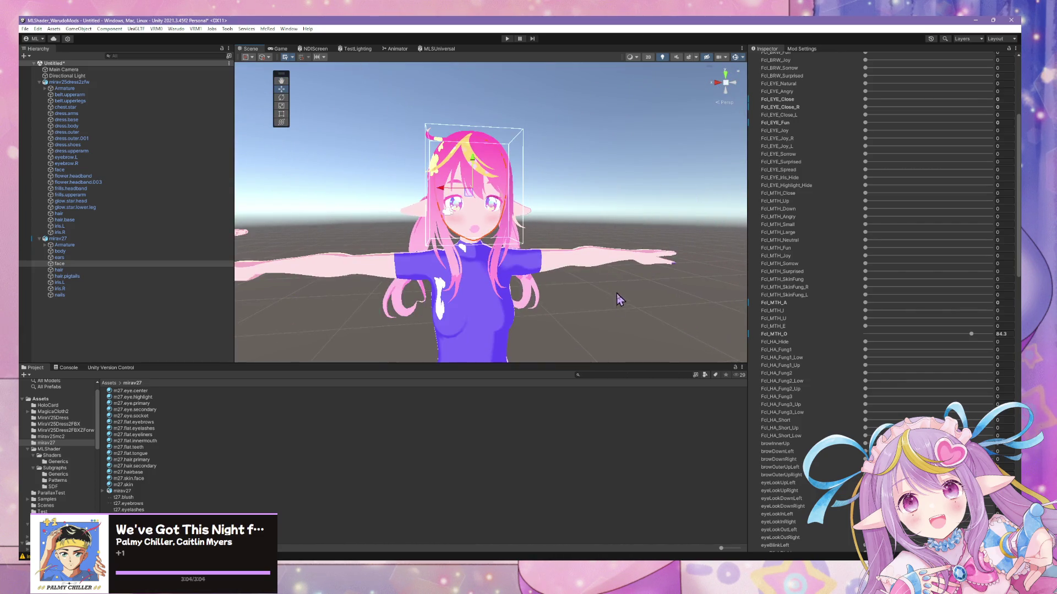
click(621, 312)
scroll(611, 286, up, 10)
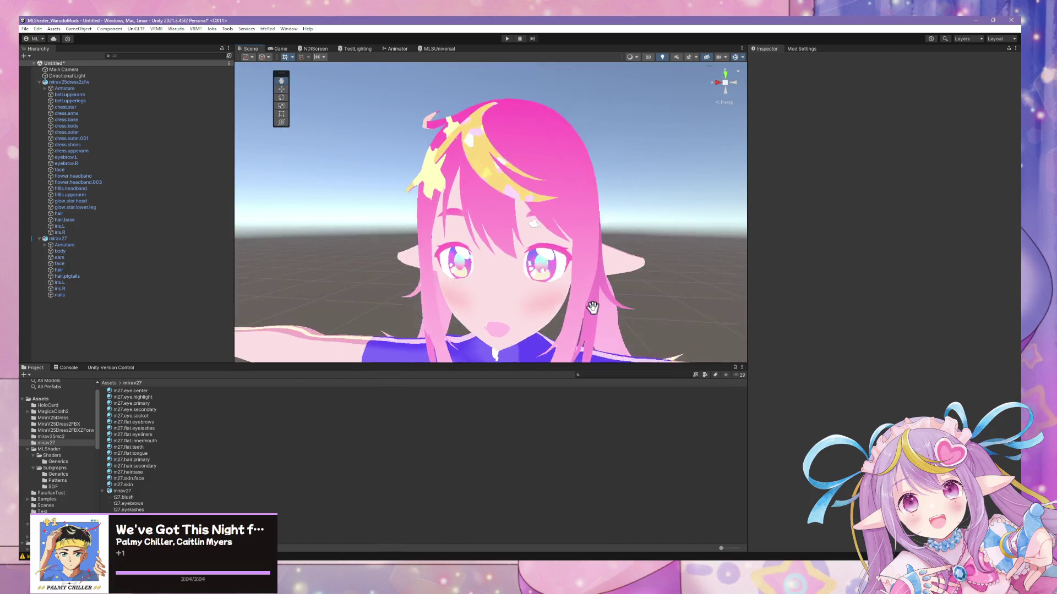
scroll(592, 307, down, 10)
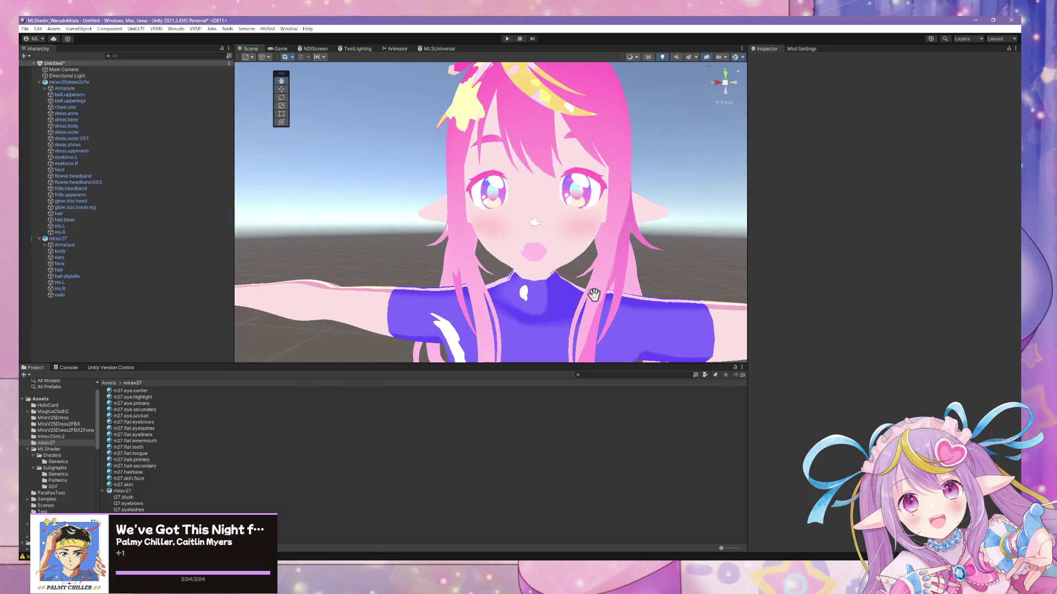
drag(620, 300, 624, 212)
mouse_move(624, 212)
middle_down()
mouse_move(606, 244)
mouse_move(575, 236)
mouse_move(590, 250)
middle_up()
scroll(590, 250, up, 10)
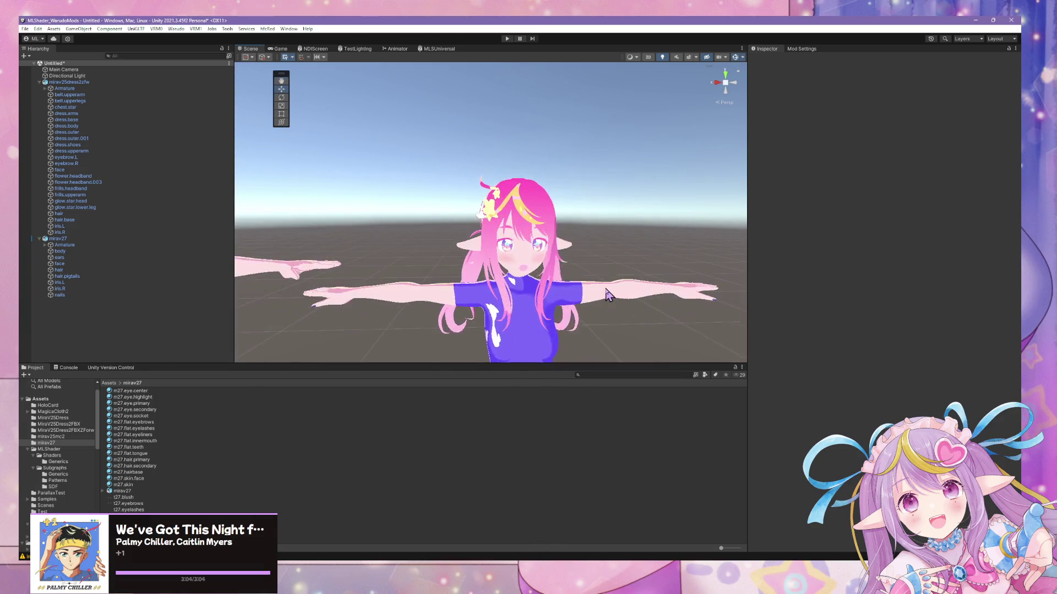
scroll(603, 285, down, 10)
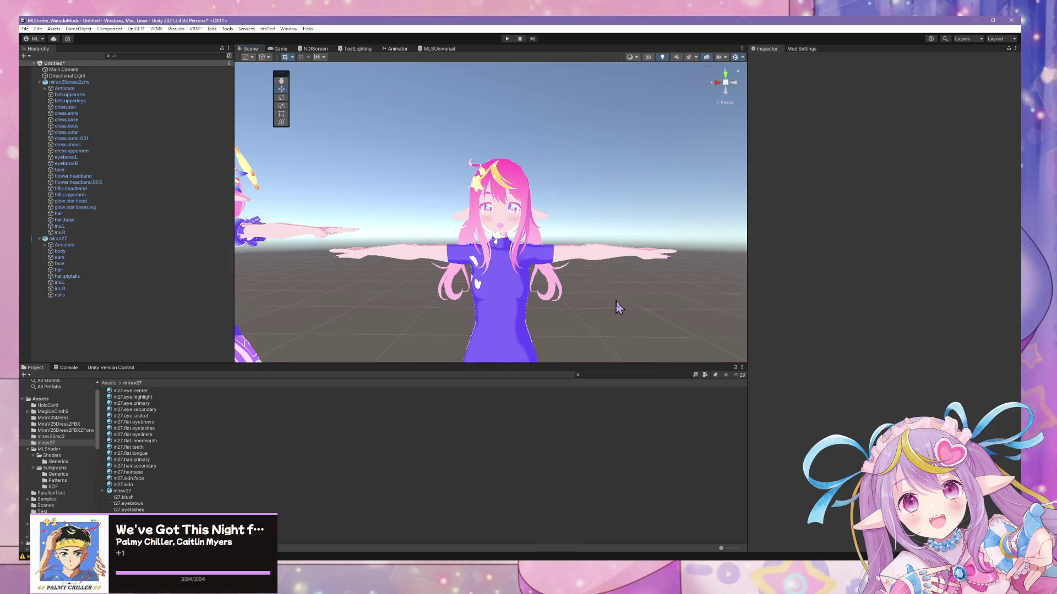
scroll(626, 316, down, 1)
scroll(630, 320, up, 6)
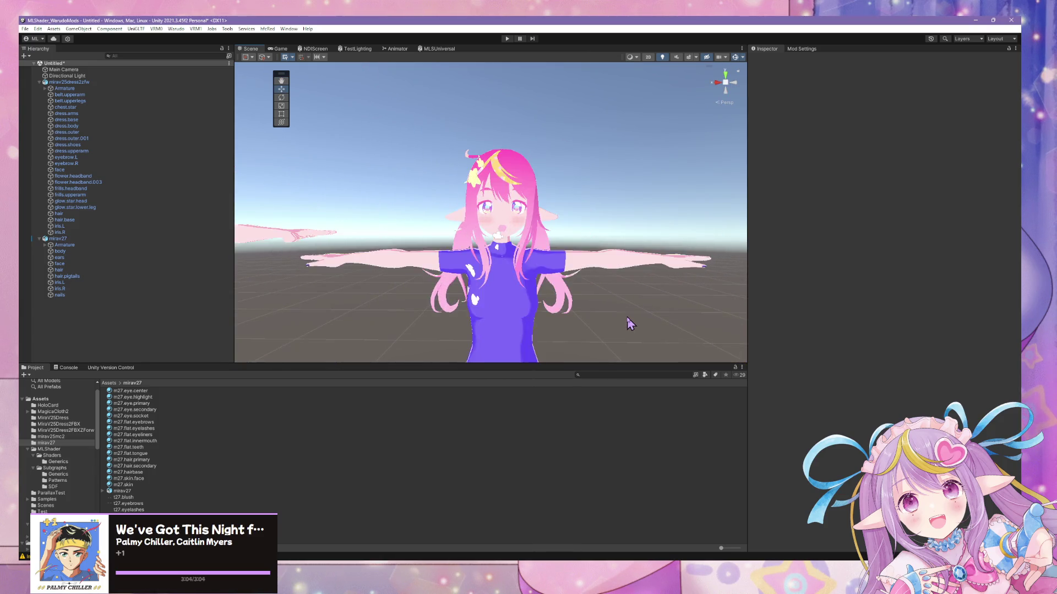
scroll(629, 319, down, 2)
click(102, 239)
scroll(552, 290, down, 3)
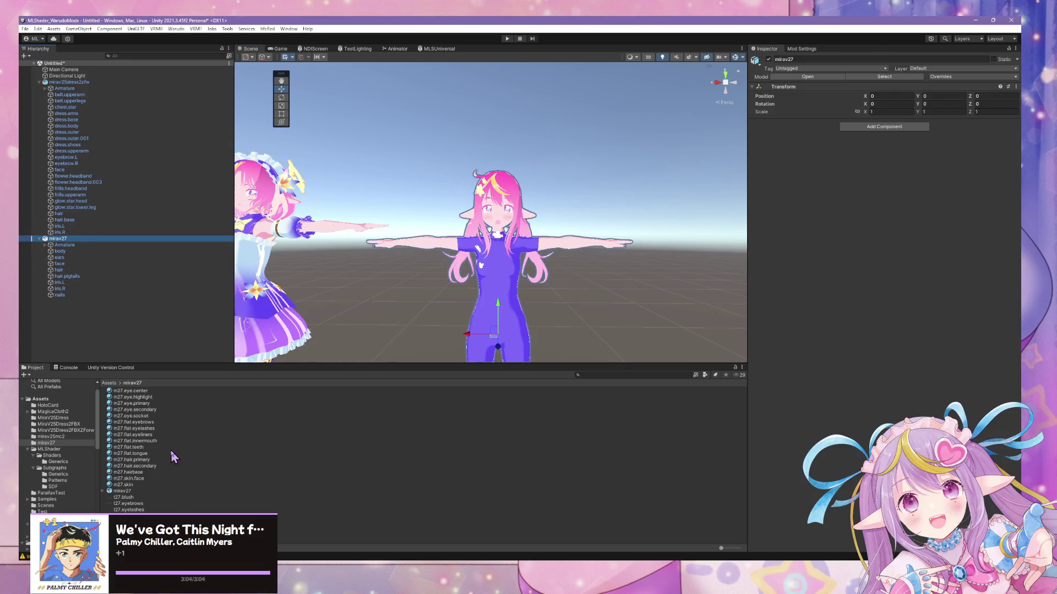
click(565, 313)
mouse_move(600, 310)
right_down()
mouse_move(519, 309)
mouse_move(706, 210)
right_up()
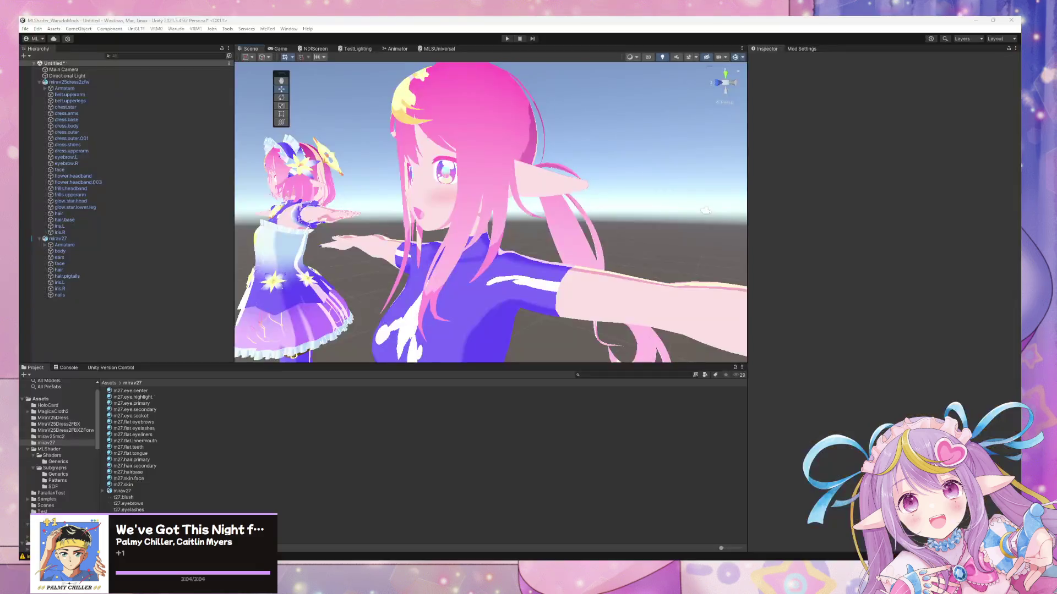
mouse_move(725, 140)
right_down()
mouse_move(496, 212)
mouse_move(527, 227)
mouse_move(470, 251)
right_up()
scroll(527, 222, up, 5)
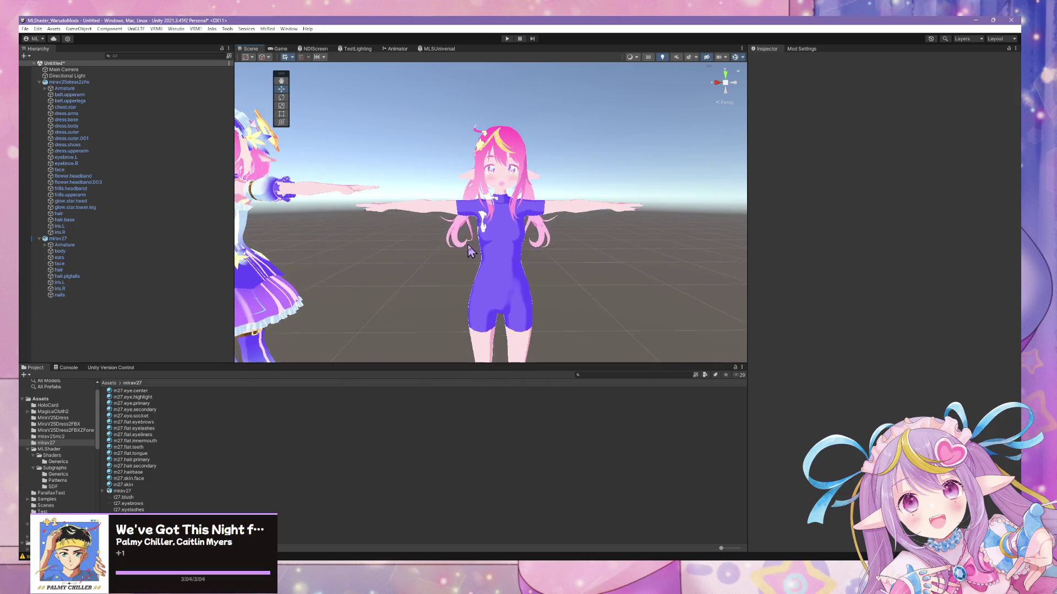
scroll(469, 251, down, 5)
scroll(473, 247, up, 8)
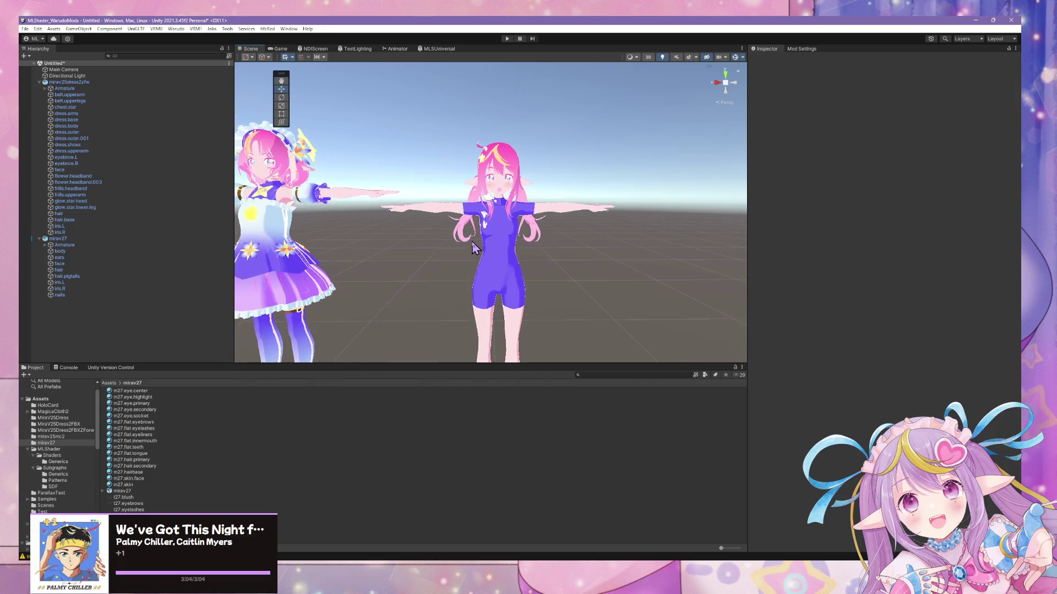
scroll(474, 246, down, 4)
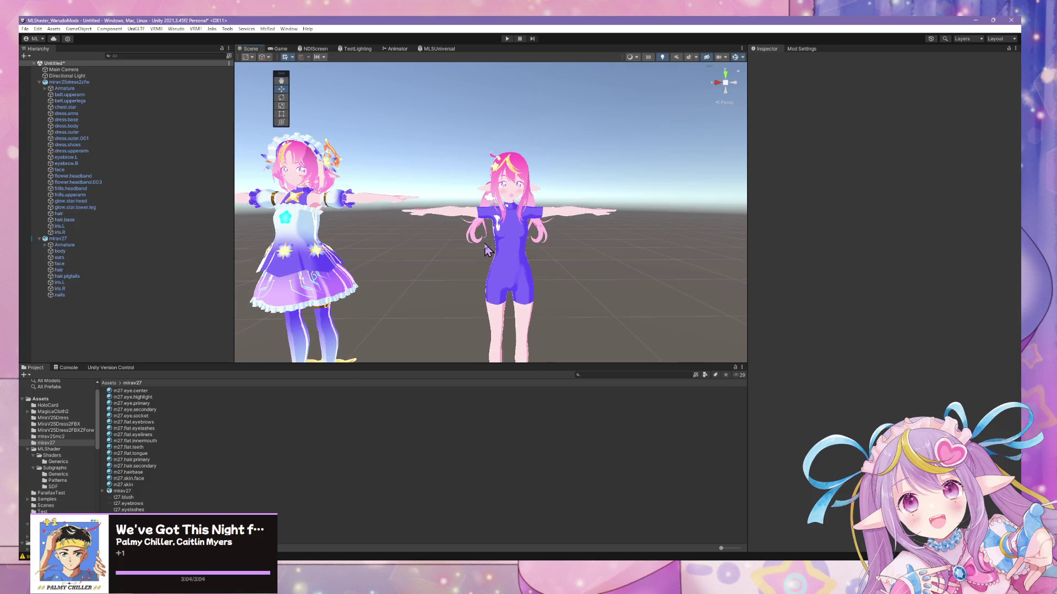
scroll(515, 294, up, 5)
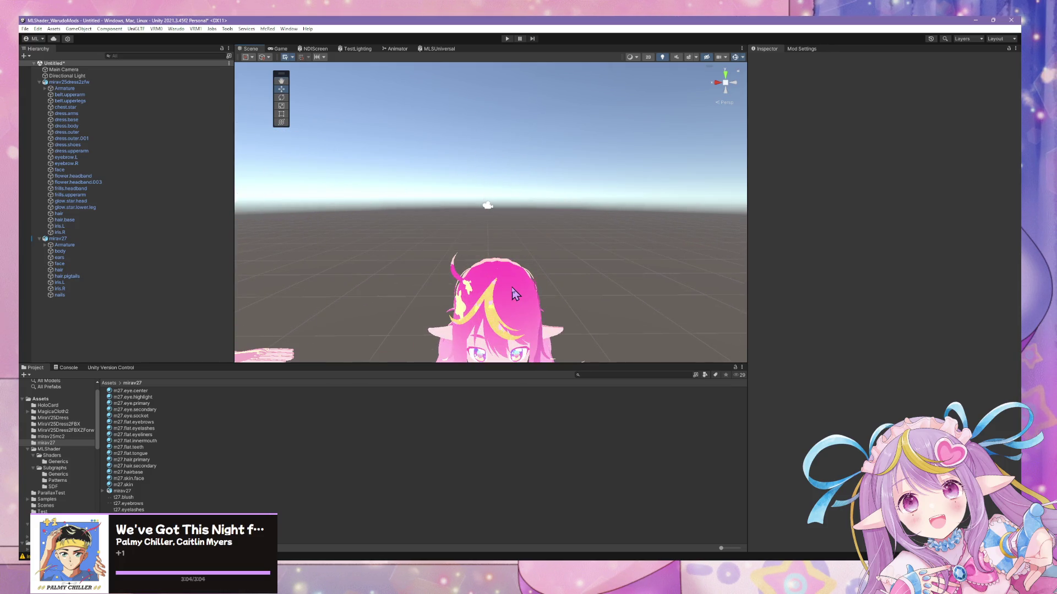
mouse_move(515, 293)
alt+mouse_down()
mouse_move(520, 259)
mouse_move(336, 187)
mouse_move(485, 179)
alt+mouse_up()
scroll(517, 257, up, 4)
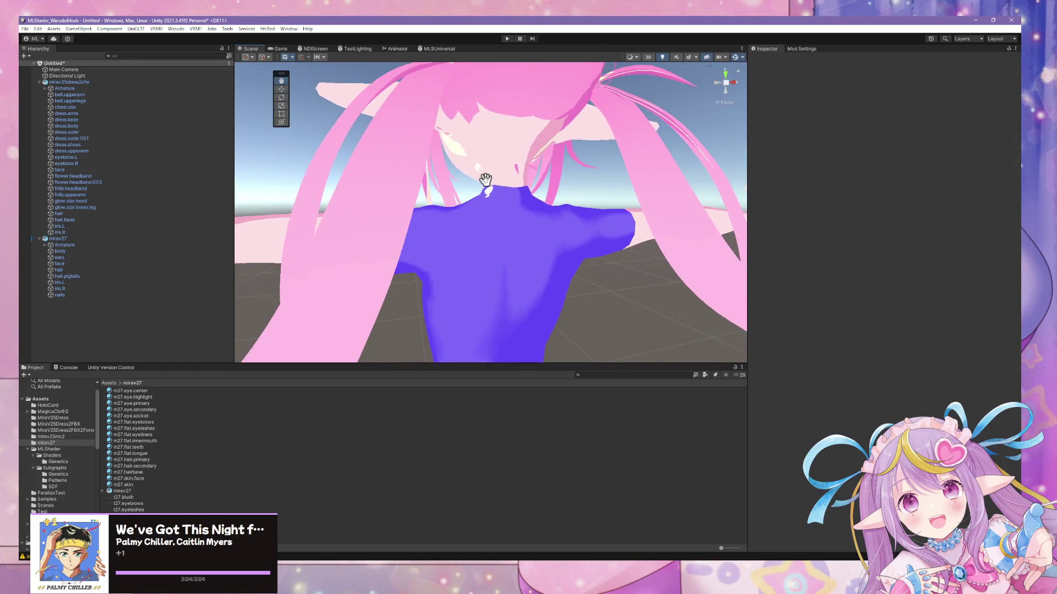
scroll(486, 179, down, 10)
mouse_move(495, 220)
alt+mouse_down()
mouse_move(517, 247)
mouse_move(522, 203)
mouse_move(638, 229)
mouse_move(560, 219)
mouse_move(609, 237)
mouse_move(632, 226)
mouse_move(556, 233)
mouse_move(513, 267)
alt+mouse_up()
scroll(517, 247, up, 5)
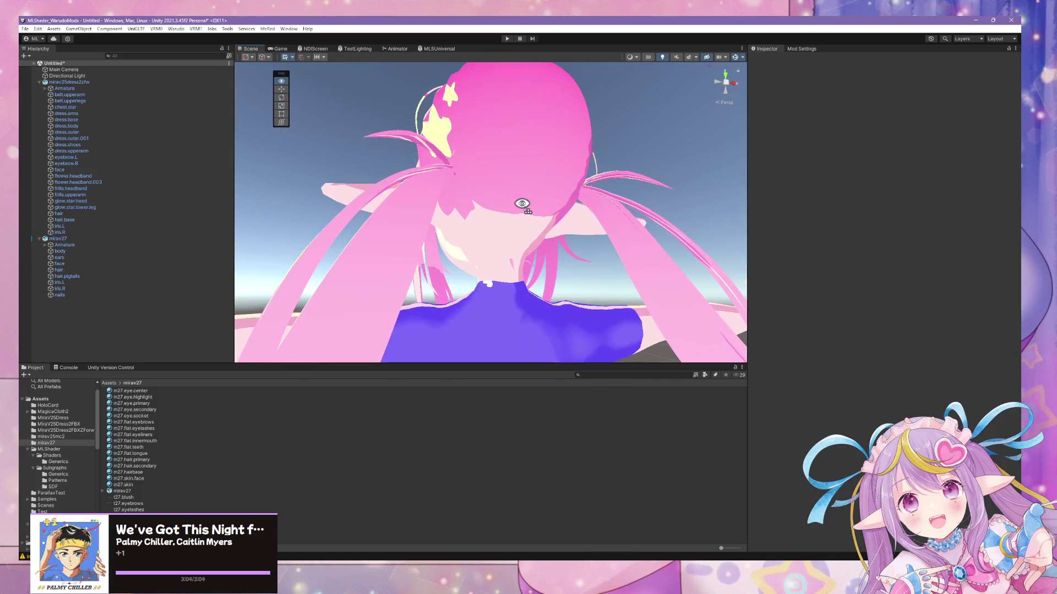
click(522, 204)
- In Blender, select the hair mesh and separate its selected base faces into a new object
key(alt+Tab)
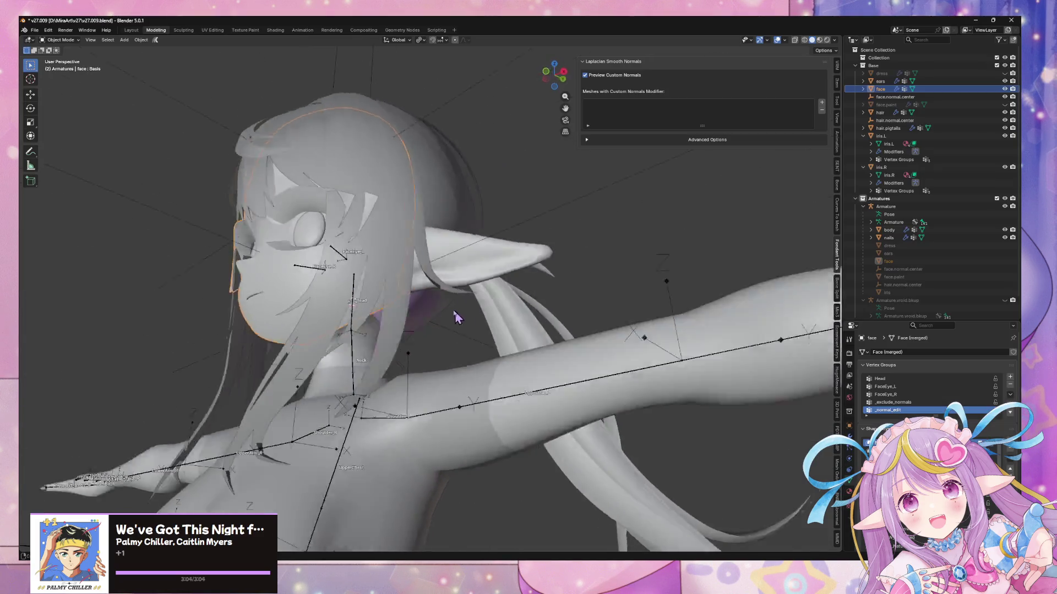
mouse_move(456, 316)
middle_down()
mouse_move(362, 295)
mouse_move(418, 321)
middle_up()
click(431, 331)
middle_drag(527, 379, 453, 347)
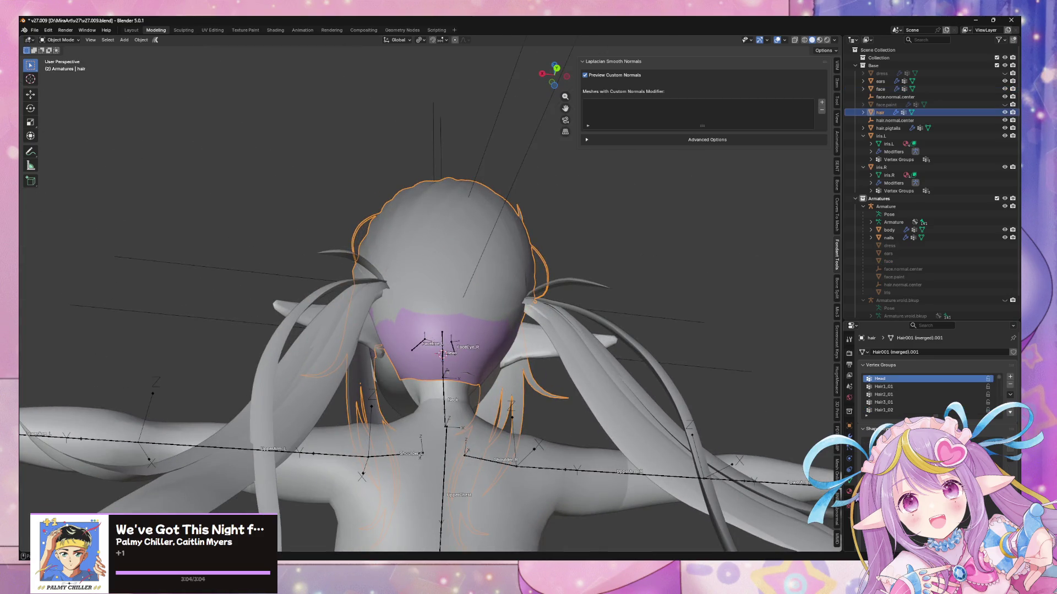
click(848, 492)
key(Tab)
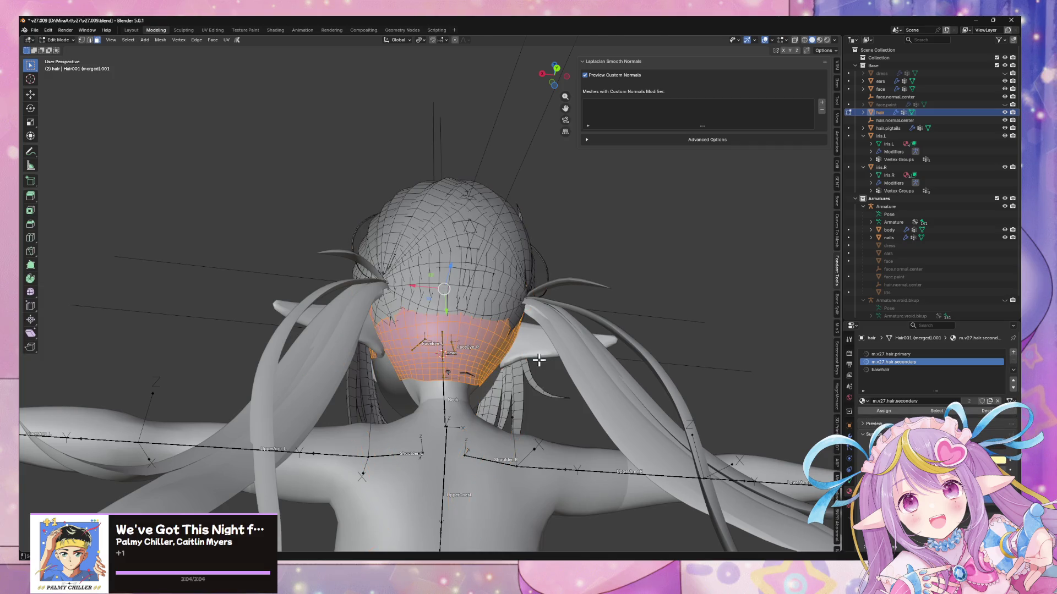
mouse_move(493, 323)
middle_down()
mouse_move(514, 307)
mouse_move(534, 319)
mouse_move(499, 333)
middle_up()
key(p)
click(500, 330)
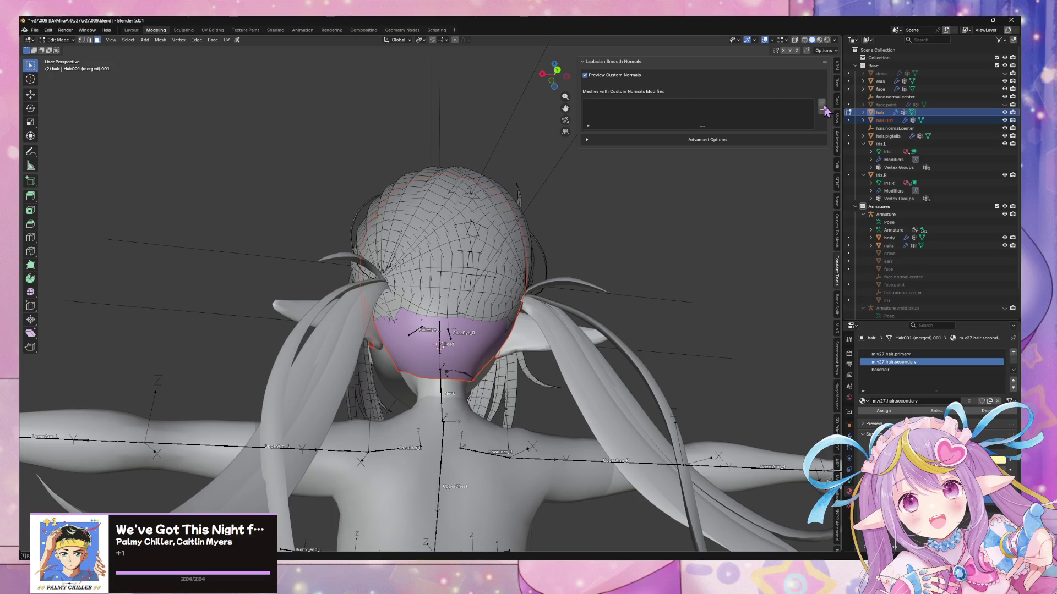
- Rename the separated hair.001 object to hair.base and leave Edit Mode
click(892, 121)
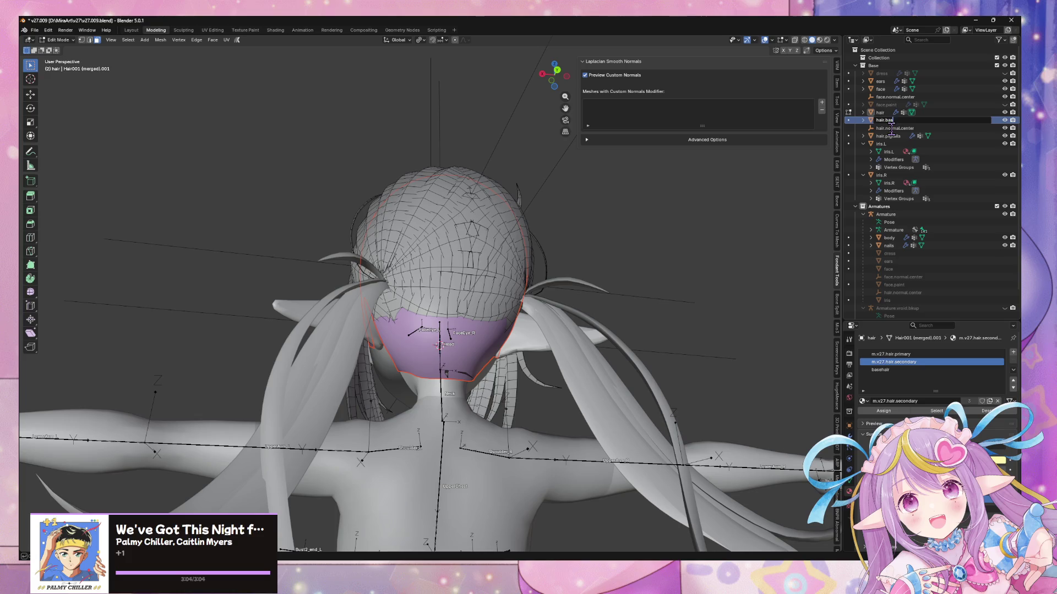
text(e)
key(Return)
key(Tab)
key(Tab)
key(Tab)
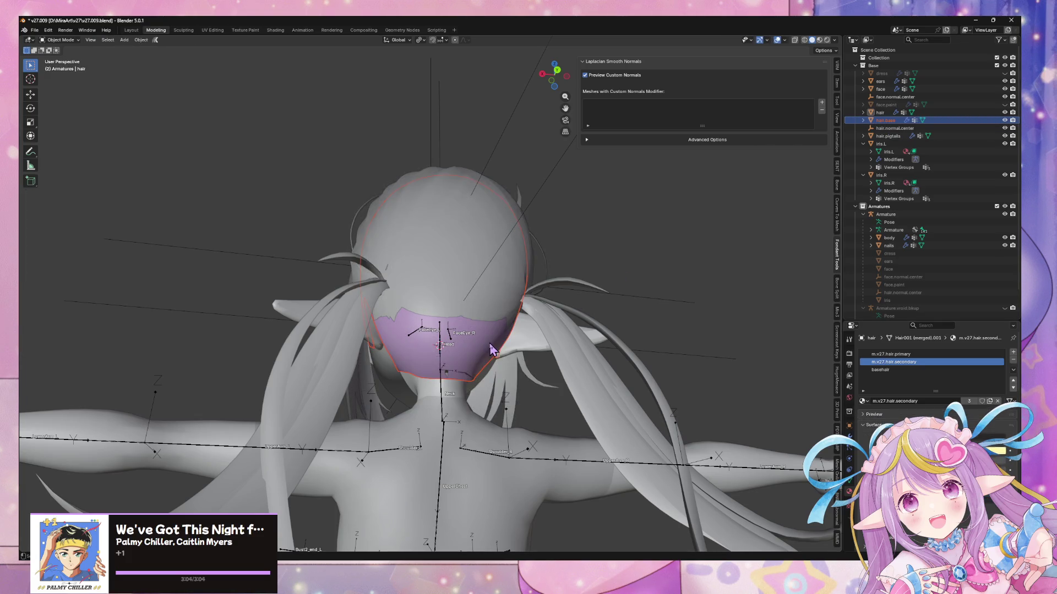
key(Tab)
key(Tab)
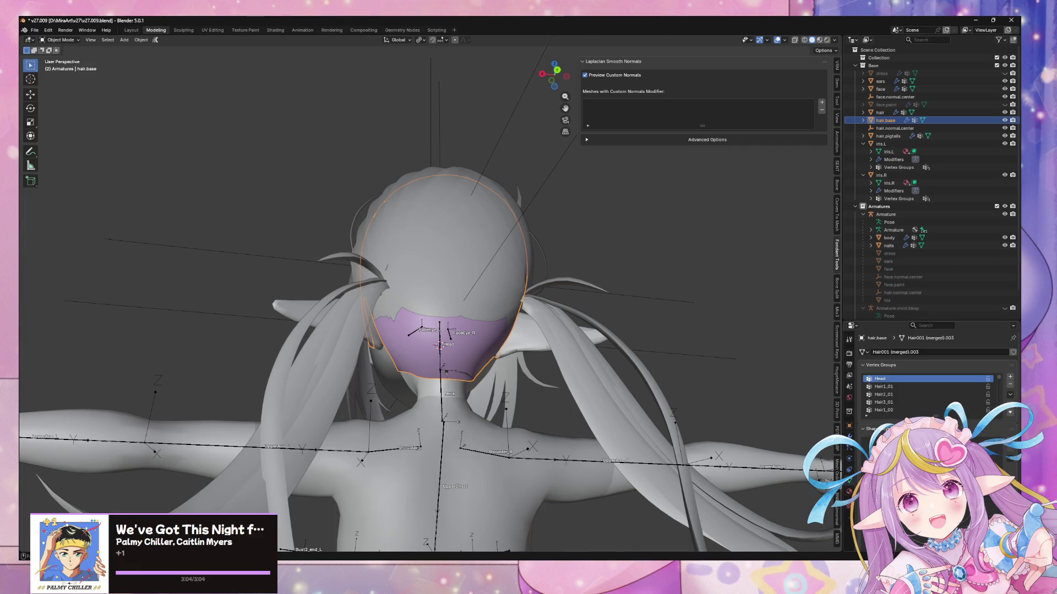
- Check hair.base's mesh data and shape keys, then open the UV Editing workspace
click(848, 482)
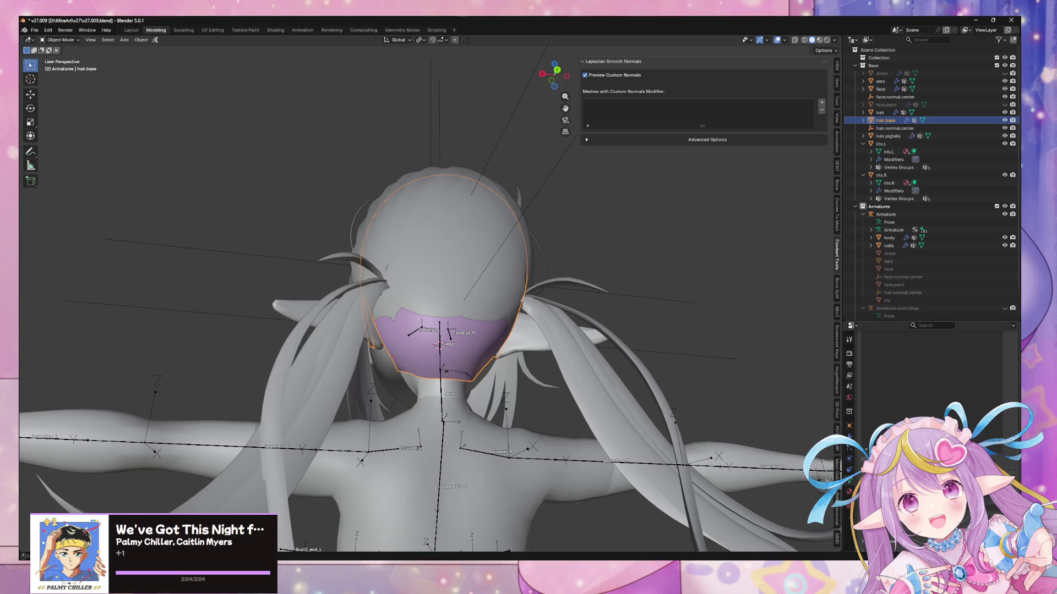
key(Tab)
key(Tab)
click(212, 31)
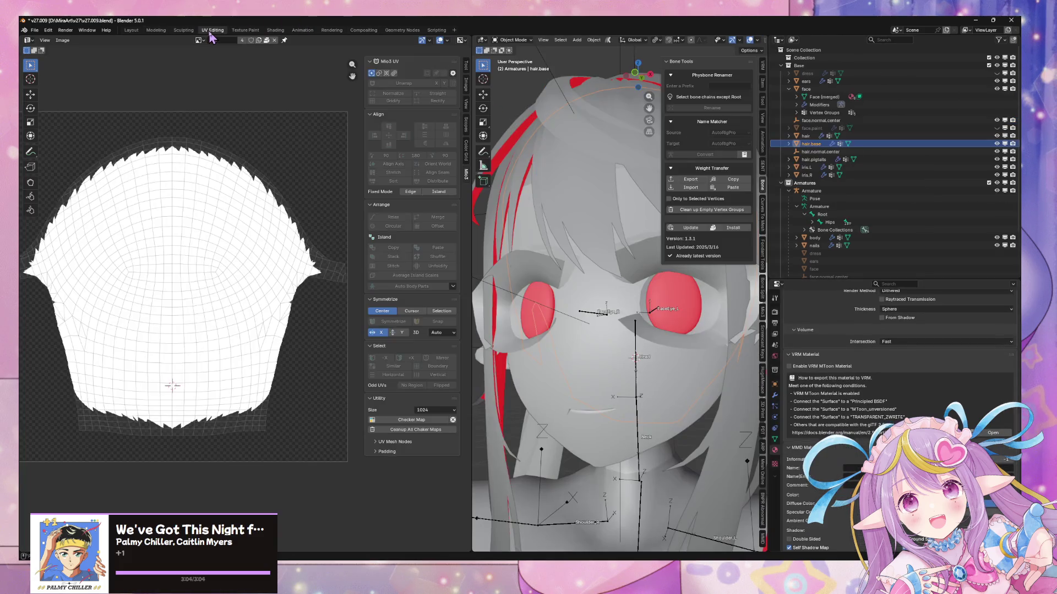
- Inspect the hair mesh's UV maps and their layouts, cancelling an accidental scale
middle_drag(718, 301, 602, 382)
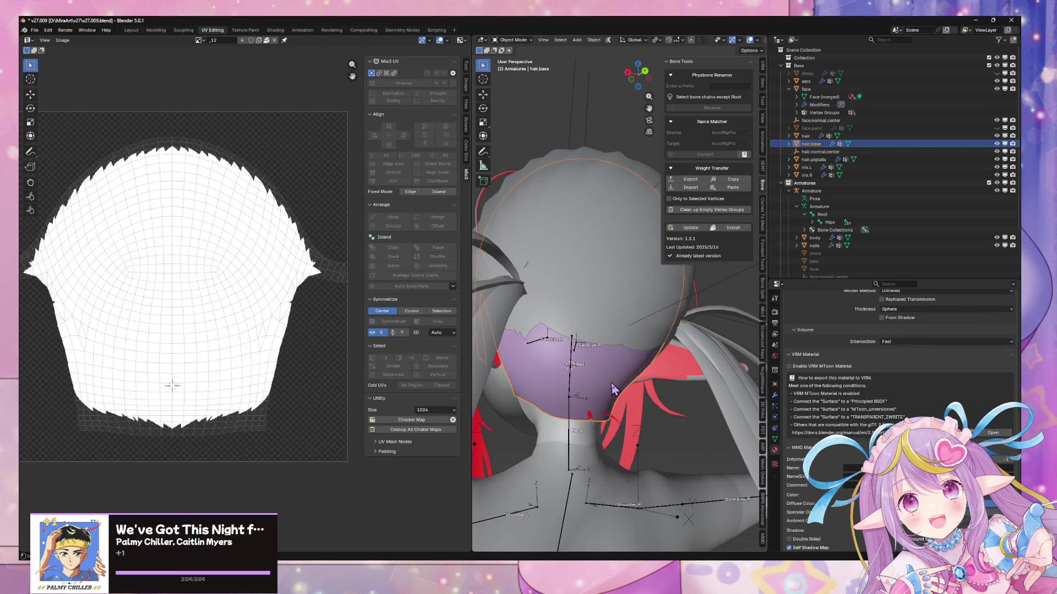
scroll(852, 455, down, 5)
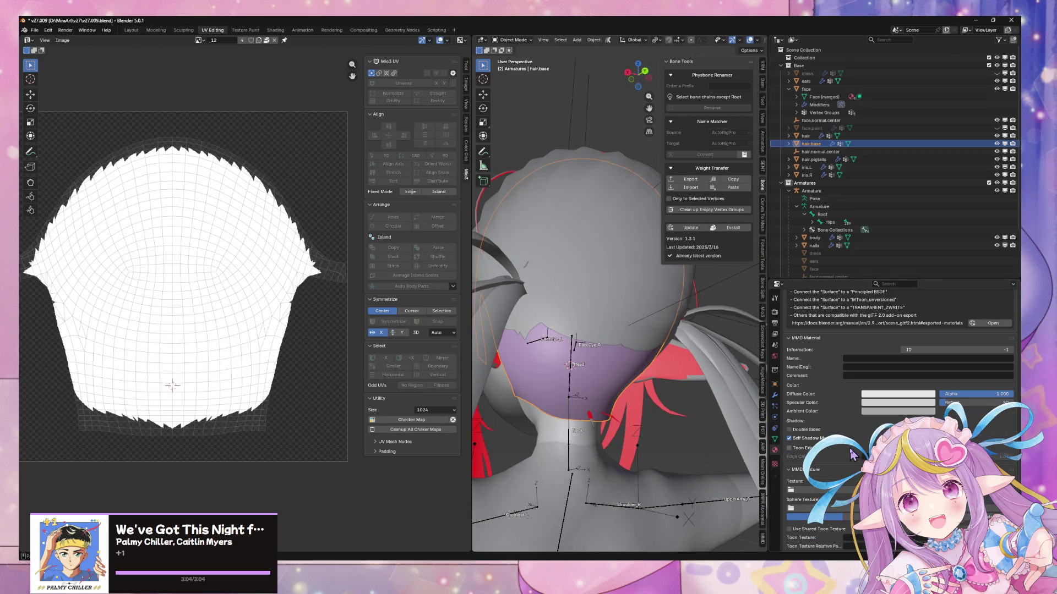
click(776, 439)
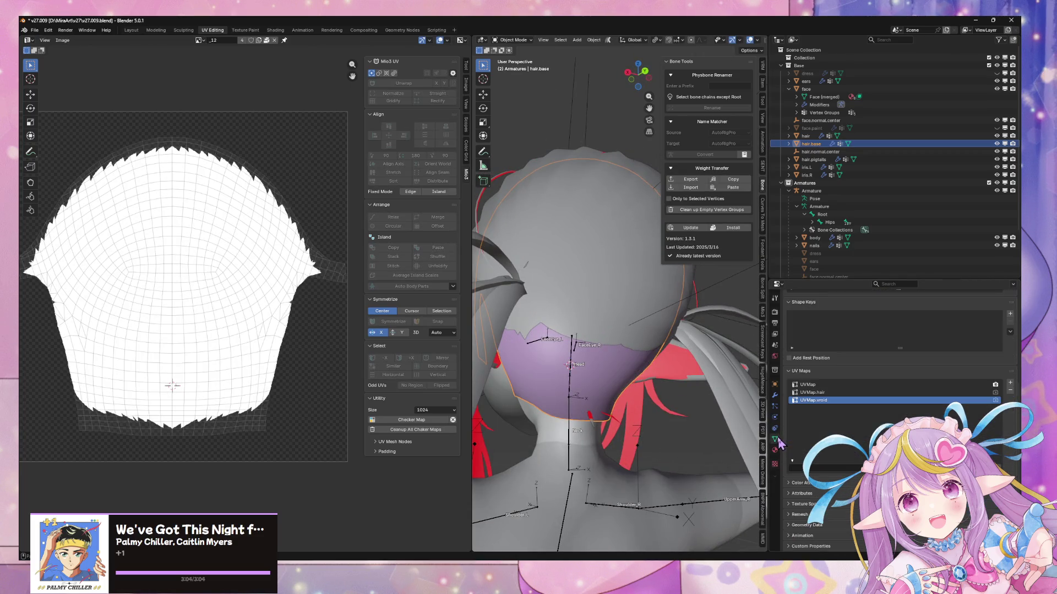
click(1011, 392)
key(Tab)
key(s)
key(Escape)
click(837, 415)
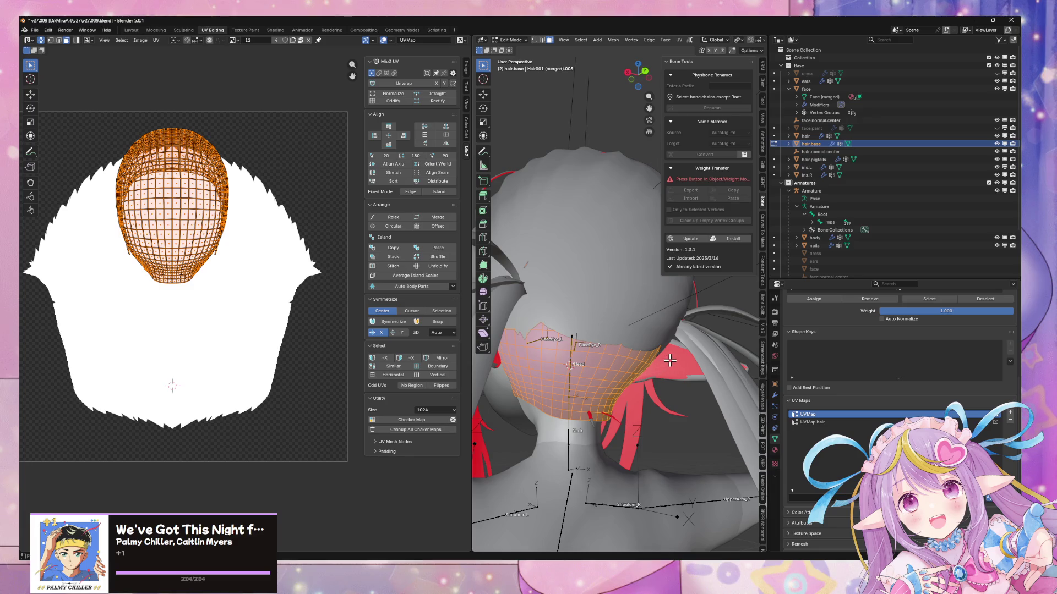
key(Tab)
- Remove the UVMap.hair map and make UVMap.vroid the active UV map
key(Tab)
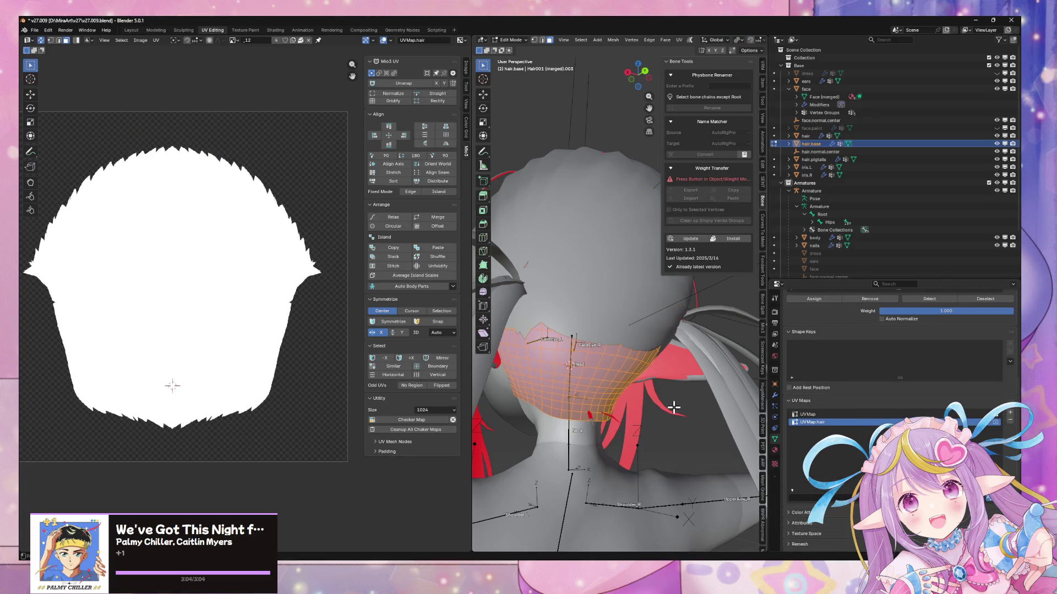
key(Tab)
click(845, 385)
click(847, 392)
click(1010, 390)
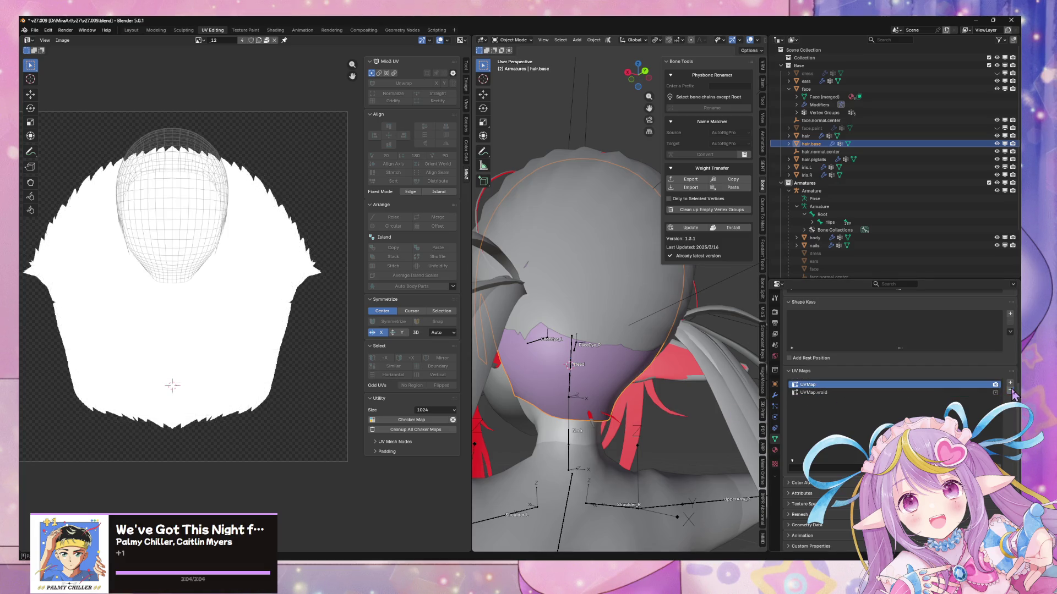
click(813, 393)
- Save the blend file, re-export the avatar as FBX over mirav27.fbx, and return to Unity
key(ctrl+s)
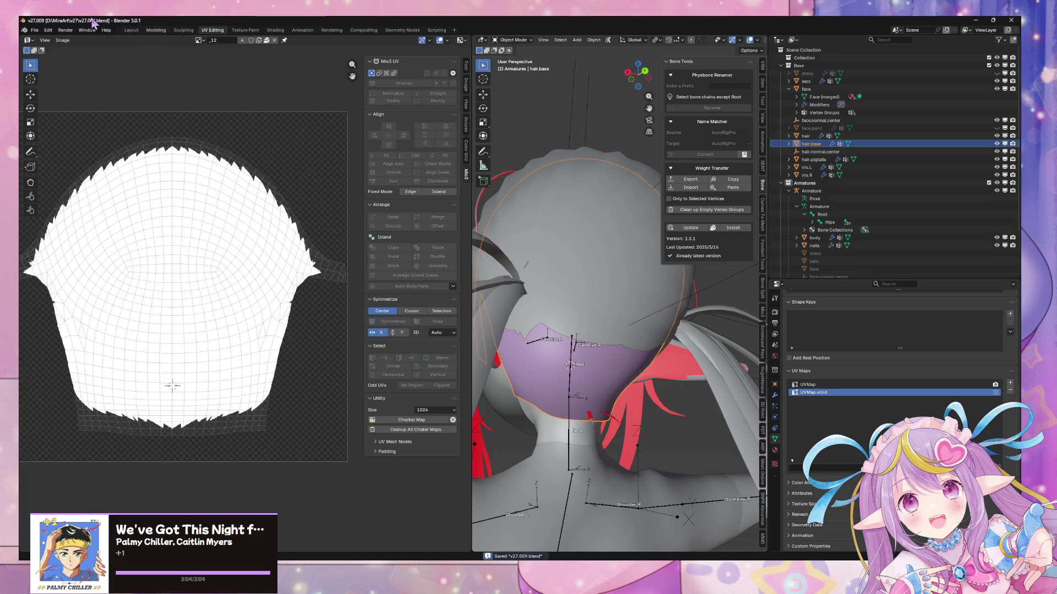
click(33, 30)
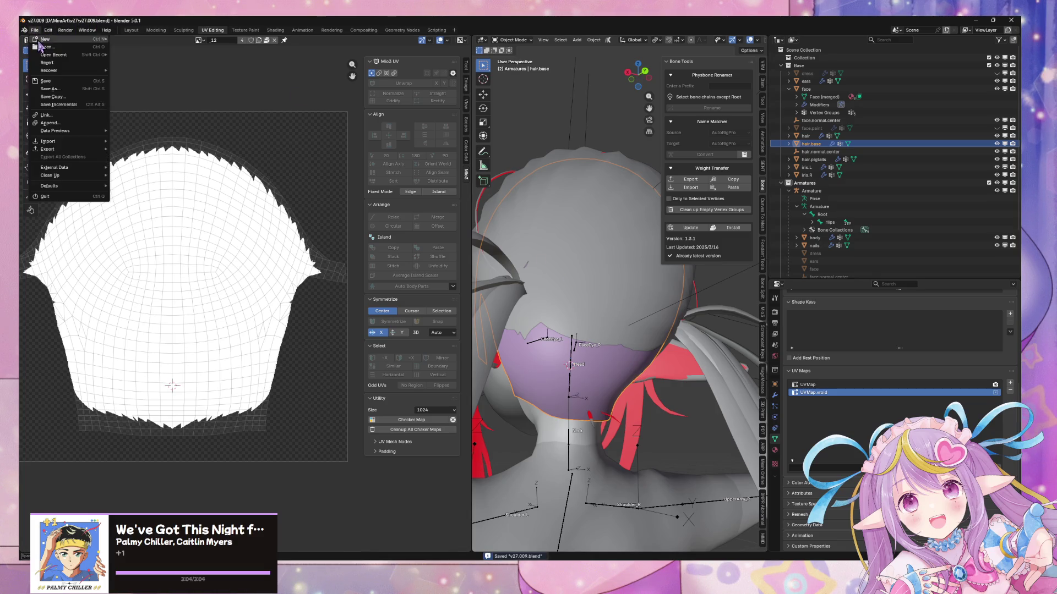
mouse_move(69, 154)
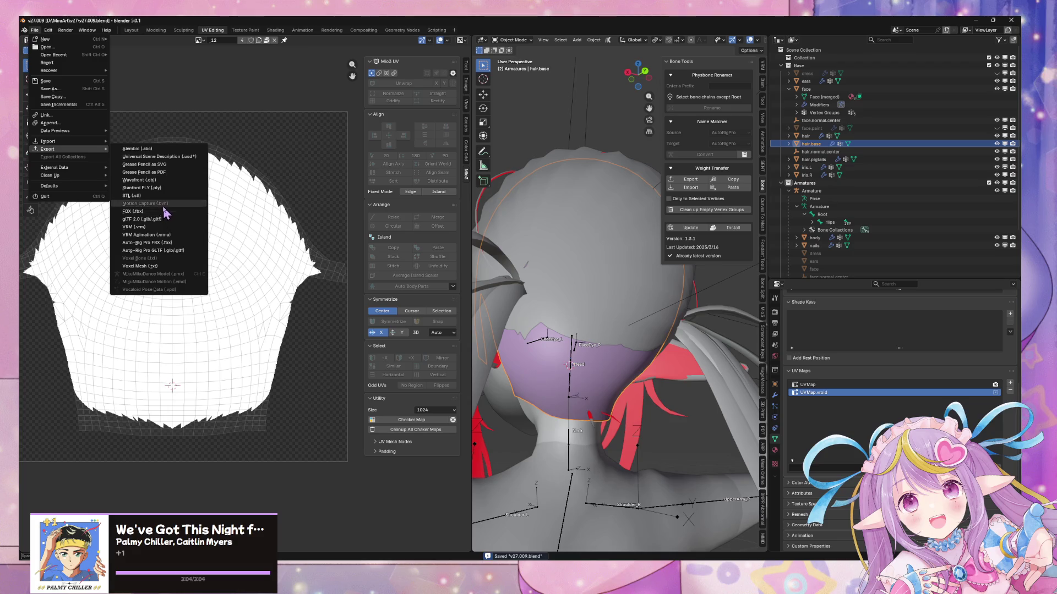
click(166, 211)
click(228, 231)
double_click(228, 231)
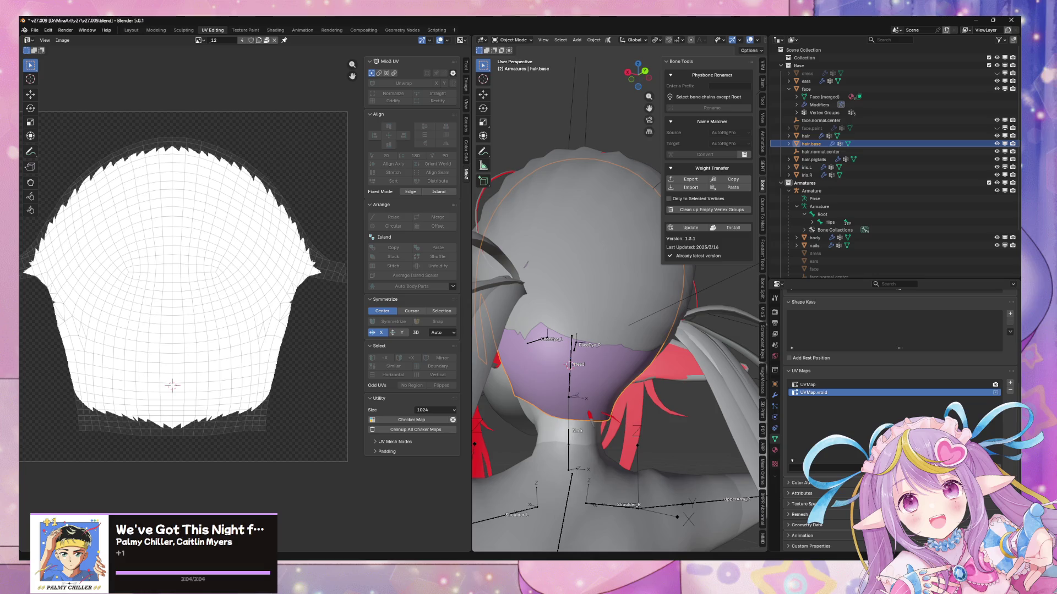
key(alt+Tab)
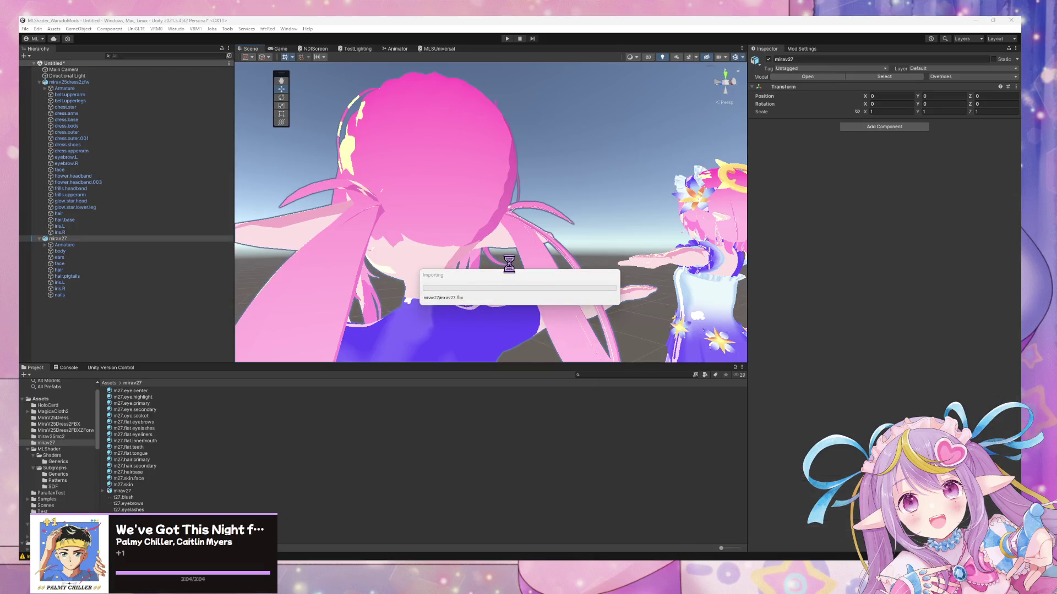
- Orbit and zoom the Scene view to compare the reimported mirav27 avatar with the dressed character
scroll(434, 256, down, 3)
mouse_move(497, 244)
alt+mouse_down()
mouse_move(462, 229)
mouse_move(488, 205)
mouse_move(429, 198)
mouse_move(460, 227)
mouse_move(627, 224)
alt+mouse_up()
scroll(638, 224, up, 6)
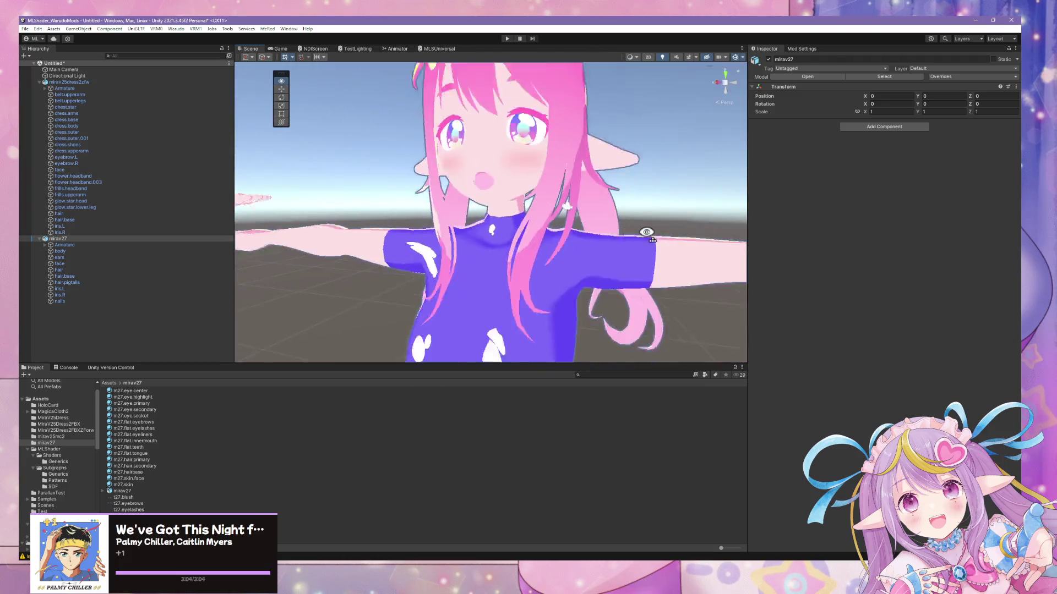
scroll(648, 224, down, 6)
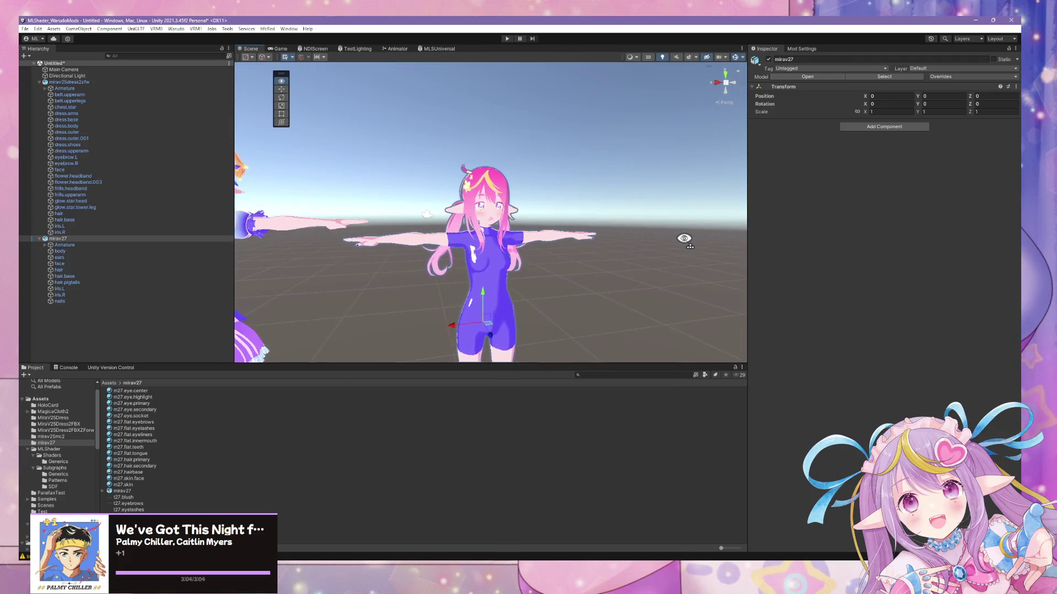
scroll(677, 238, up, 5)
scroll(677, 236, down, 8)
scroll(641, 236, up, 3)
scroll(651, 234, up, 2)
scroll(646, 238, down, 5)
alt+drag(644, 241, 631, 252)
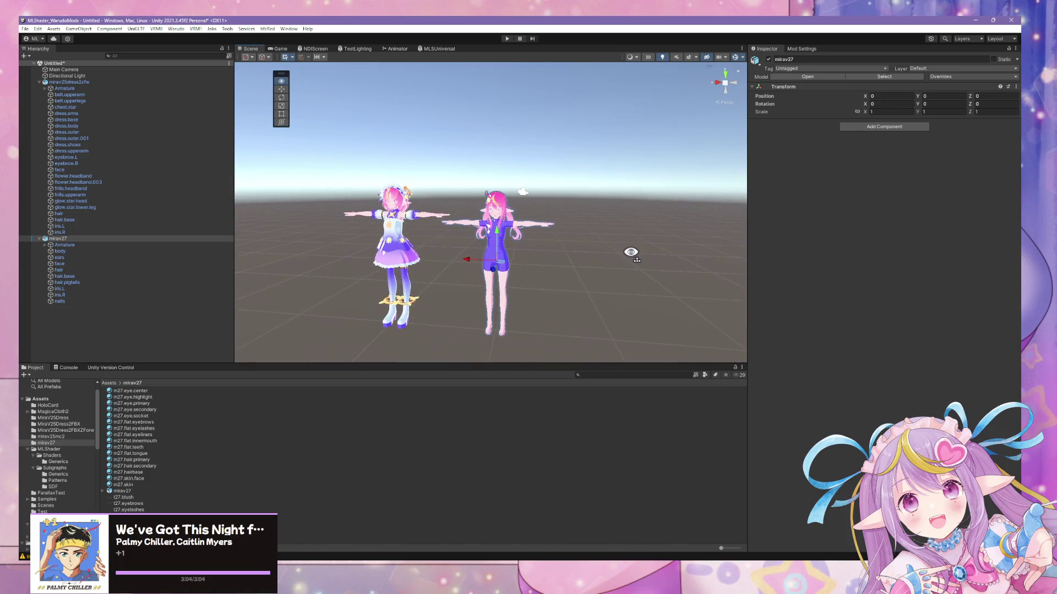
scroll(631, 252, up, 2)
scroll(629, 252, up, 4)
scroll(627, 254, down, 3)
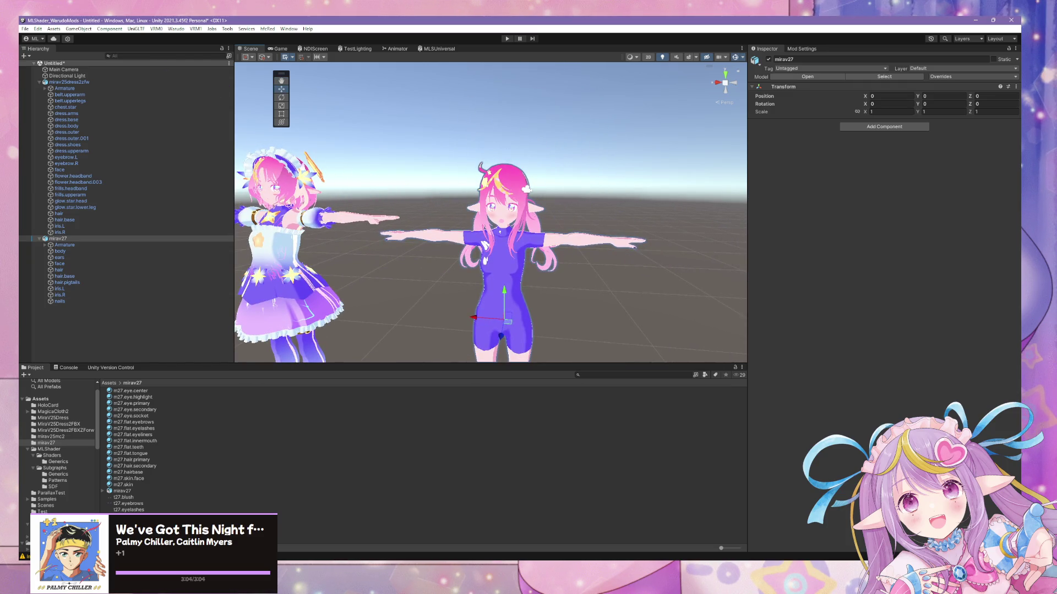
- Open and dismiss the File menu, then select the new avatar's face mesh
click(25, 29)
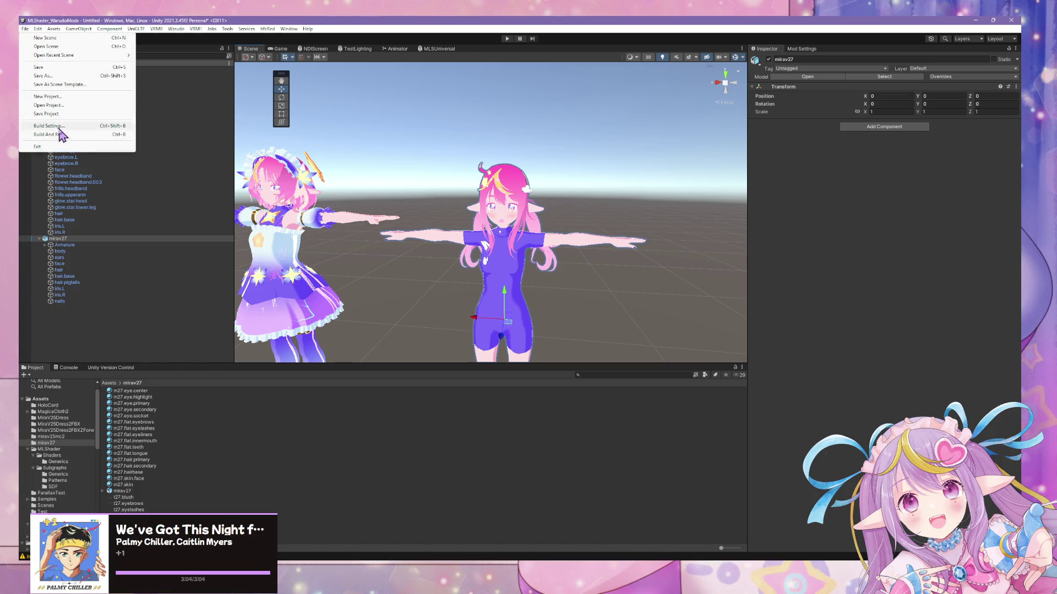
click(394, 195)
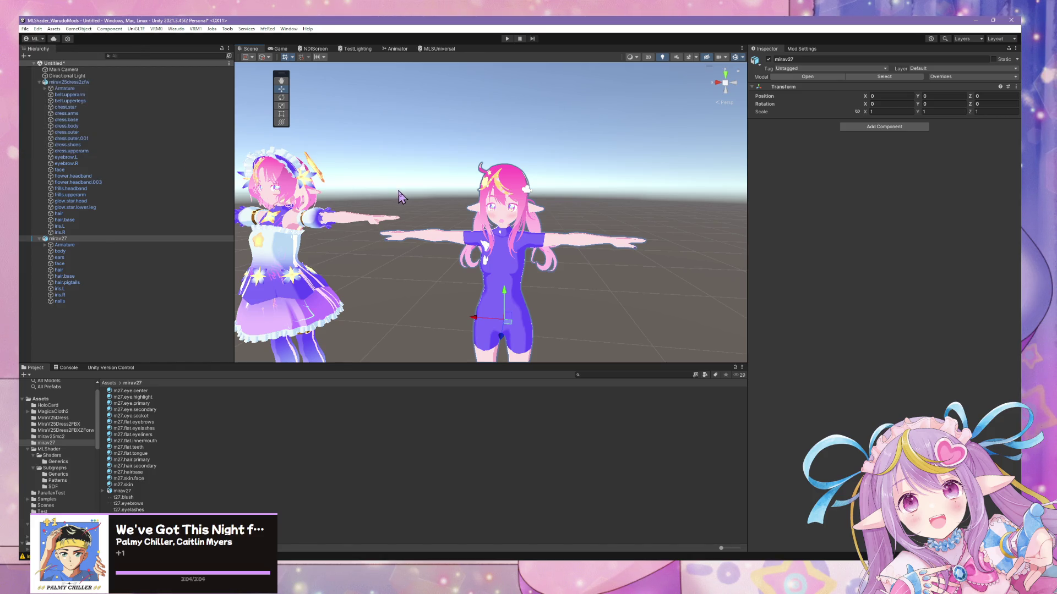
click(511, 226)
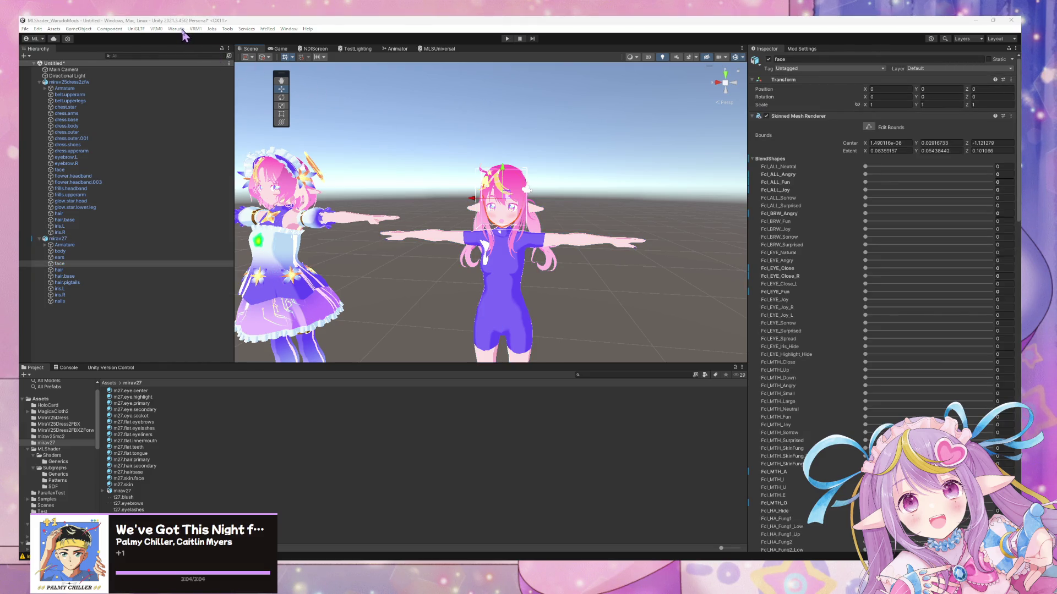
- Cancel the scene save and select m27.hairbase to view its MLSUniversal shader settings
key(ctrl+s)
click(545, 379)
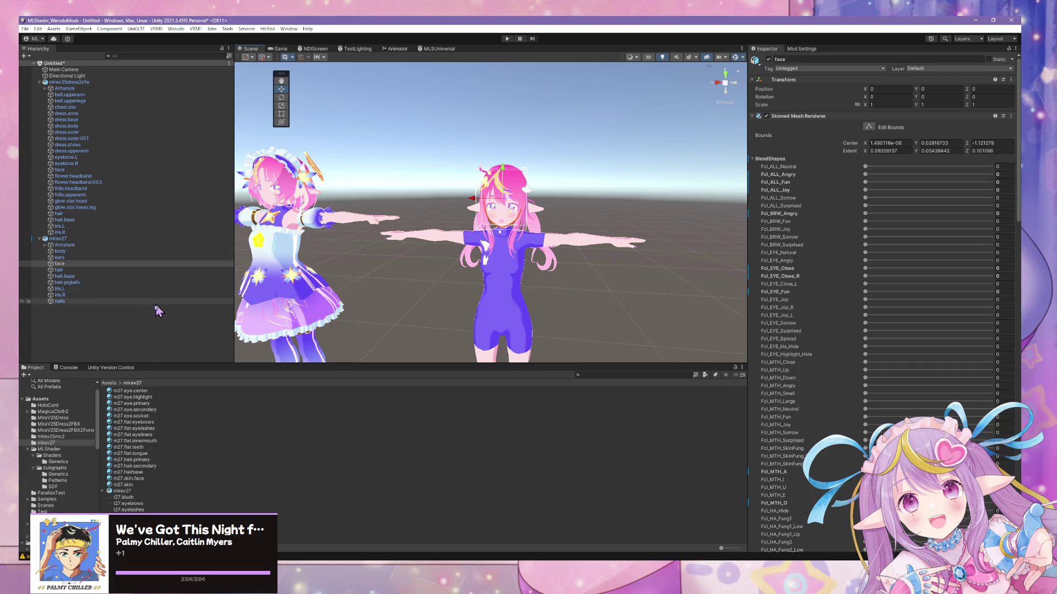
click(170, 474)
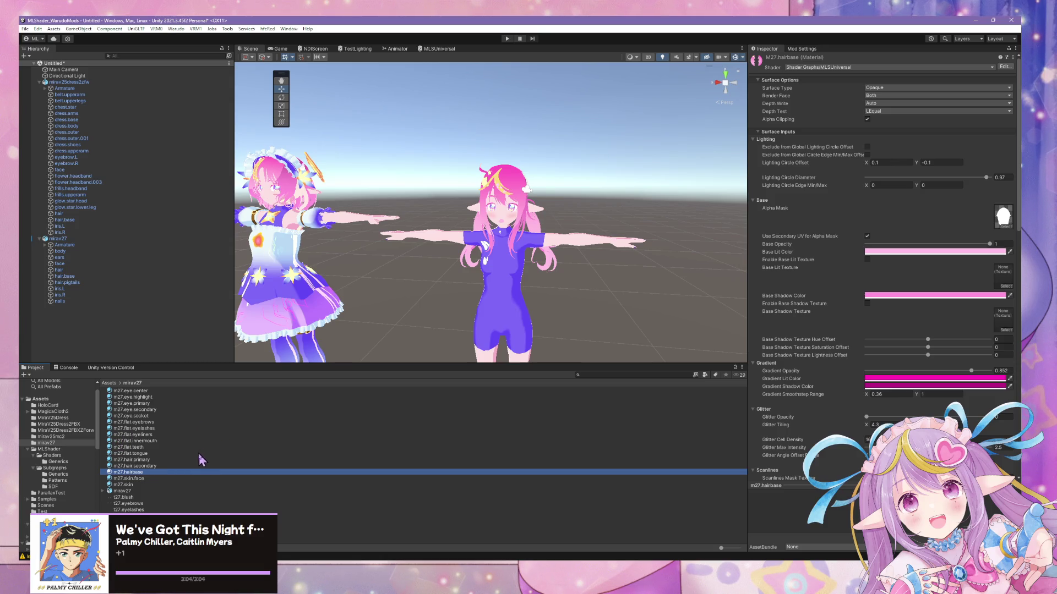
- Fly to the avatar's hand and inspect the eye, eyelash, eyebrow and eyeliner materials
mouse_move(605, 265)
right_down()
mouse_move(634, 262)
mouse_move(646, 235)
mouse_move(639, 284)
mouse_move(540, 294)
mouse_move(571, 309)
mouse_move(472, 338)
mouse_move(545, 312)
mouse_move(545, 330)
mouse_move(601, 292)
right_up()
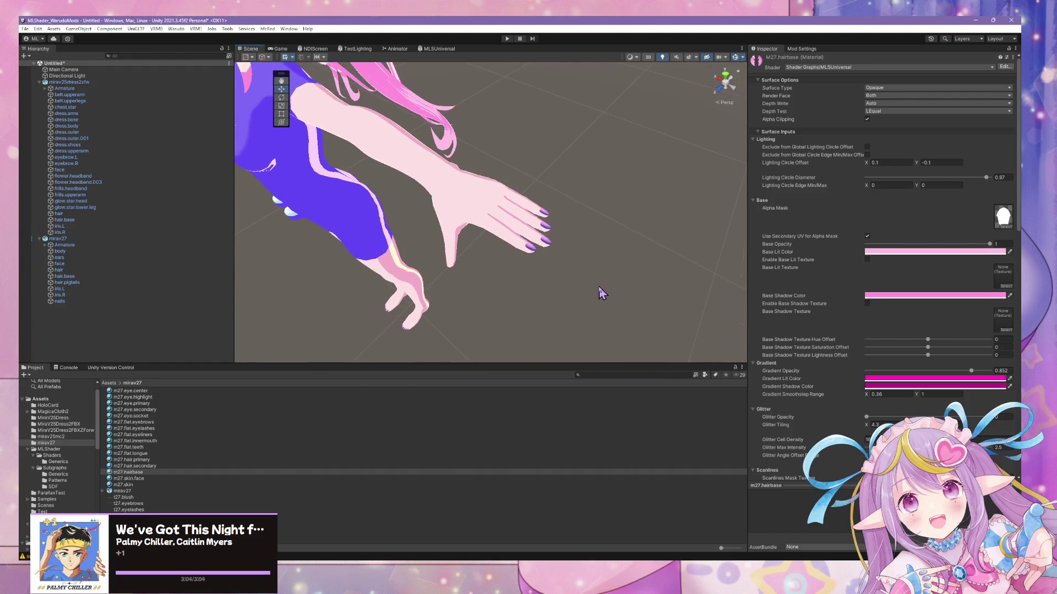
scroll(589, 292, up, 2)
click(162, 429)
click(165, 435)
click(162, 429)
click(165, 410)
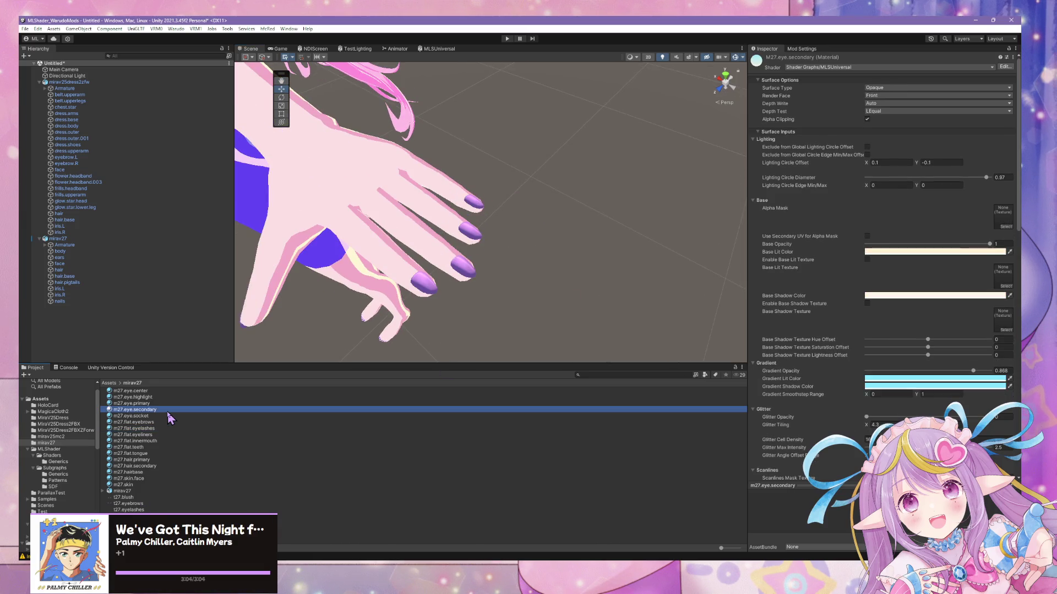
click(150, 416)
click(160, 422)
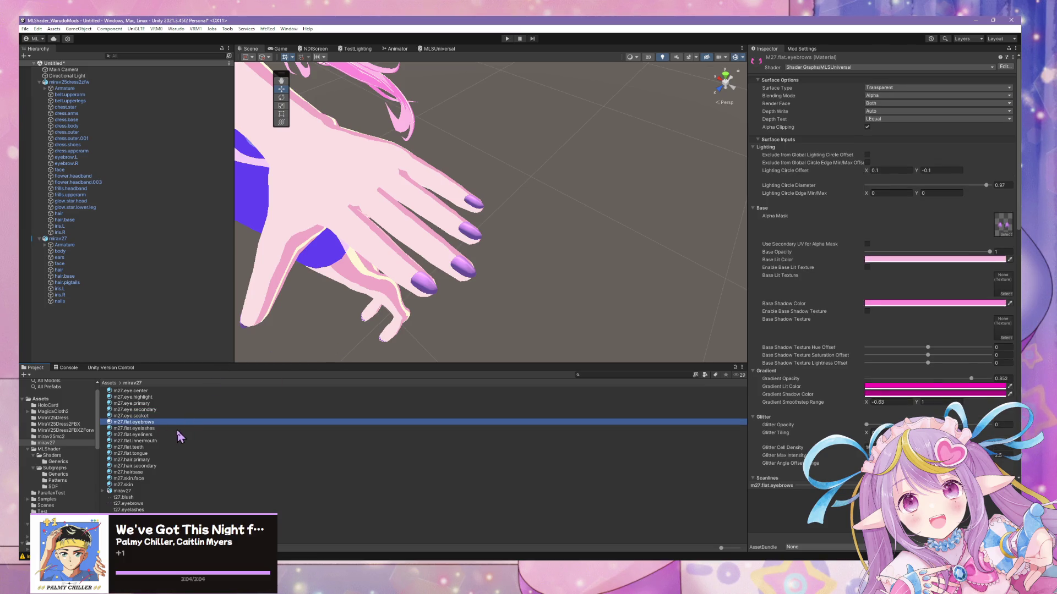
click(176, 429)
click(172, 441)
click(170, 435)
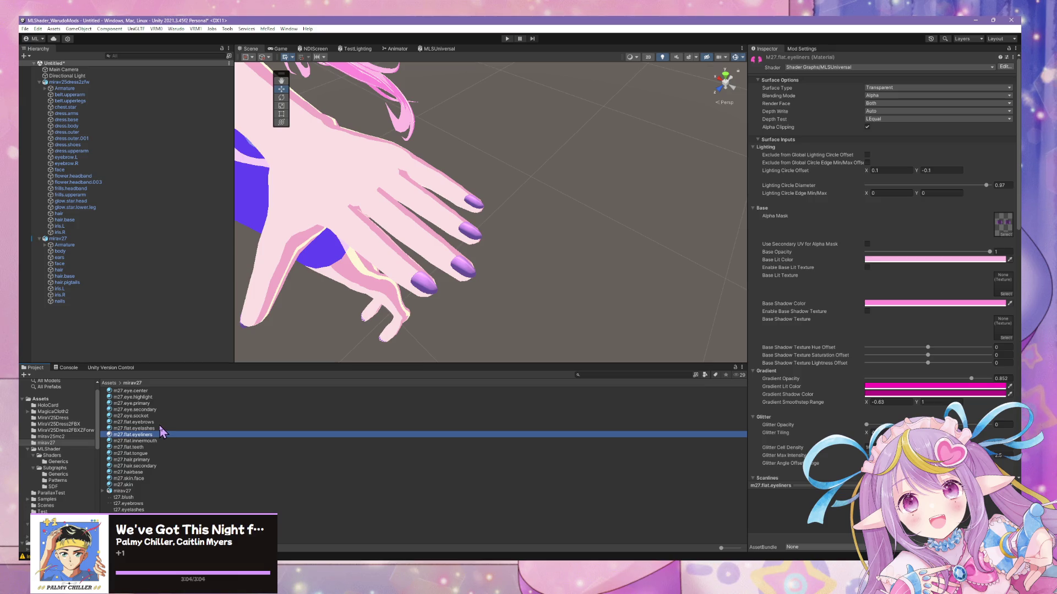
- Duplicate m27.eye.primary, rename the copy m27.nails, and try dragging it onto the avatar
click(167, 402)
key(ctrl+d)
key(F2)
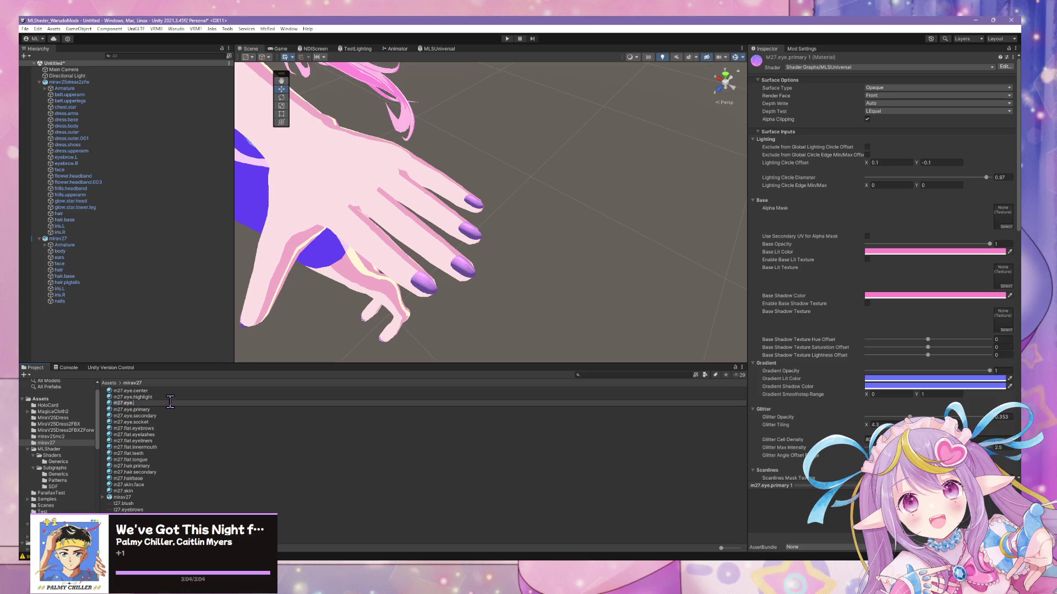
key(Return)
mouse_move(125, 479)
mouse_down()
mouse_move(83, 342)
mouse_move(63, 177)
mouse_move(71, 256)
mouse_move(89, 240)
mouse_up()
- Select the avatar's nails, then open the mirav27 model's material import settings
click(427, 296)
click(427, 296)
click(427, 295)
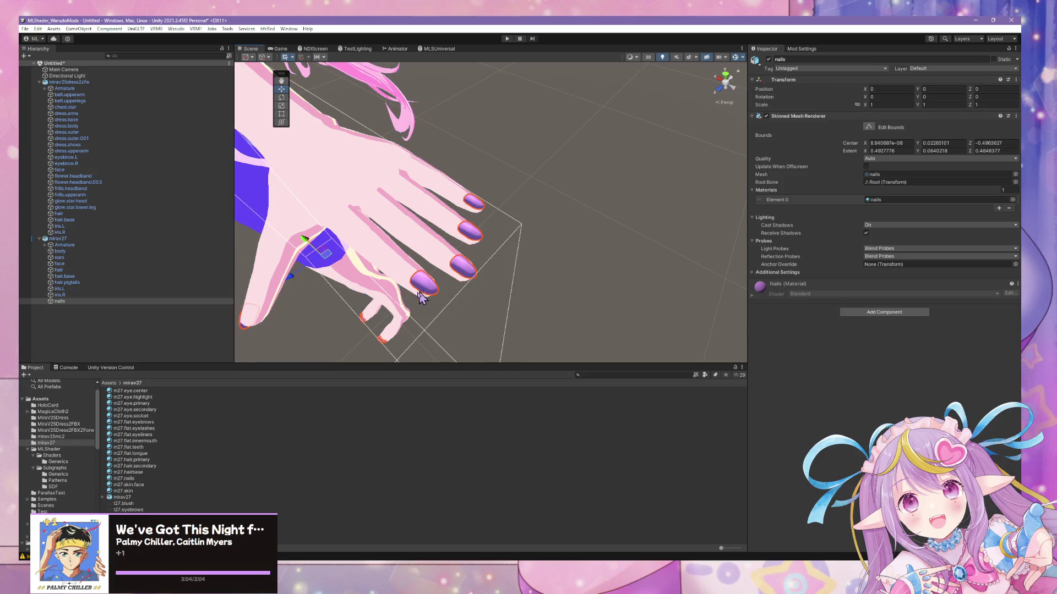
click(104, 237)
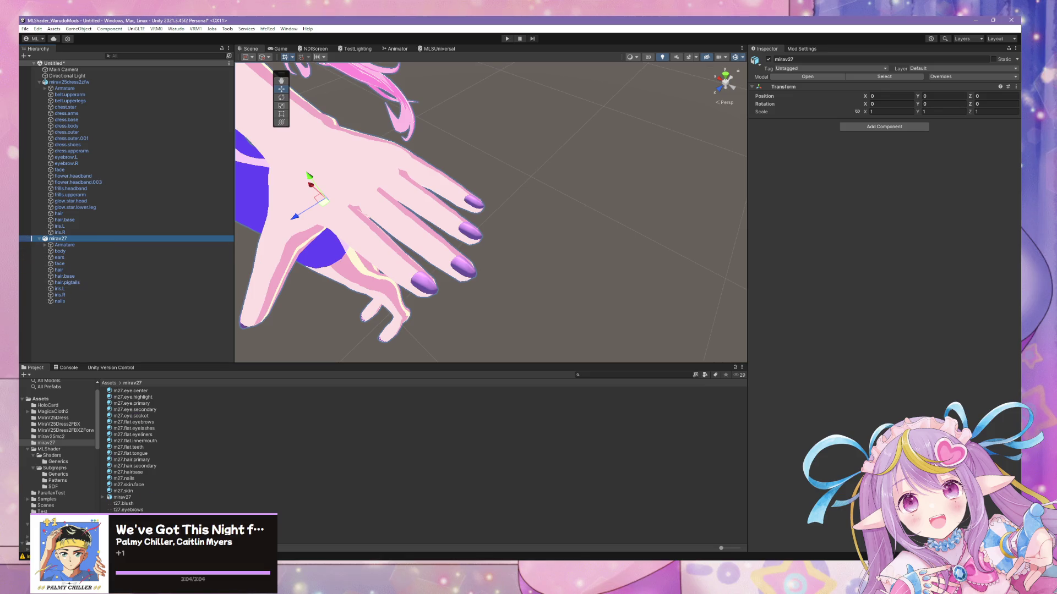
click(122, 497)
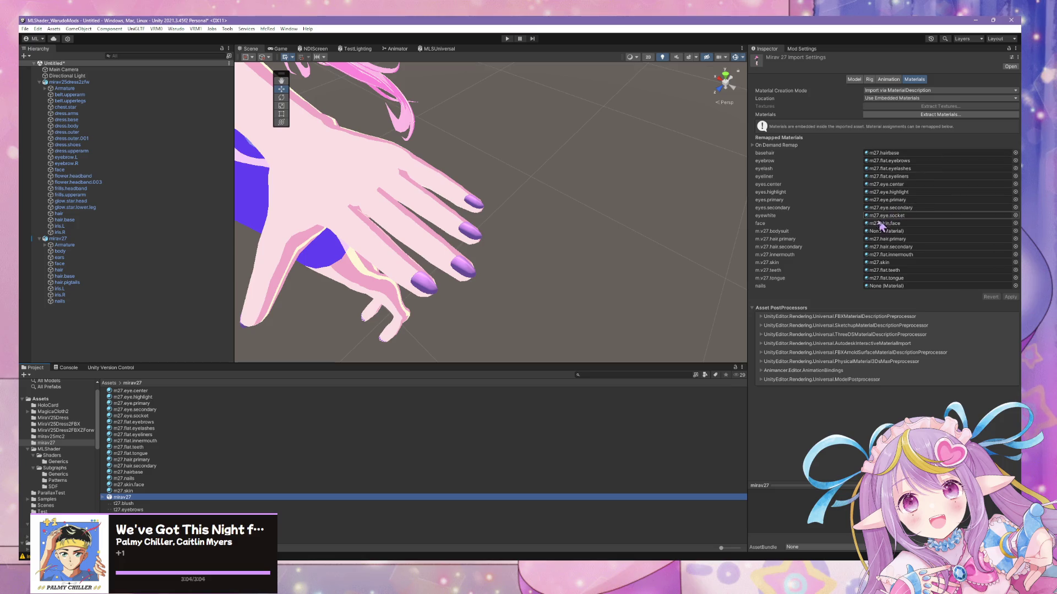
- Remap the nails slot to m27.nails, apply the import settings, and view the hand
click(1016, 286)
key(BackSpace)
key(BackSpace)
key(BackSpace)
text(ail)
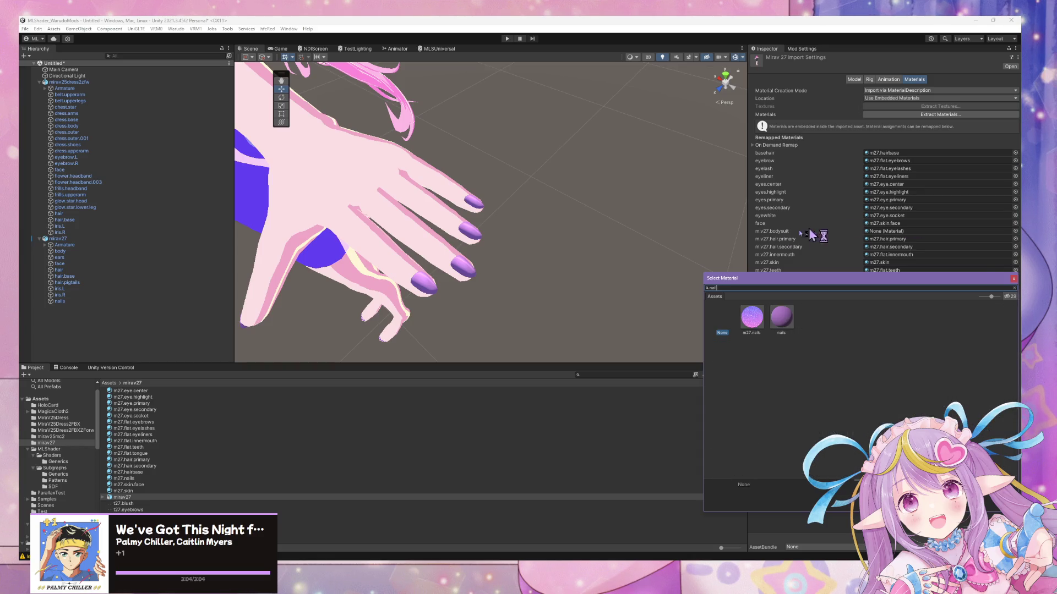
click(747, 318)
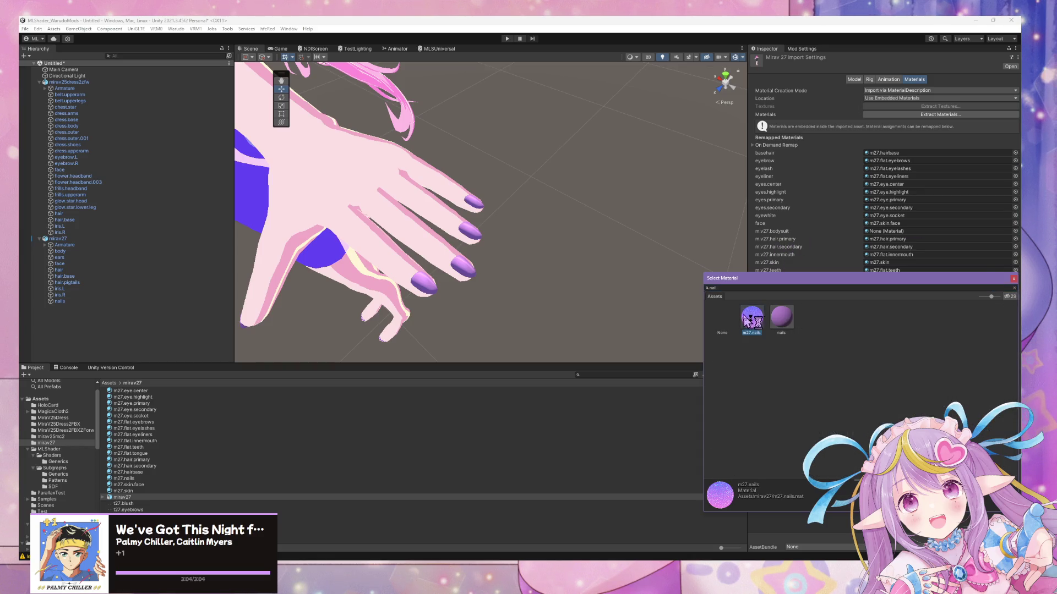
click(567, 427)
click(510, 308)
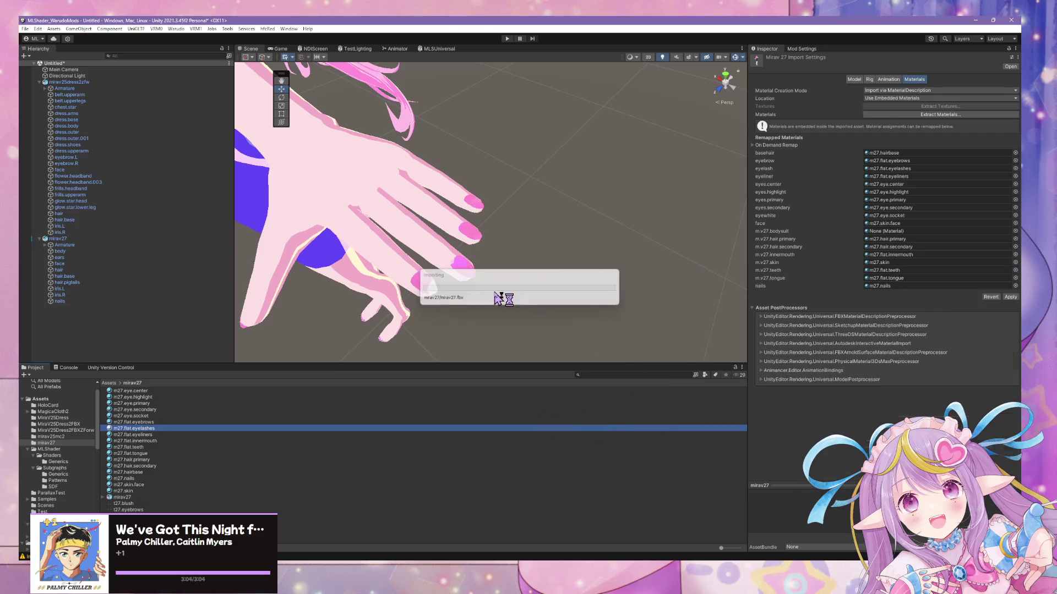
mouse_move(515, 265)
alt+mouse_down()
mouse_move(498, 231)
mouse_move(471, 262)
mouse_move(536, 196)
mouse_move(501, 241)
mouse_move(538, 247)
alt+mouse_up()
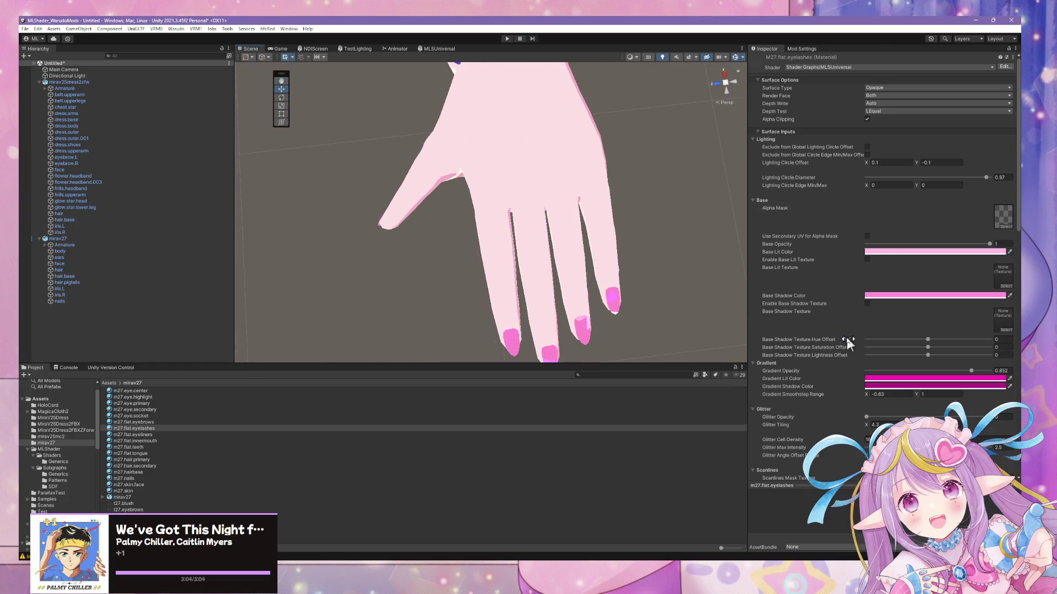
- Raise the nails' glitter opacity to about 0.97 and reselect the m27.nails material
scroll(865, 347, down, 2)
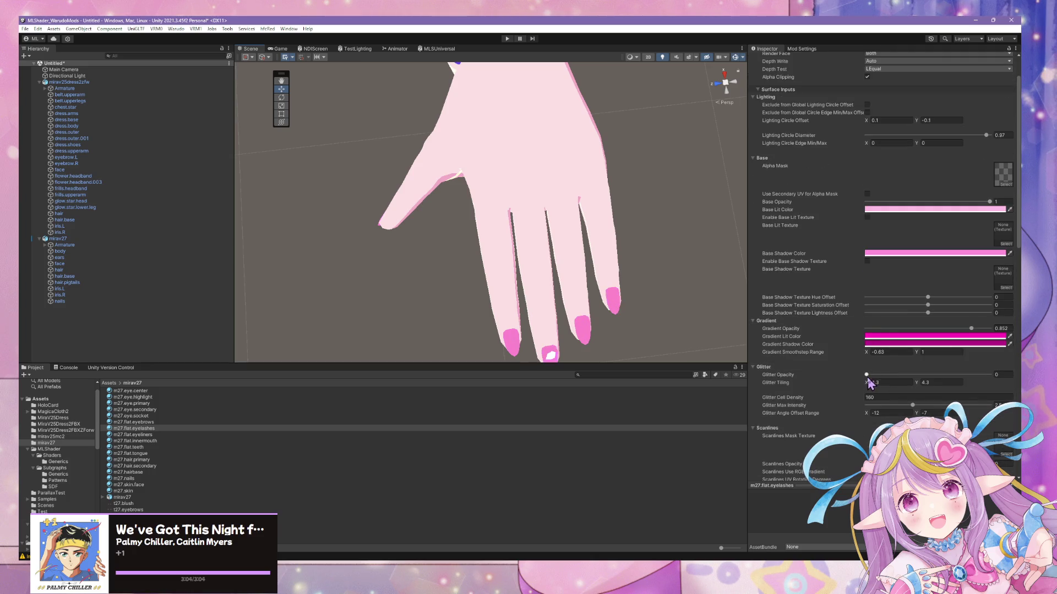
drag(867, 377, 989, 389)
scroll(864, 282, up, 2)
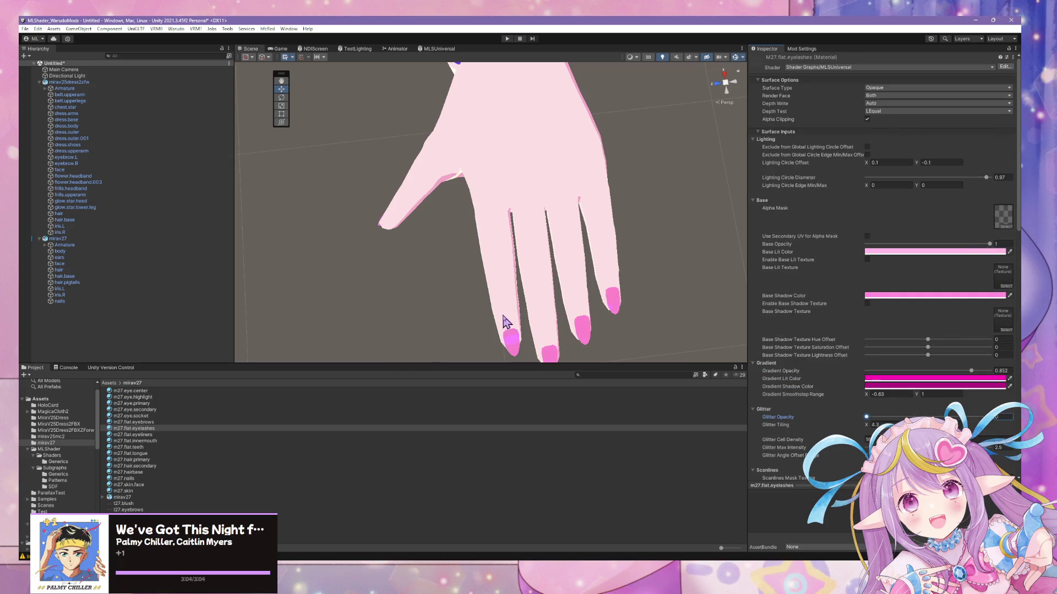
click(516, 347)
click(163, 491)
click(164, 478)
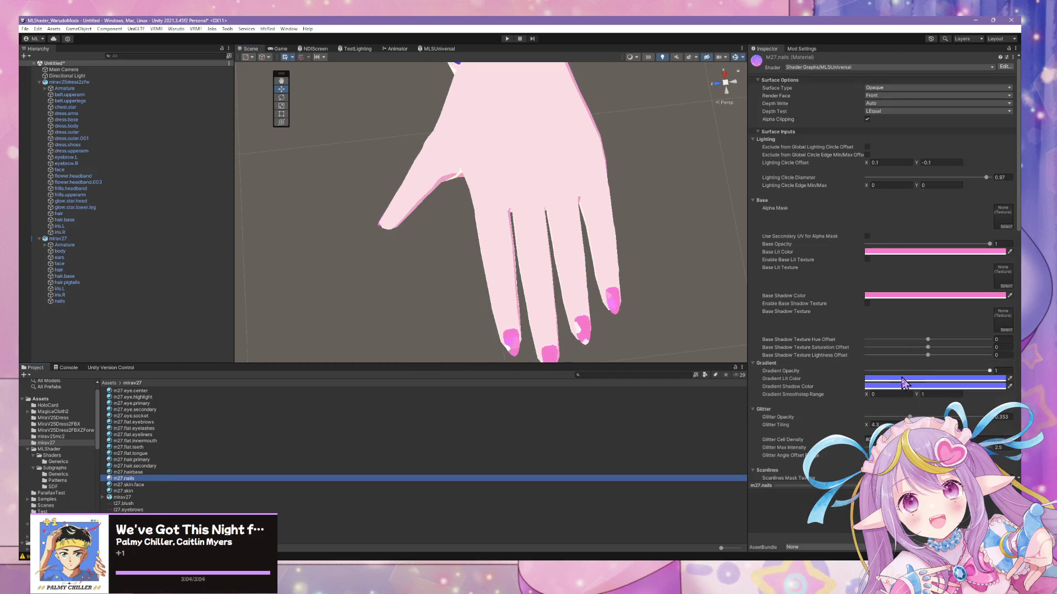
- Set the glitter tiling to 8, select cell density, and zoom out to the whole avatar
click(867, 425)
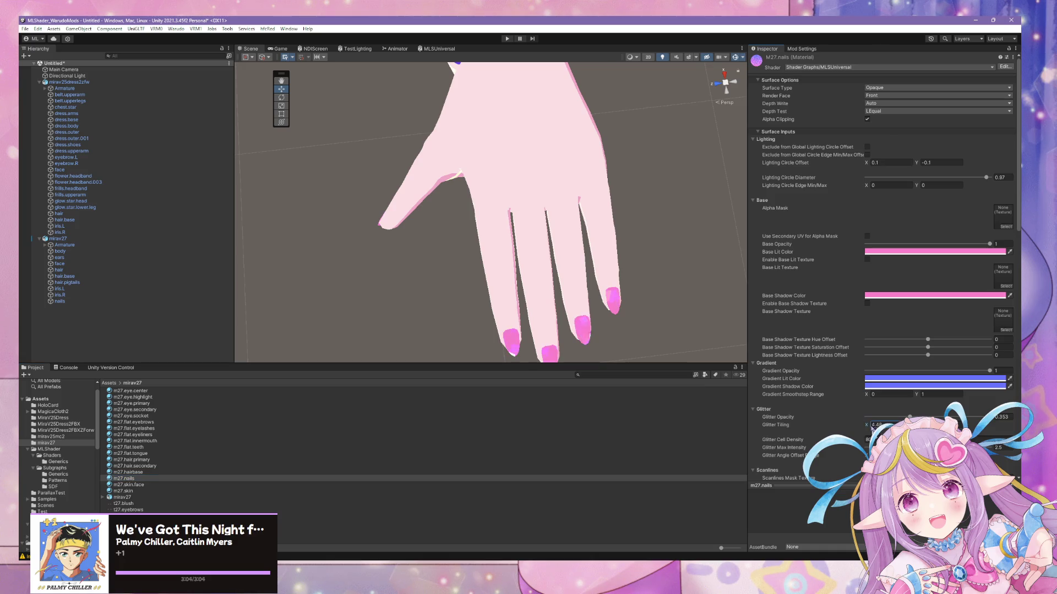
text(10.1)
mouse_move(867, 424)
mouse_down()
mouse_move(837, 424)
mouse_move(849, 424)
mouse_up()
text(8)
click(864, 443)
mouse_move(523, 276)
right_down()
mouse_move(578, 238)
mouse_move(490, 232)
mouse_move(590, 188)
mouse_move(540, 163)
mouse_move(637, 285)
mouse_move(746, 221)
mouse_move(737, 248)
mouse_move(661, 266)
mouse_move(649, 232)
mouse_move(583, 276)
mouse_move(570, 110)
mouse_move(618, 254)
mouse_move(597, 321)
mouse_move(616, 300)
mouse_move(724, 304)
mouse_move(738, 276)
mouse_move(689, 288)
mouse_move(601, 275)
right_up()
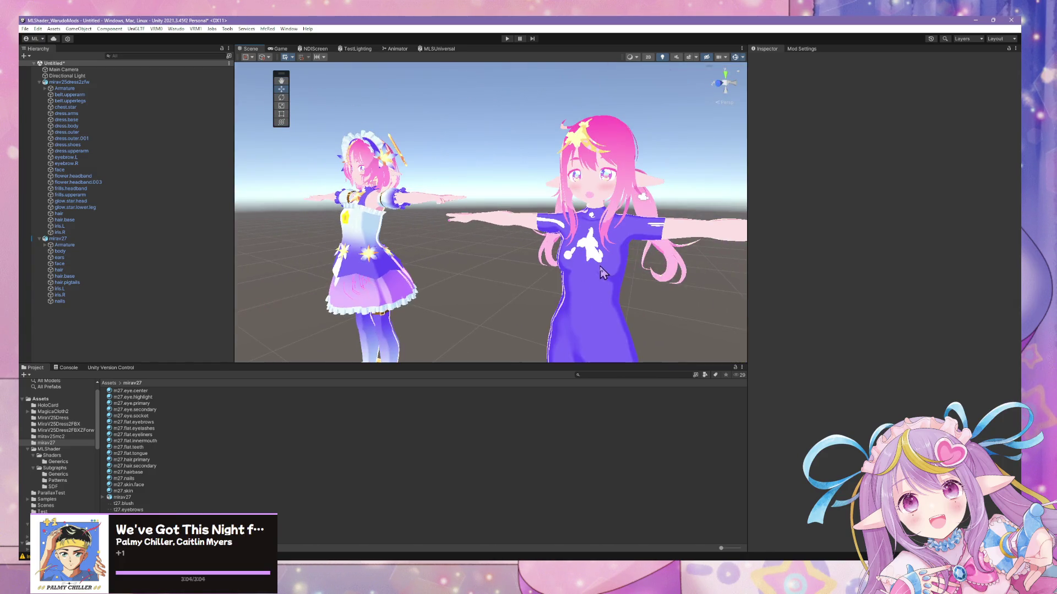
- Select the new avatar's body mesh and view the mirav27 model's import settings
click(539, 260)
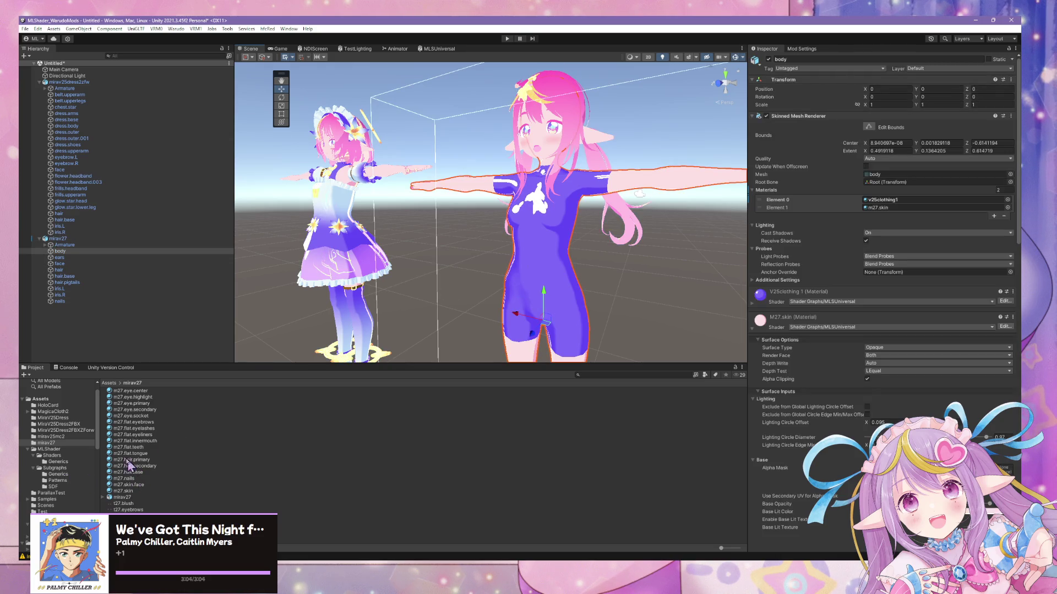
click(68, 443)
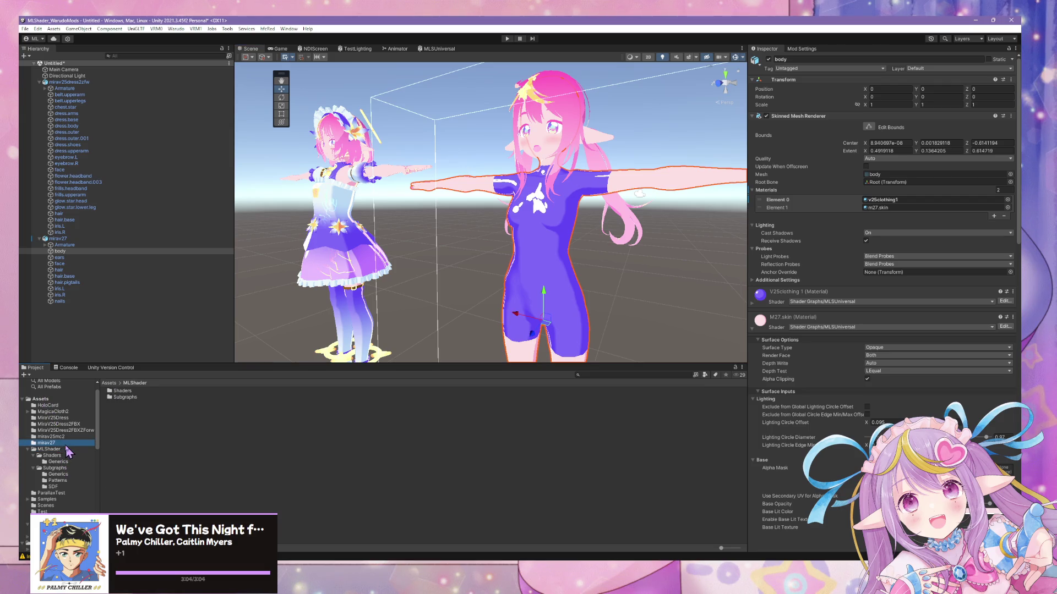
click(132, 497)
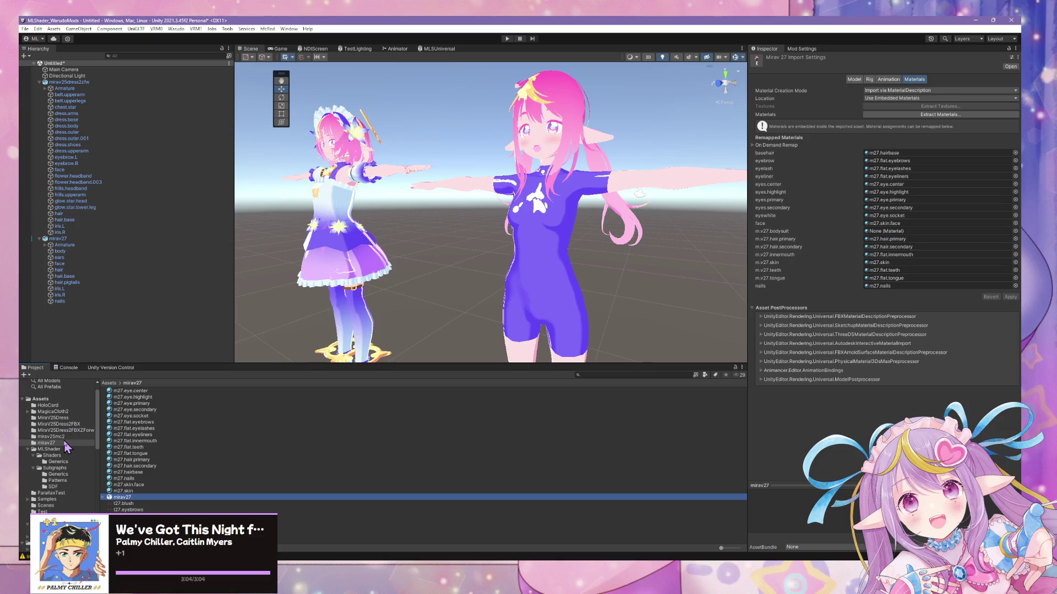
- Inspect the MiraV25Dress materials v25eye.center and v25clothing1, then return to the mirav27 folder
click(53, 417)
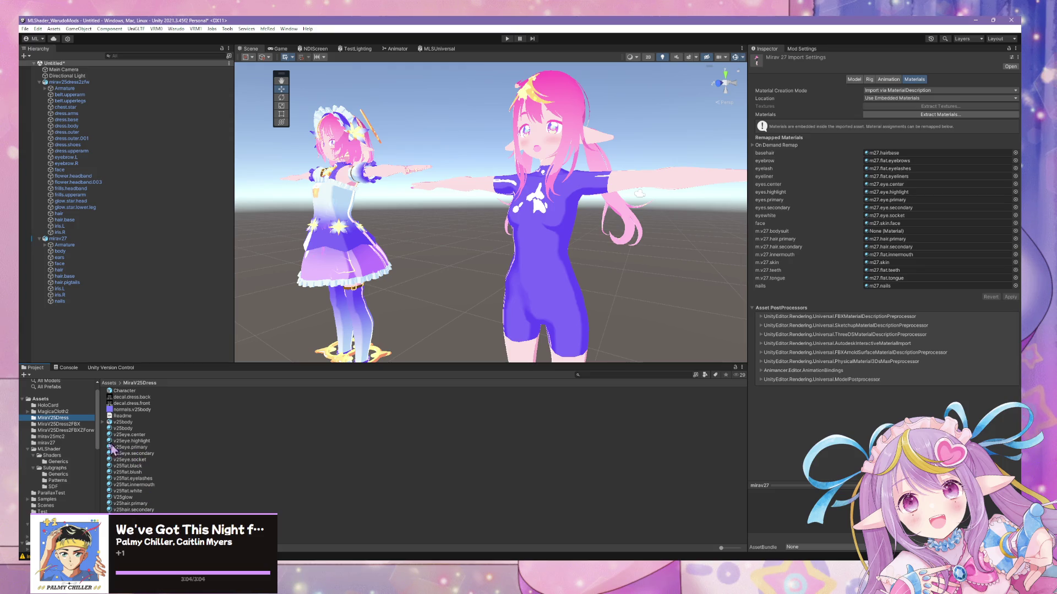
click(151, 444)
click(147, 436)
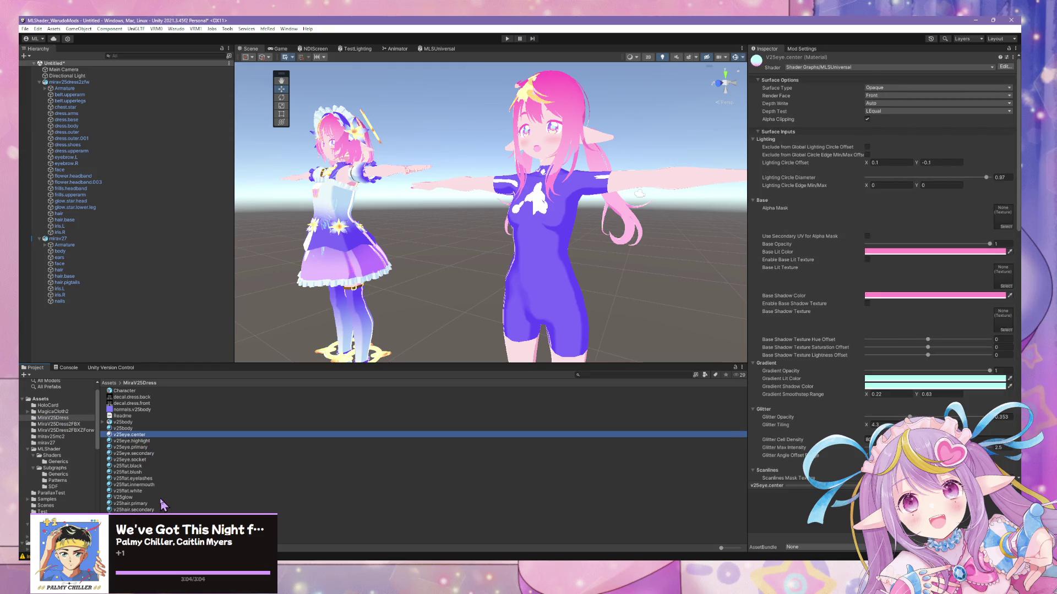
click(77, 431)
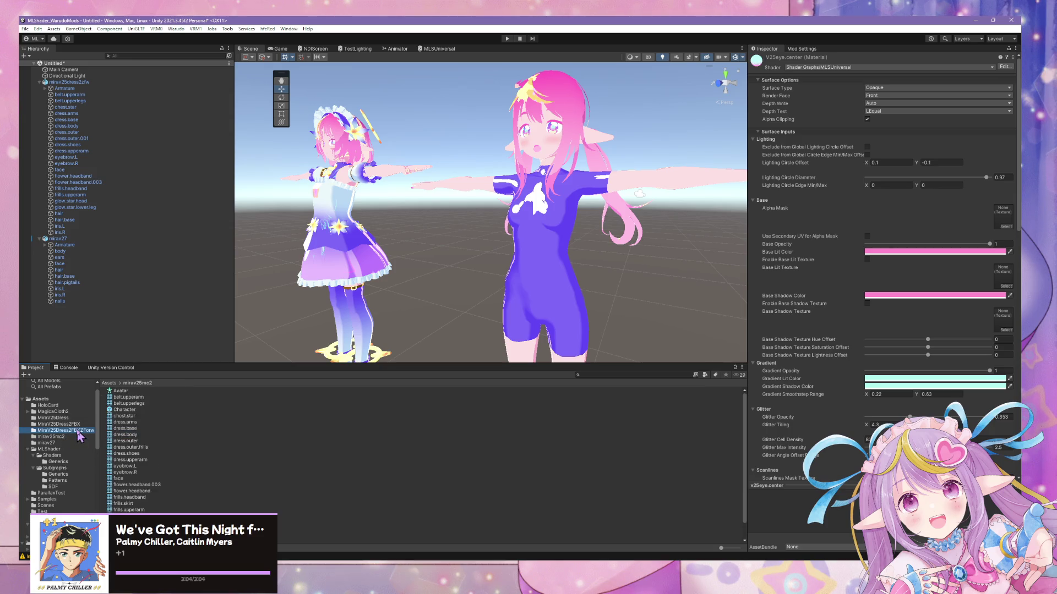
click(128, 491)
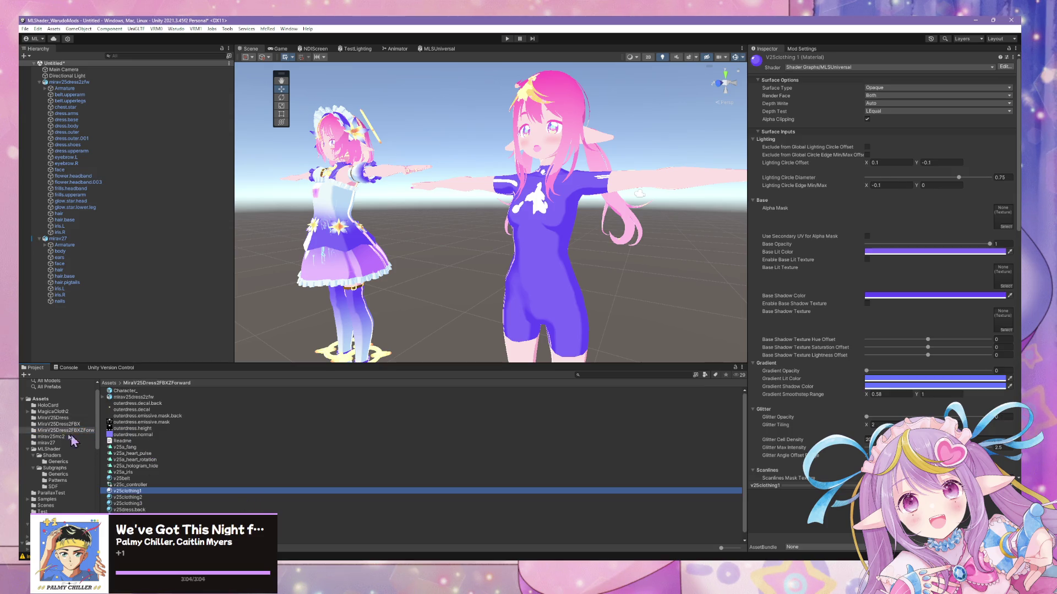
click(86, 442)
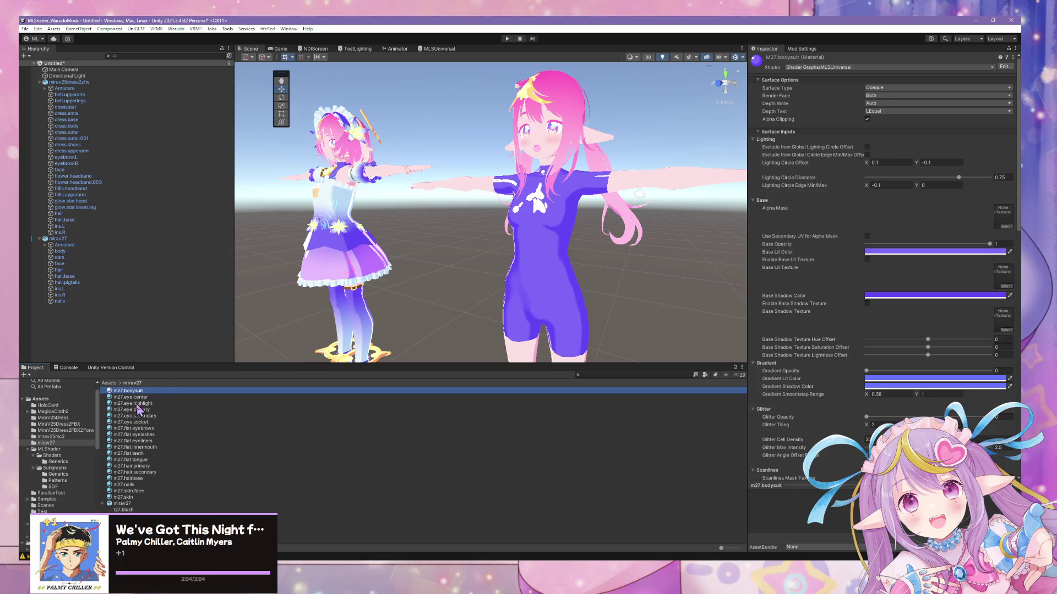
- Remap the mirav27 model's bodysuit material slot to m27.bodysuit and apply the import change
click(64, 453)
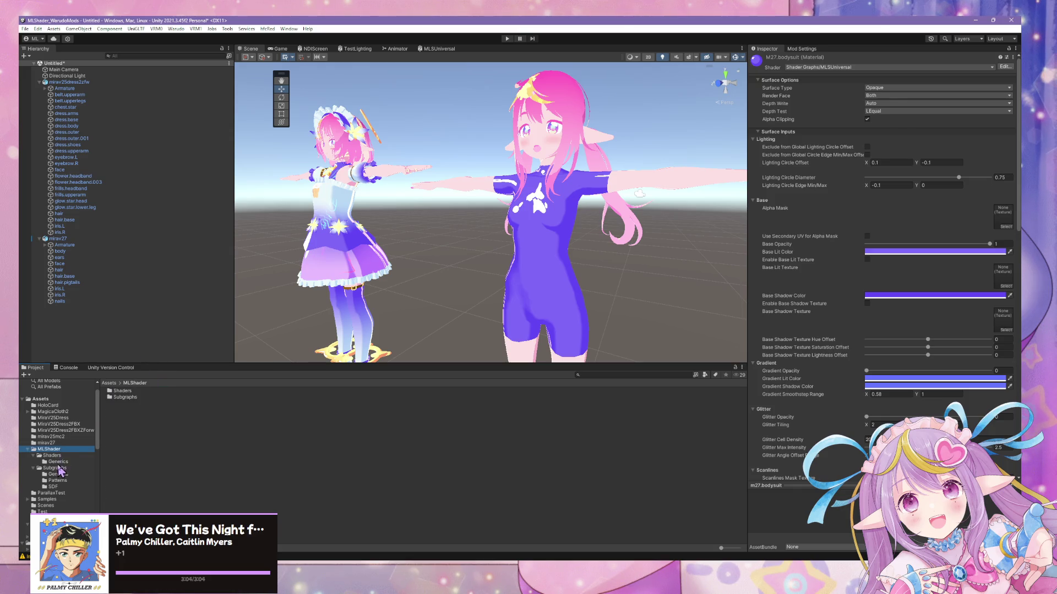
click(62, 455)
click(65, 443)
click(123, 502)
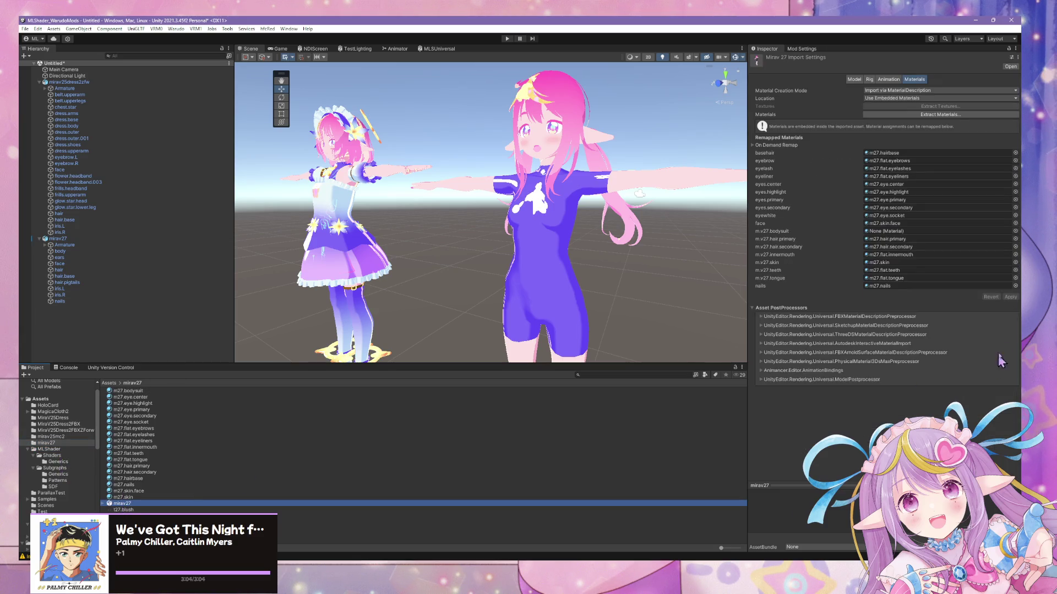
click(1015, 232)
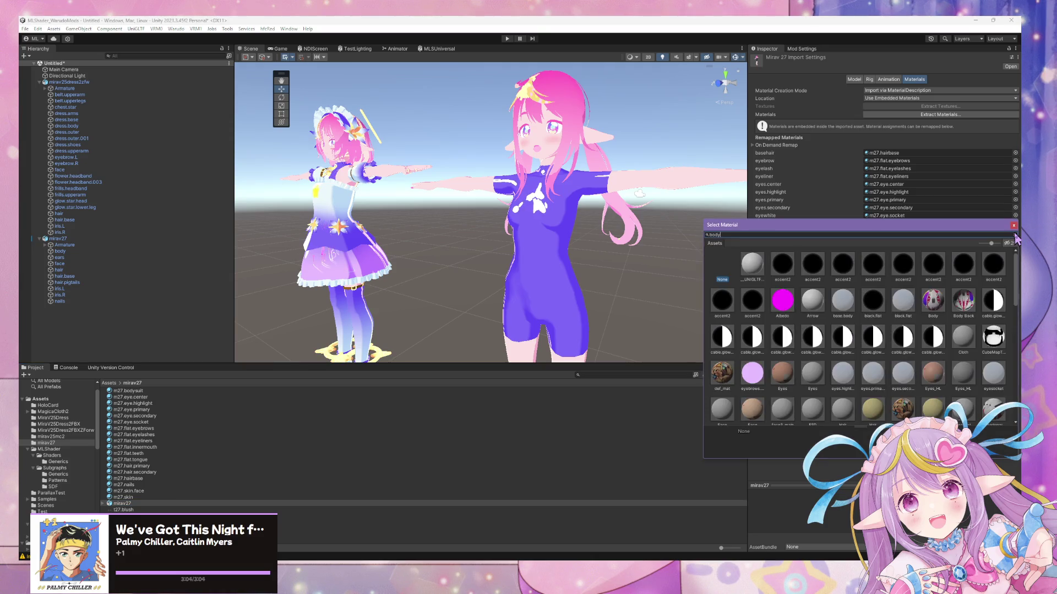
text(bodys)
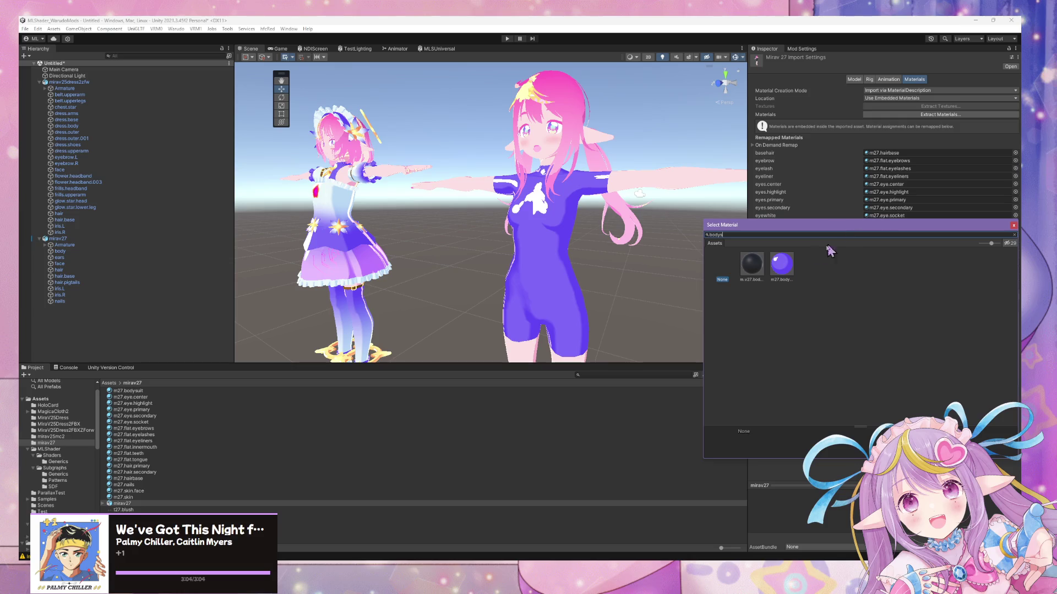
double_click(781, 264)
click(1012, 297)
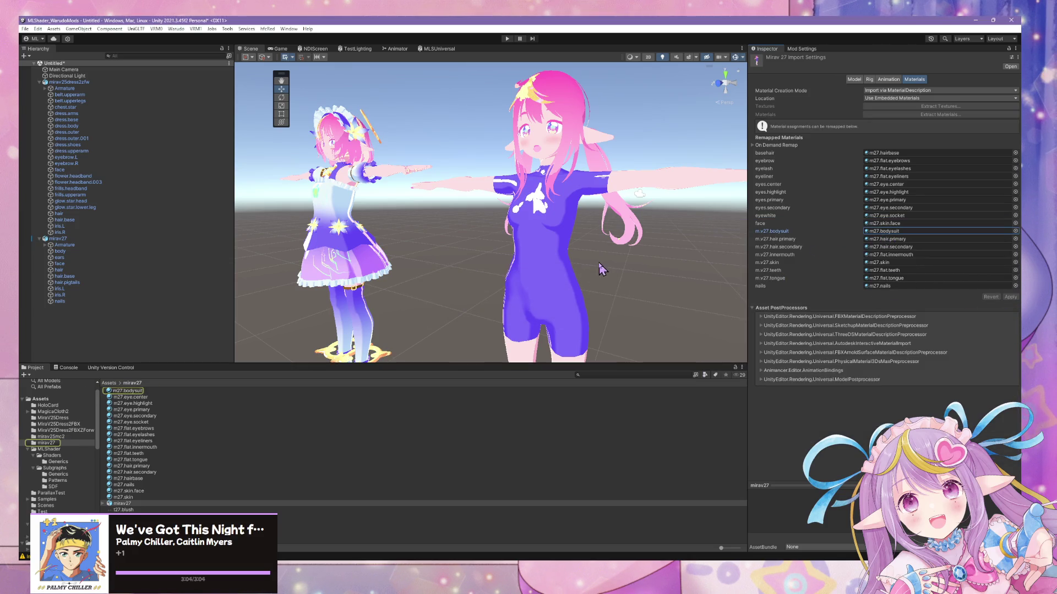
- Select the right character's body mesh and frame it in a close frontal view
click(555, 230)
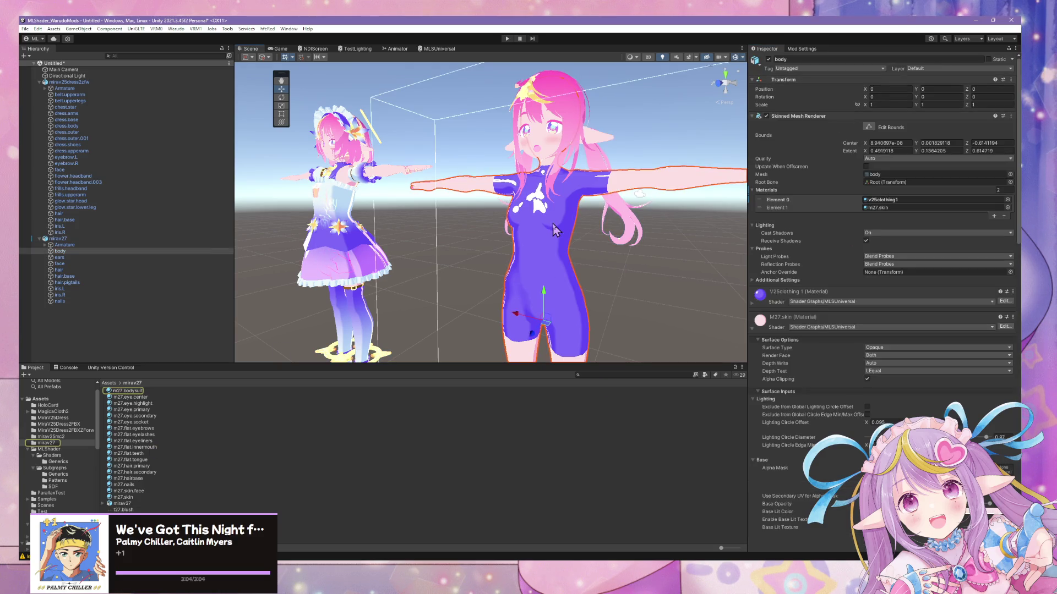
click(1013, 81)
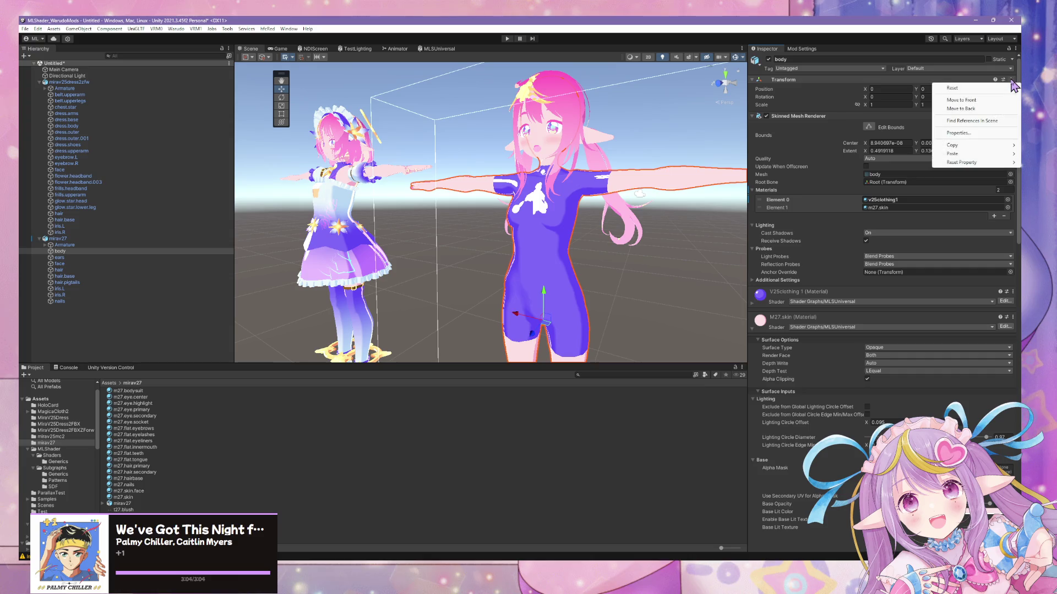
click(51, 450)
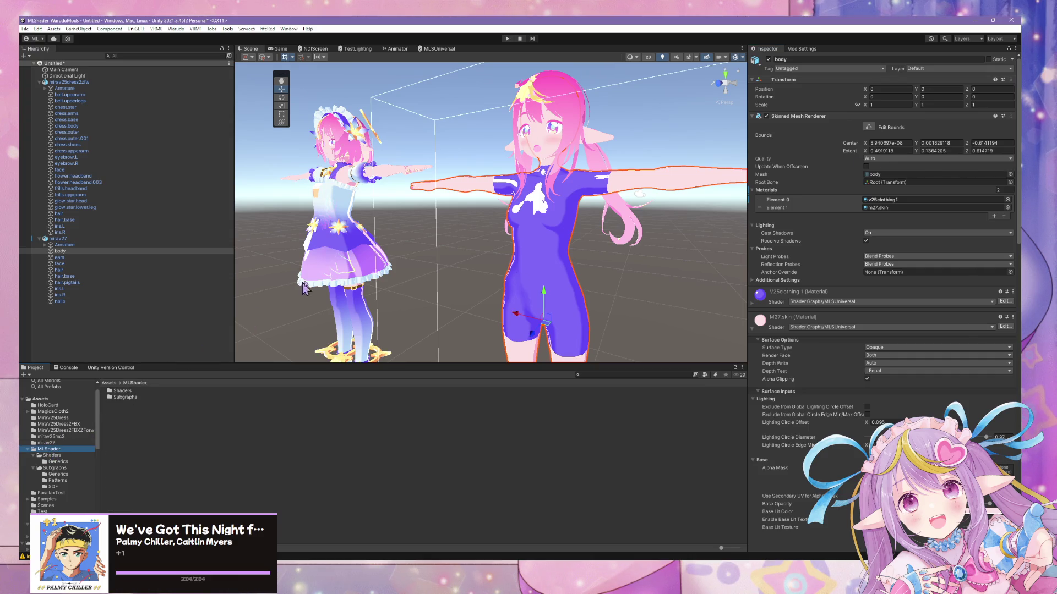
key(f)
alt+drag(278, 303, 640, 260)
- Revert all scene overrides on the mirav27 avatar from the Overrides dropdown
scroll(639, 260, up, 5)
scroll(638, 259, down, 2)
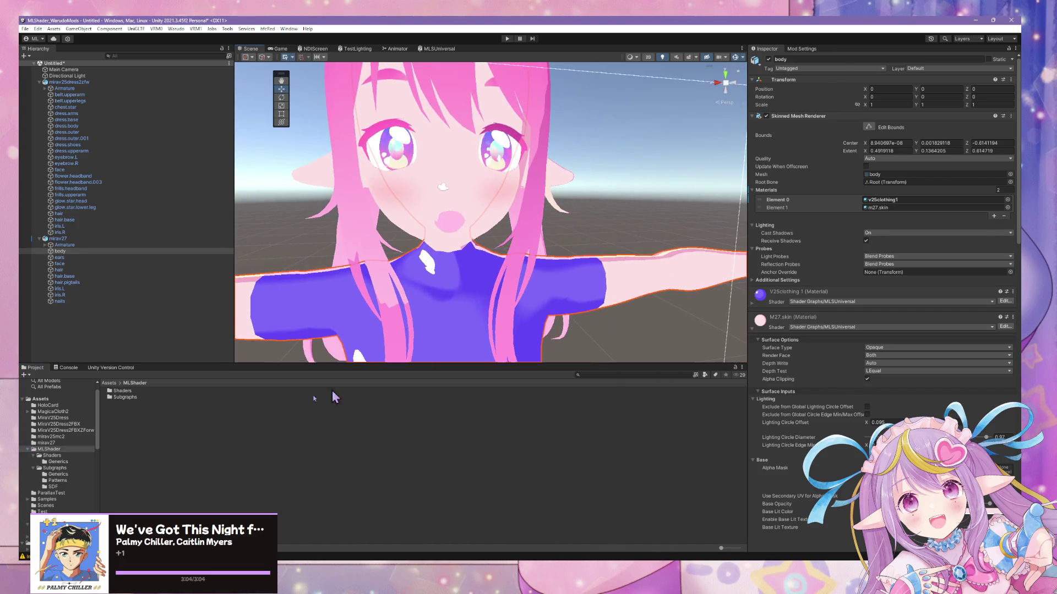
click(70, 443)
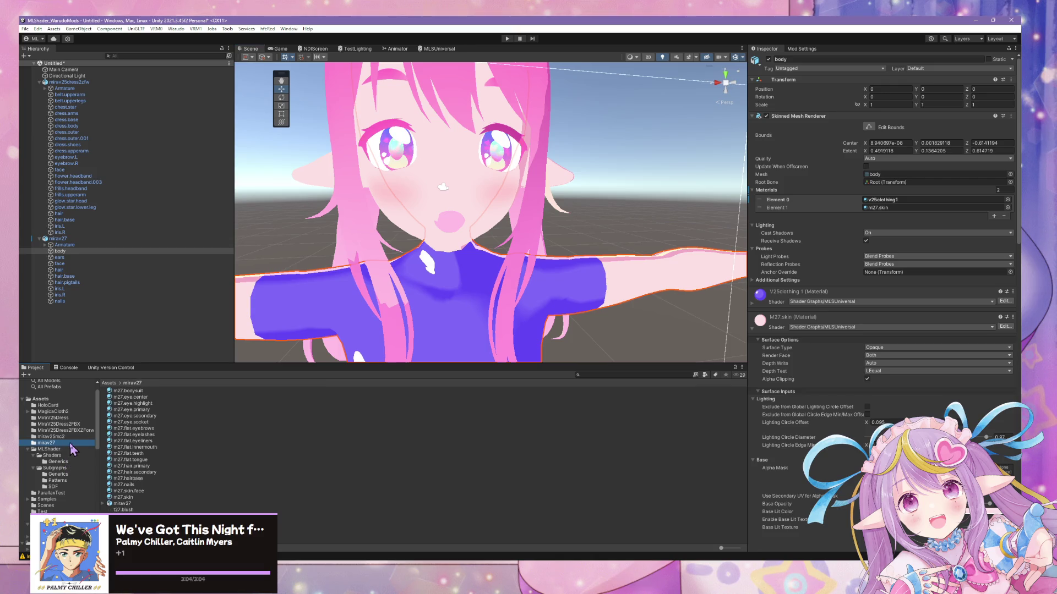
click(122, 503)
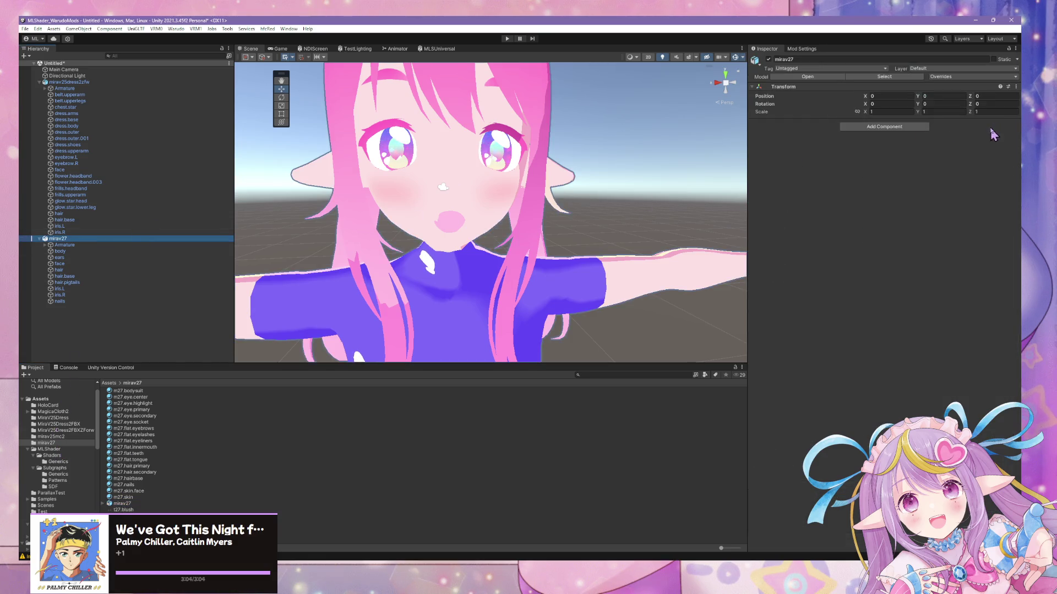
click(1005, 77)
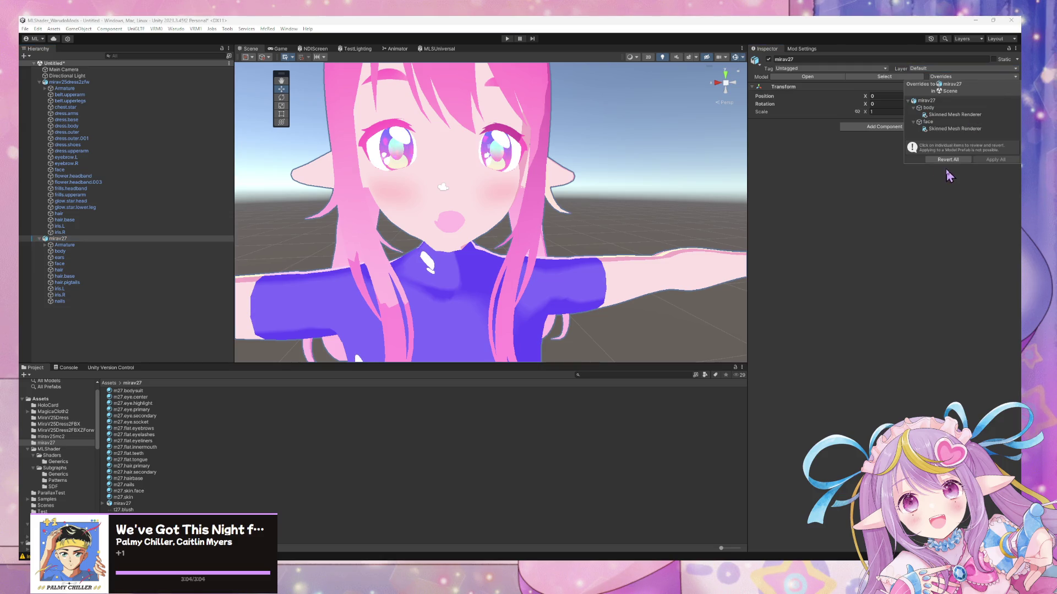
click(955, 160)
- Inspect the avatar's face and figure, then bring up the m27.bodysuit material settings
scroll(493, 223, down, 5)
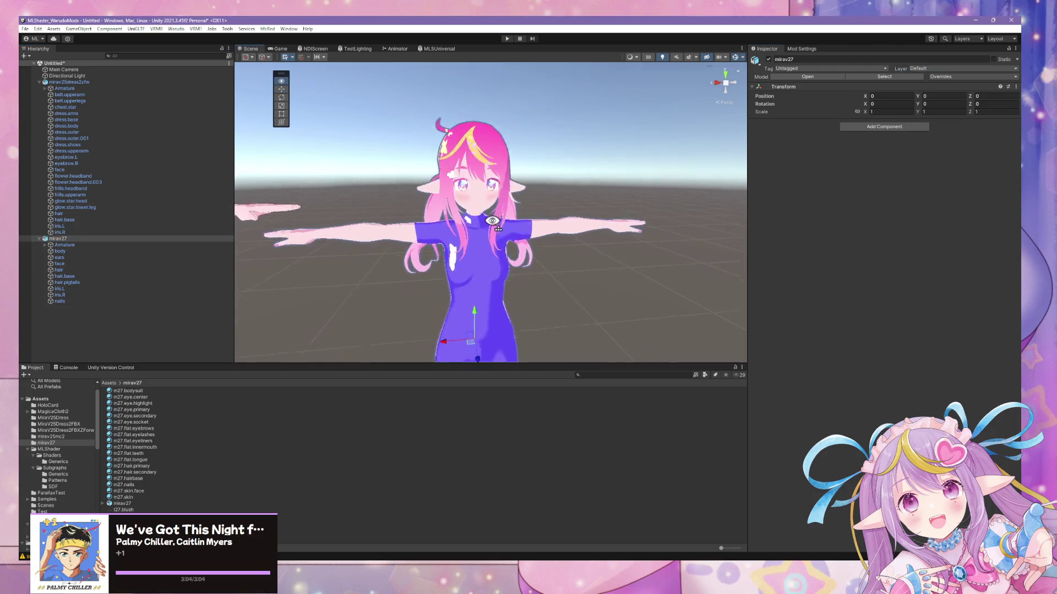
scroll(492, 223, up, 5)
mouse_move(492, 223)
alt+mouse_down()
mouse_move(545, 242)
mouse_move(539, 200)
mouse_move(488, 205)
alt+mouse_up()
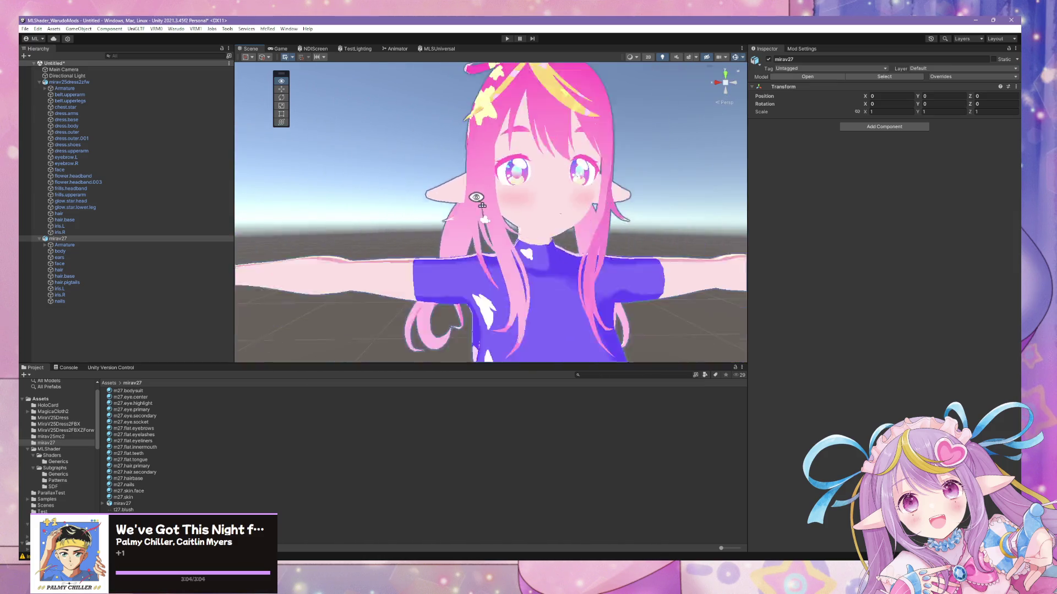
scroll(495, 209, up, 5)
middle_drag(540, 220, 539, 213)
scroll(539, 213, down, 10)
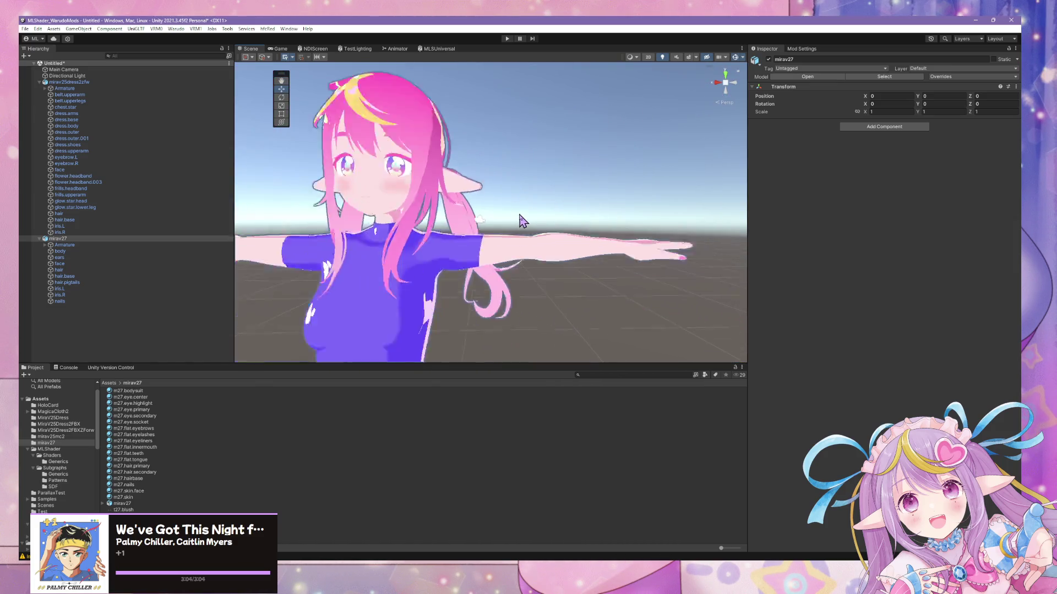
alt+drag(512, 220, 475, 229)
click(125, 498)
click(146, 390)
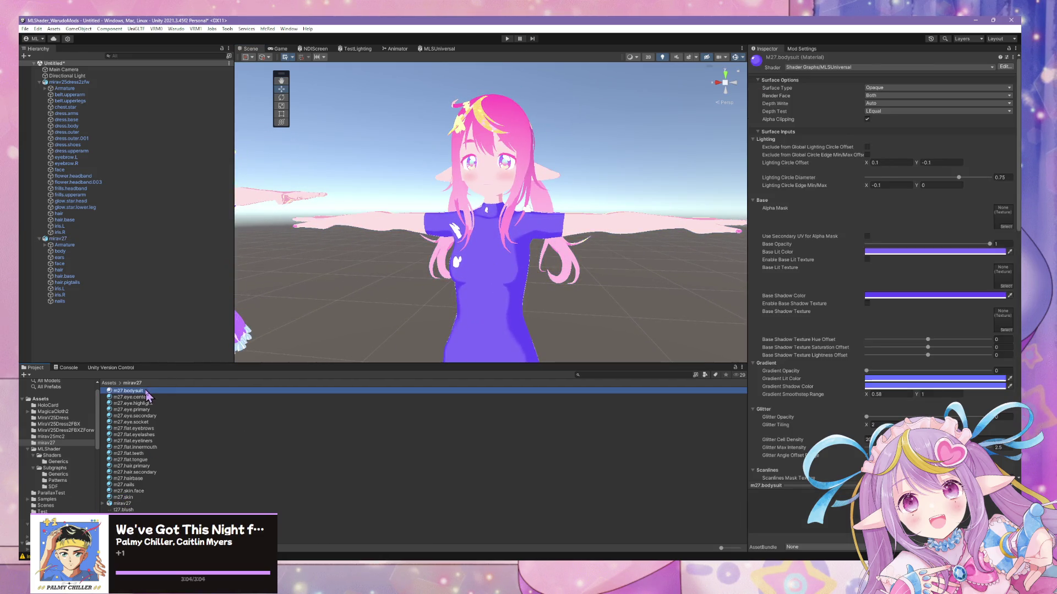
- Darken the bodysuit's Base Lit Color to 5A4E9E, check Base Shadow Color, and review the avatar
click(915, 252)
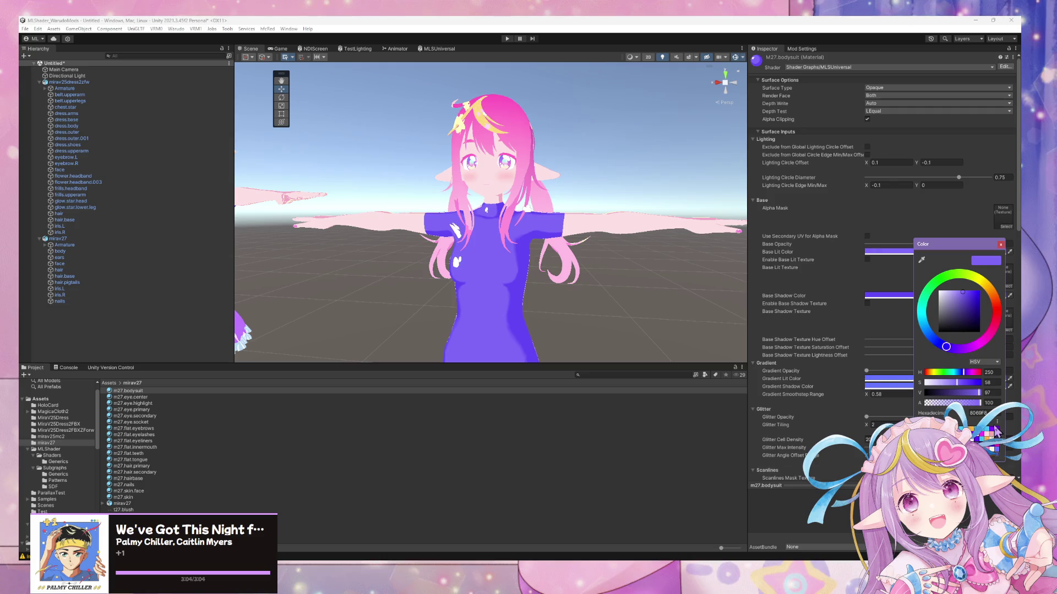
drag(962, 292, 959, 306)
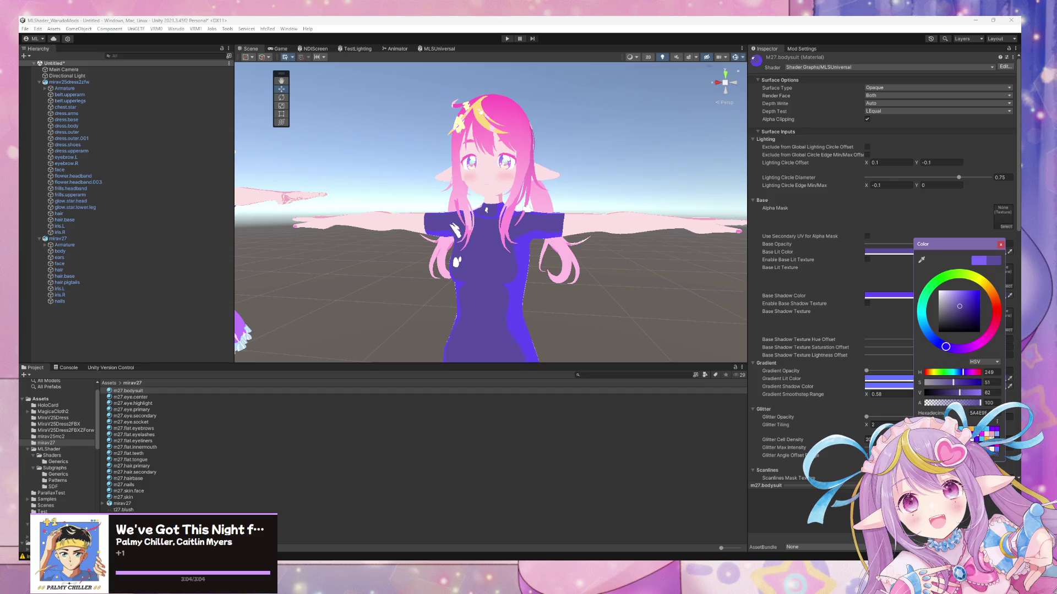
click(885, 298)
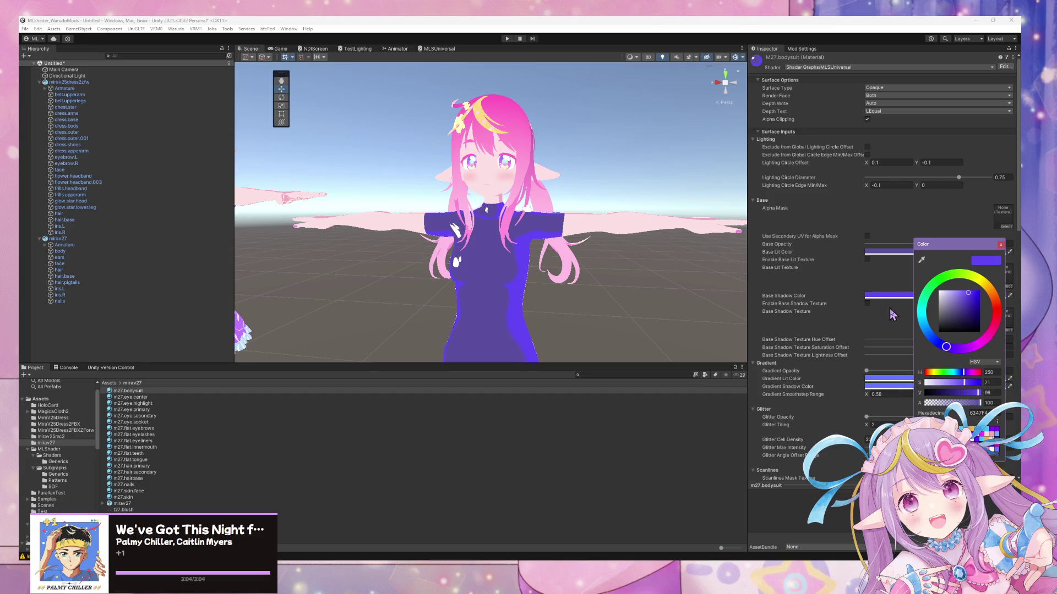
mouse_move(617, 310)
right_down()
mouse_move(599, 252)
mouse_move(618, 250)
mouse_move(613, 260)
right_up()
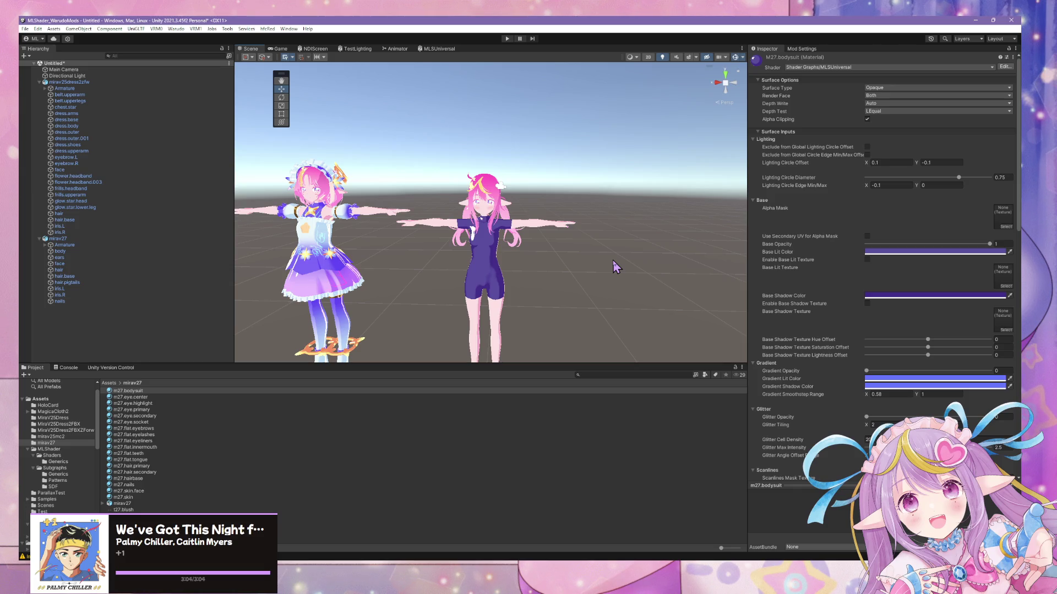
mouse_move(613, 259)
right_down()
mouse_move(561, 229)
mouse_move(557, 202)
mouse_move(542, 231)
mouse_move(587, 250)
mouse_move(552, 252)
mouse_move(618, 247)
mouse_move(533, 281)
right_up()
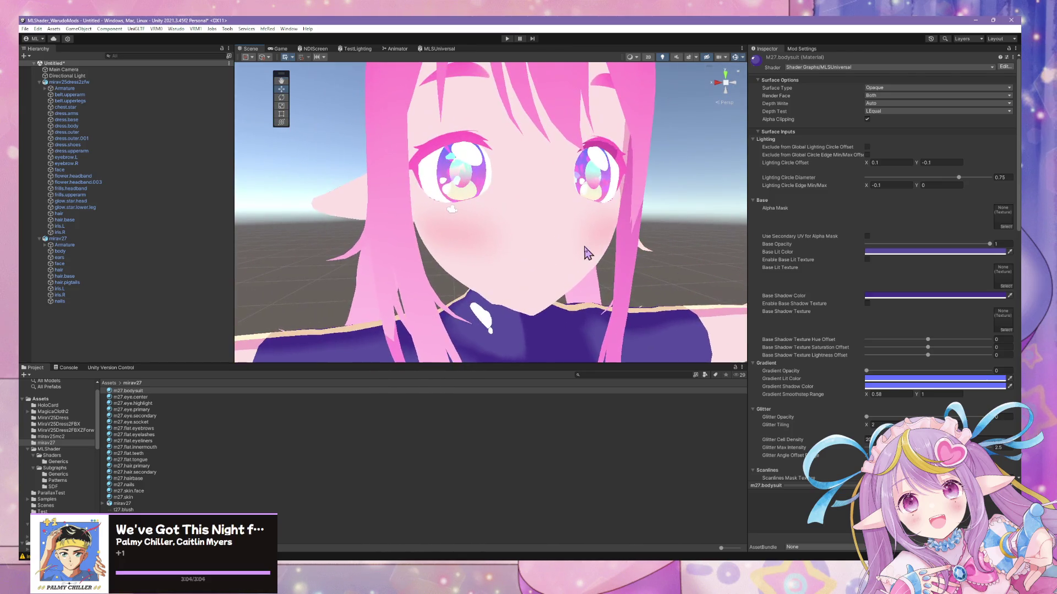
- Shrink the m27.skin.face lighting circle diameter to 0.677 and check the face shading
click(532, 280)
click(144, 498)
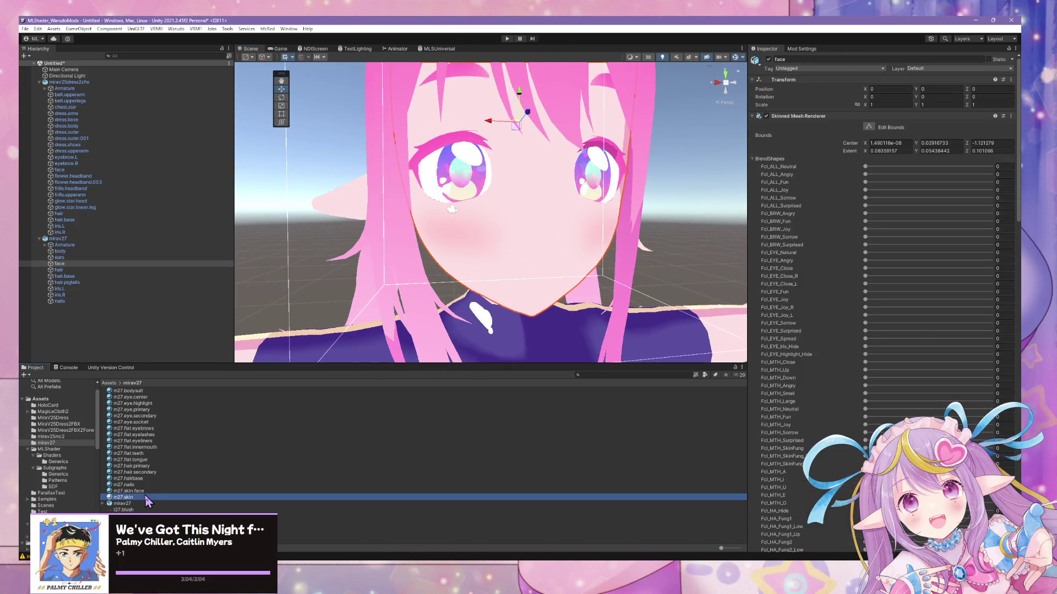
click(144, 492)
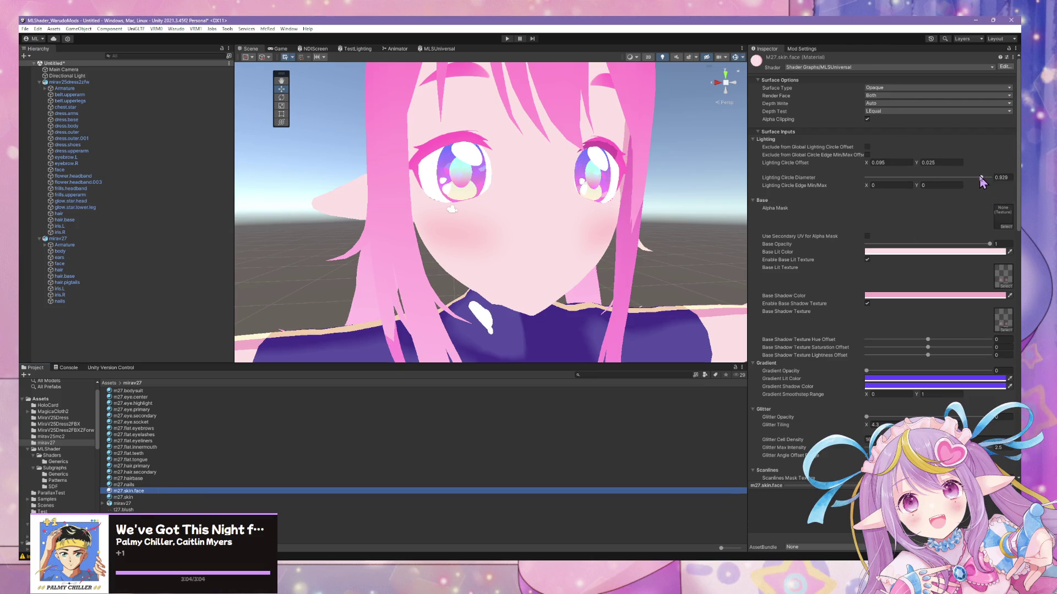
drag(983, 182, 949, 178)
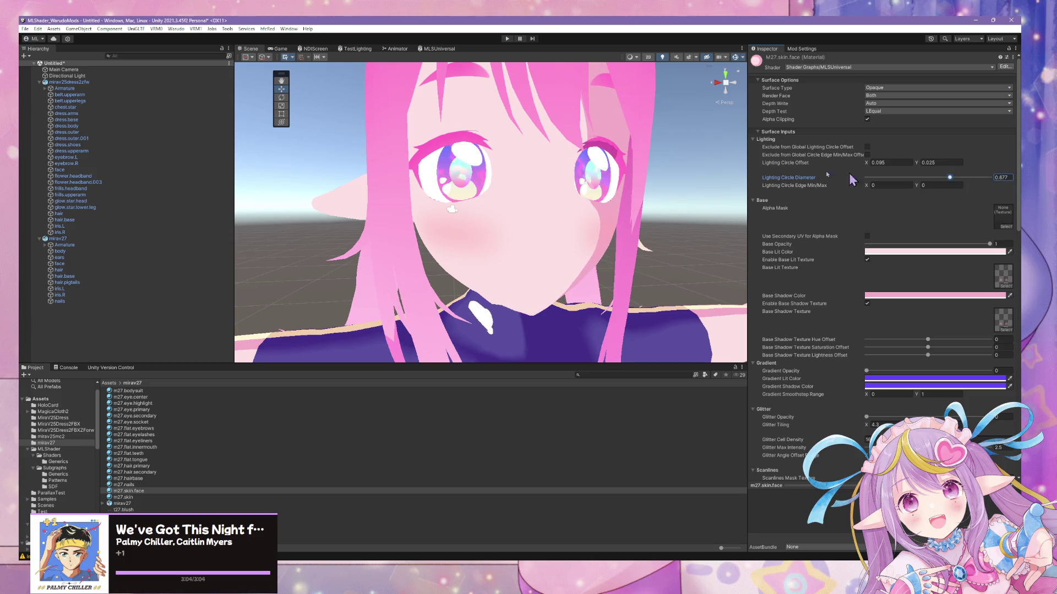
scroll(555, 159, down, 10)
scroll(554, 159, up, 5)
scroll(559, 160, down, 3)
mouse_move(567, 156)
alt+mouse_down()
mouse_move(544, 156)
mouse_move(597, 163)
mouse_move(553, 163)
alt+mouse_up()
scroll(551, 161, up, 3)
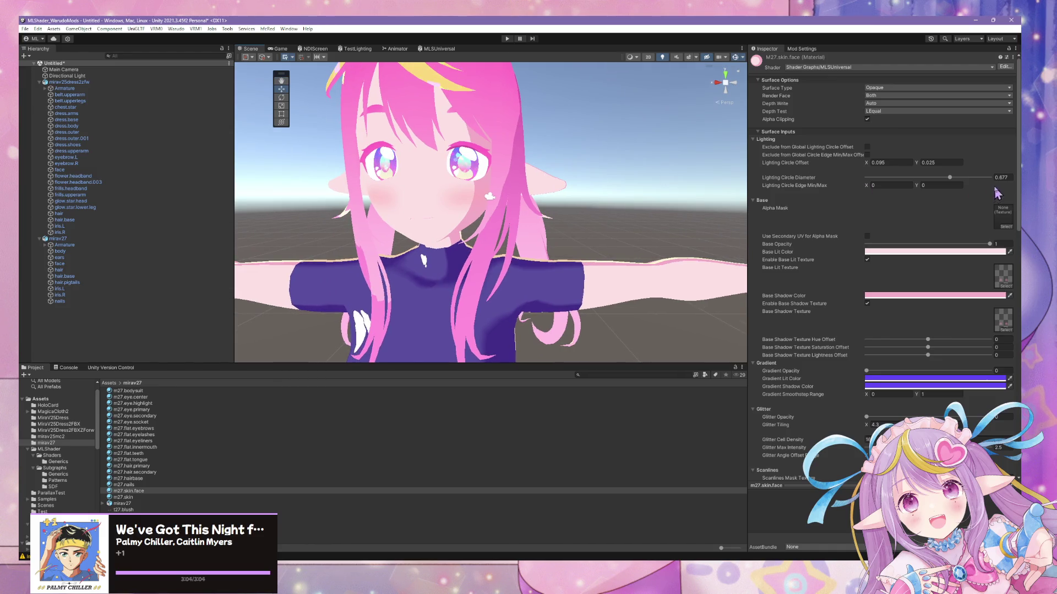
- Raise the face lighting circle diameter to 0.782 and view the second character
drag(954, 176, 962, 178)
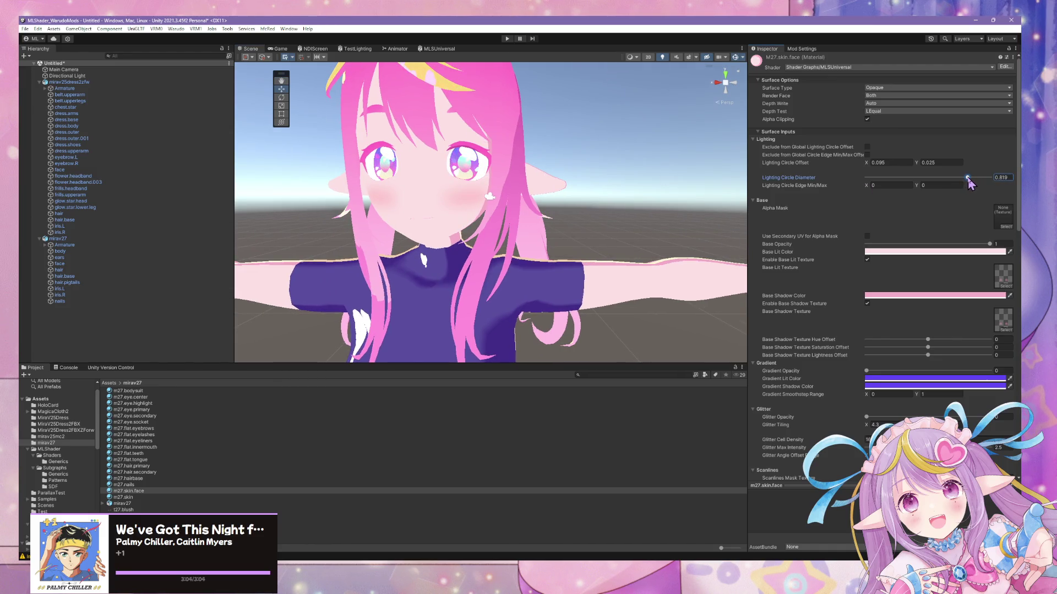
scroll(432, 165, down, 5)
alt+drag(431, 165, 415, 188)
scroll(415, 189, up, 5)
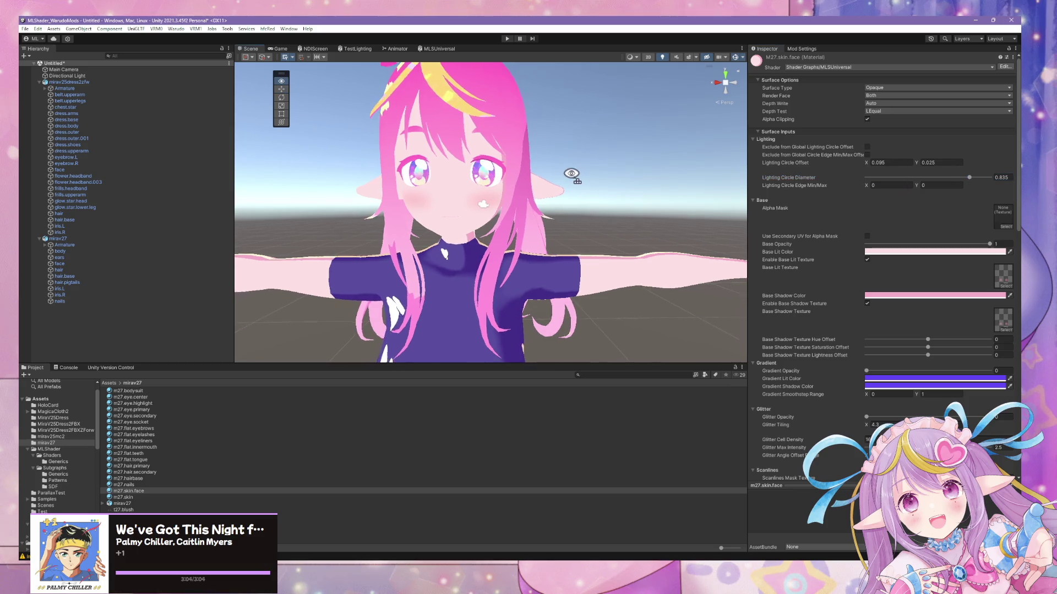
scroll(571, 172, down, 5)
scroll(571, 172, up, 5)
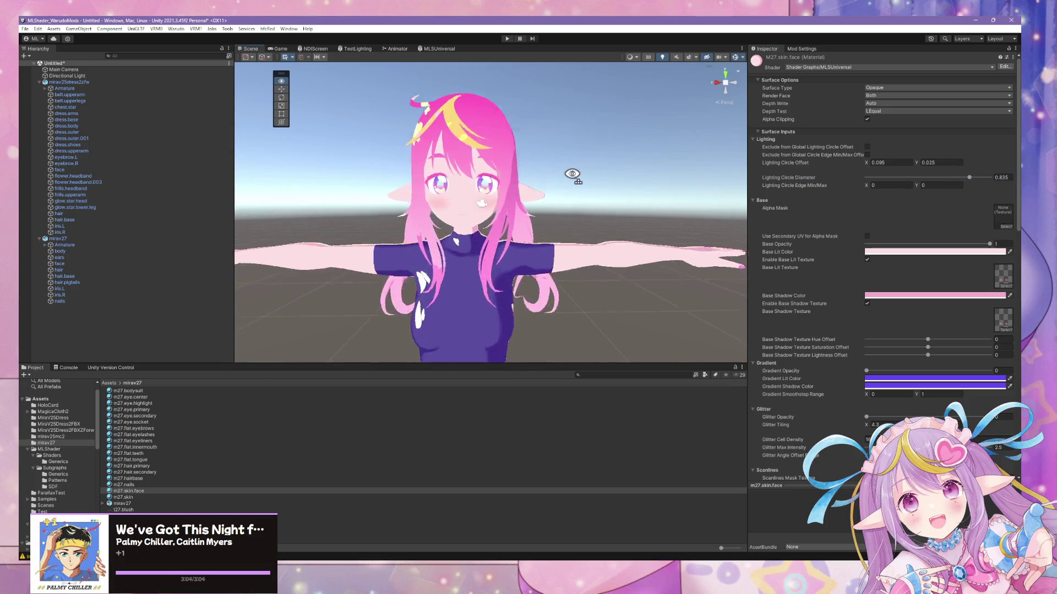
- Set the lighting circle offset Y to 0.3 and fly in to inspect the face
click(918, 161)
text(0.3)
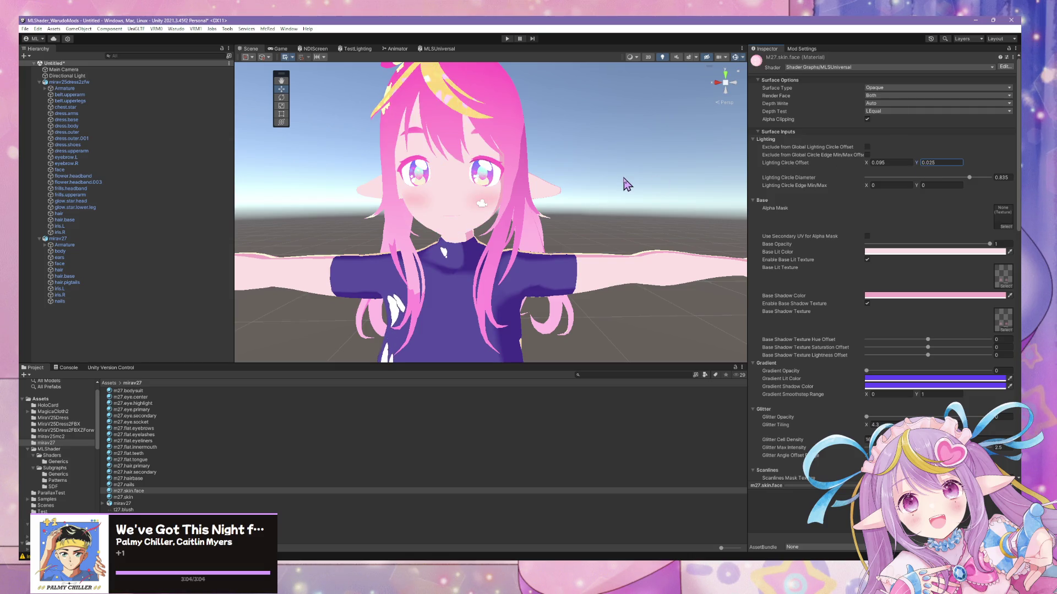
scroll(600, 173, down, 5)
middle_drag(625, 181, 597, 159)
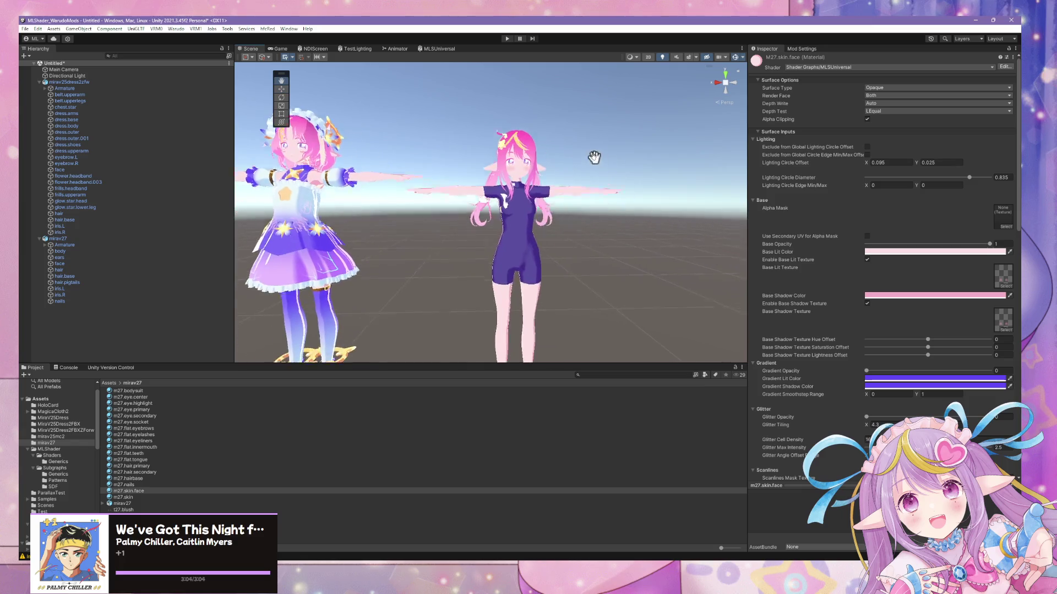
scroll(583, 160, up, 10)
mouse_move(557, 164)
right_down()
mouse_move(370, 139)
mouse_move(540, 156)
mouse_move(549, 174)
mouse_move(540, 187)
right_up()
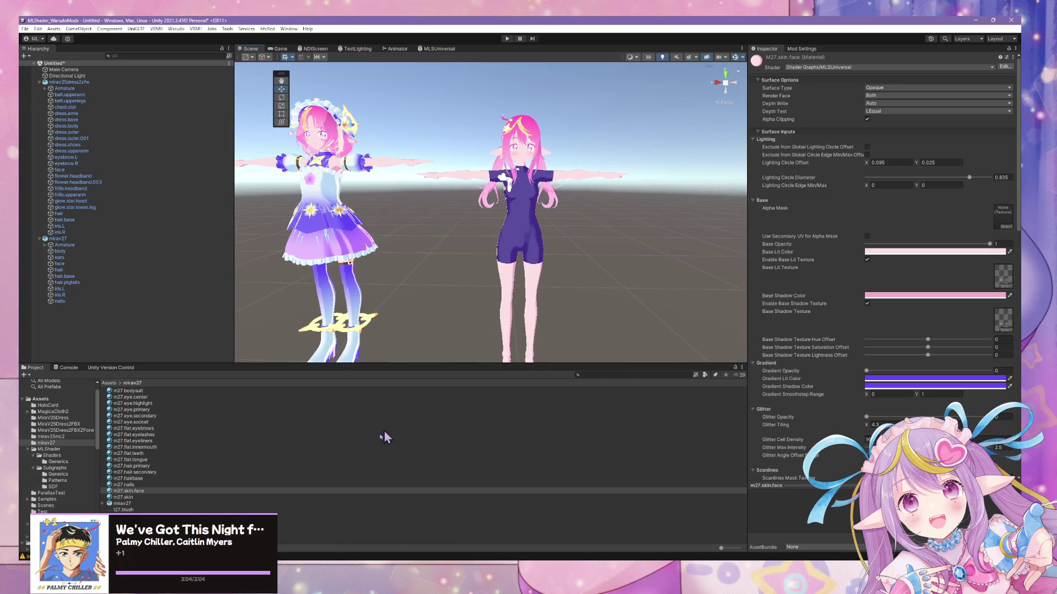
key(w)
mouse_move(510, 219)
right_down()
mouse_move(524, 201)
mouse_move(490, 208)
mouse_move(522, 296)
mouse_move(567, 311)
mouse_move(491, 223)
mouse_move(493, 238)
right_up()
key(w)
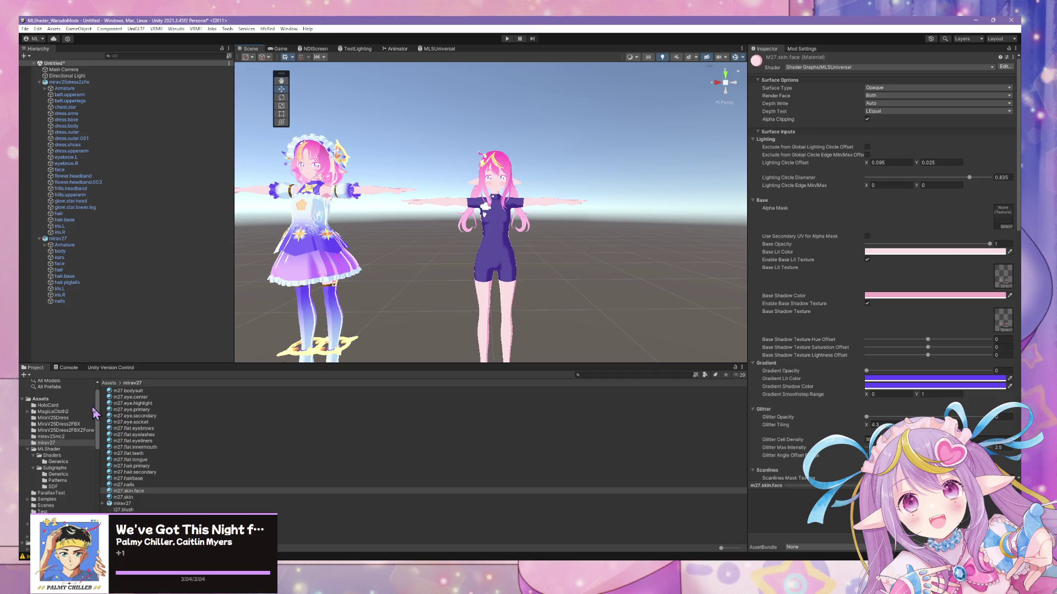
drag(101, 406, 121, 406)
- Select mirav27 and browse the mirav27 model asset's contents in its asset folder
click(83, 239)
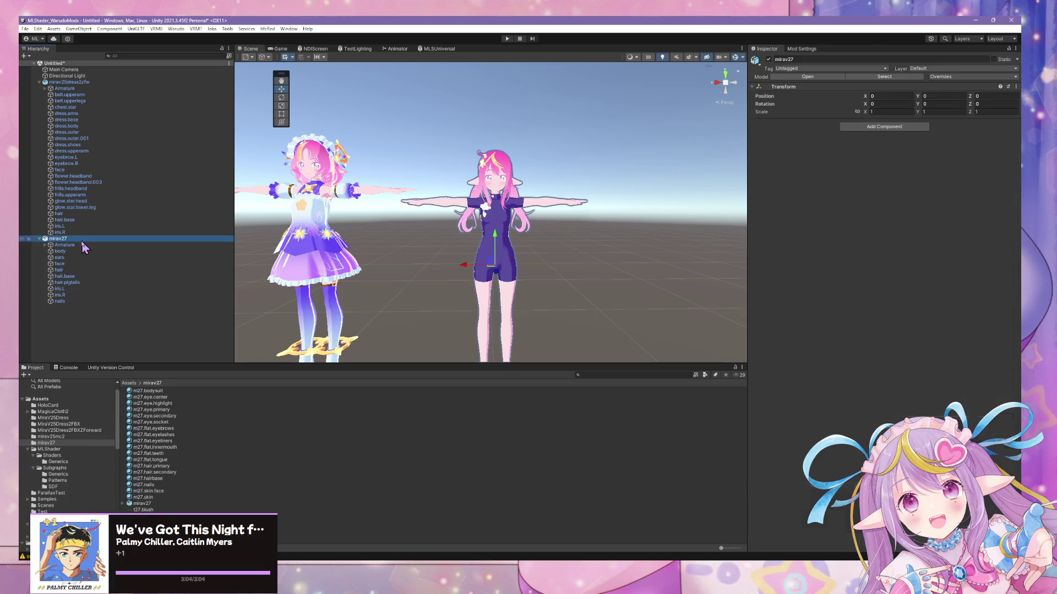
click(71, 443)
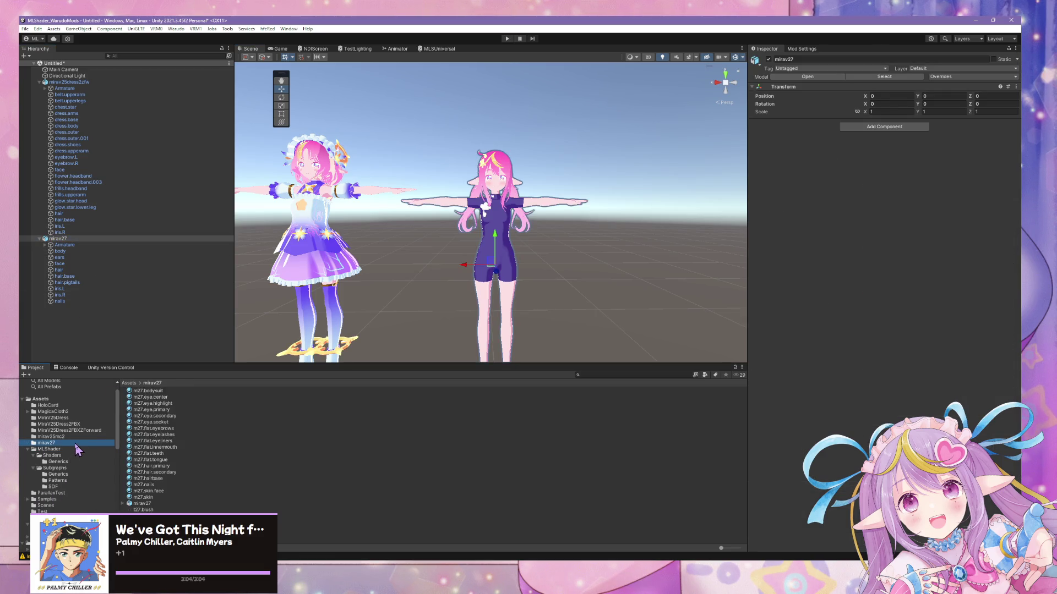
click(123, 504)
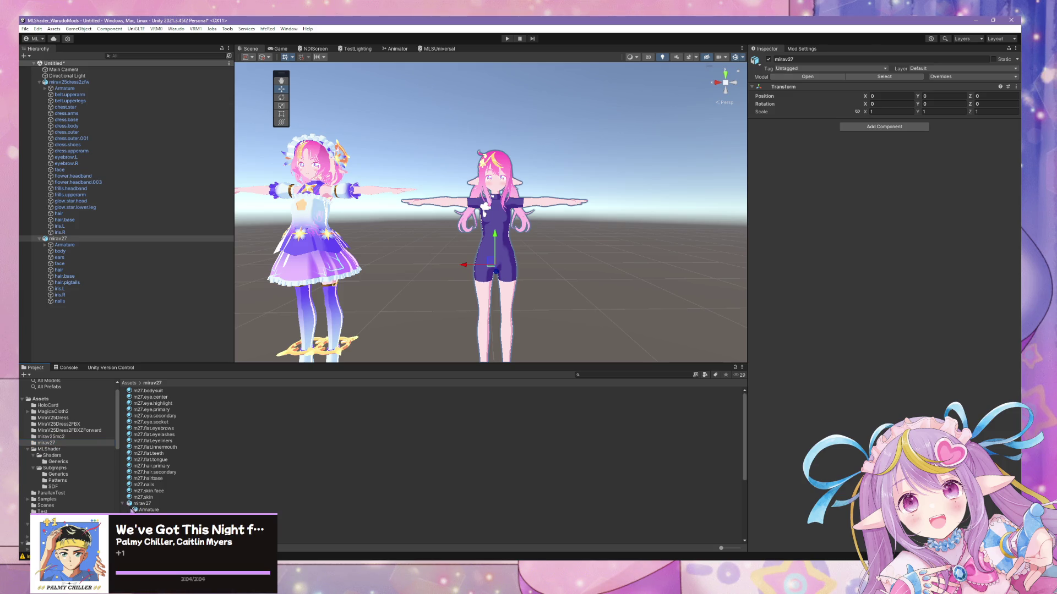
click(130, 504)
click(123, 504)
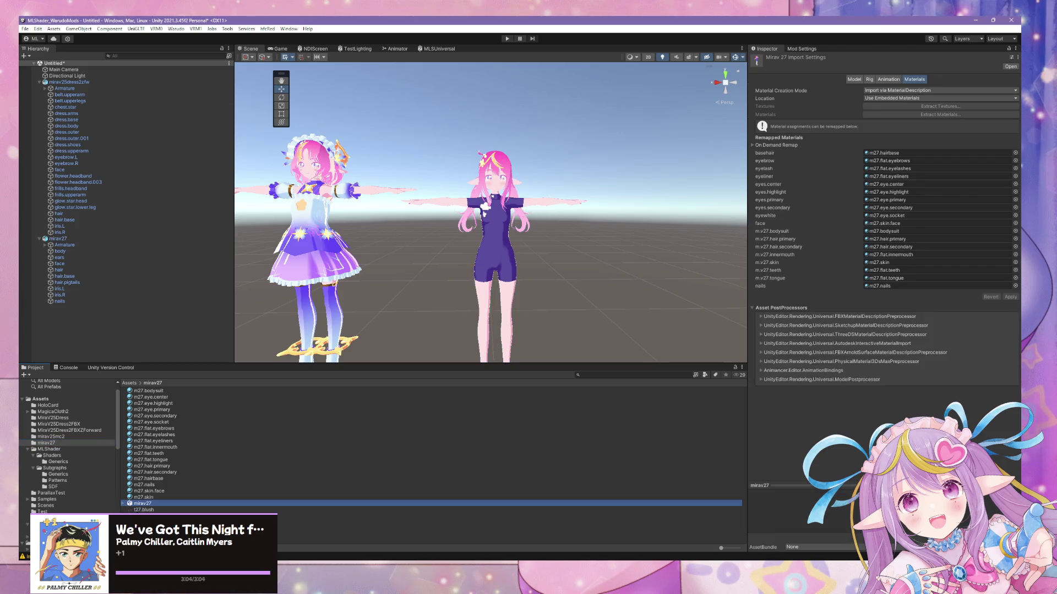
click(149, 534)
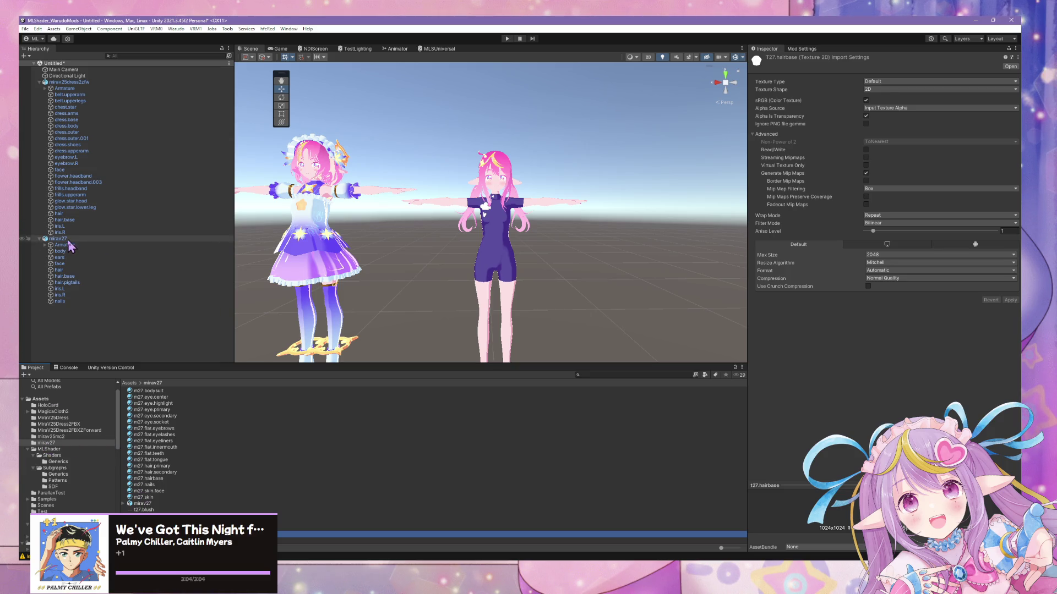
- Save the scene's mirav27 as a prefab variant named Character in the mirav27 folder
drag(58, 239, 220, 440)
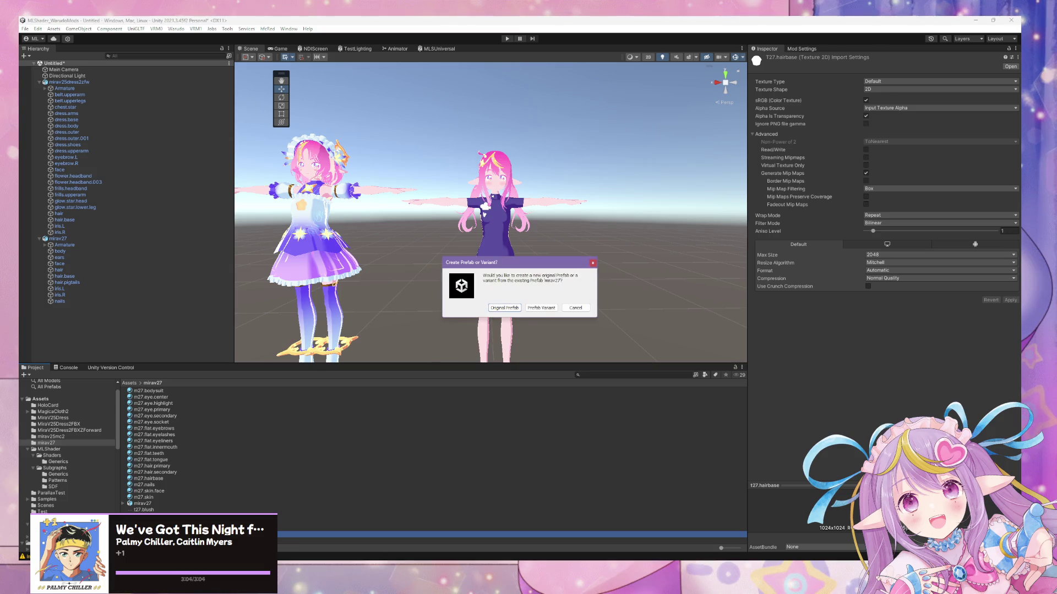
click(541, 307)
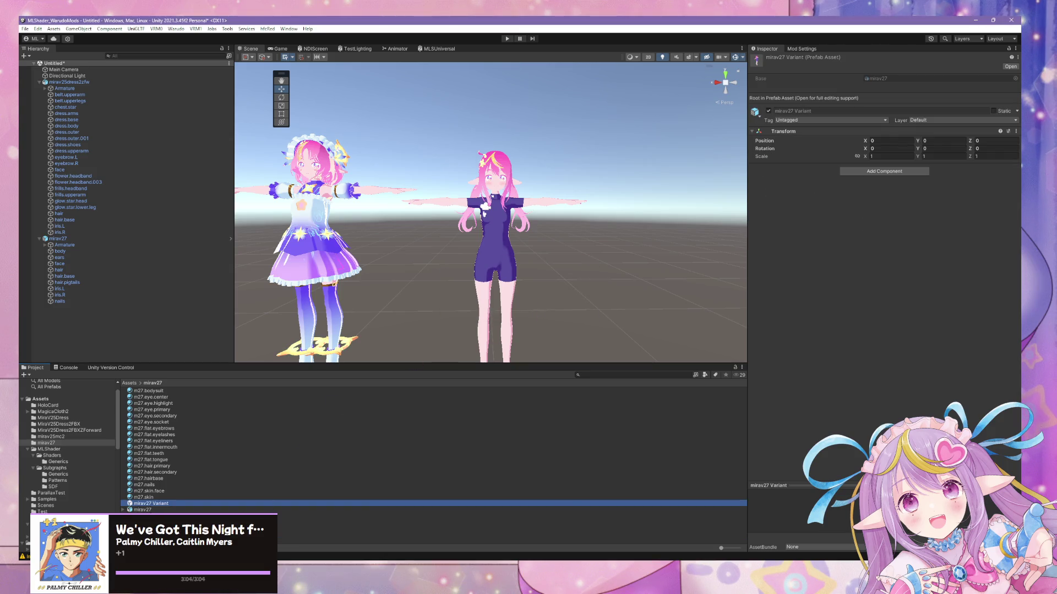
click(155, 510)
click(164, 503)
click(163, 504)
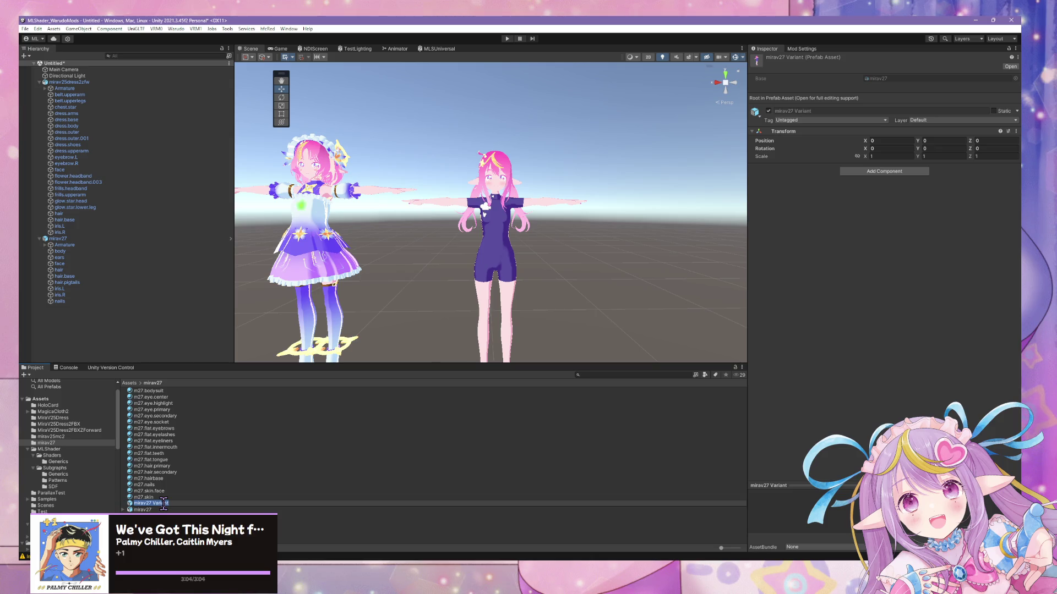
text(Cha)
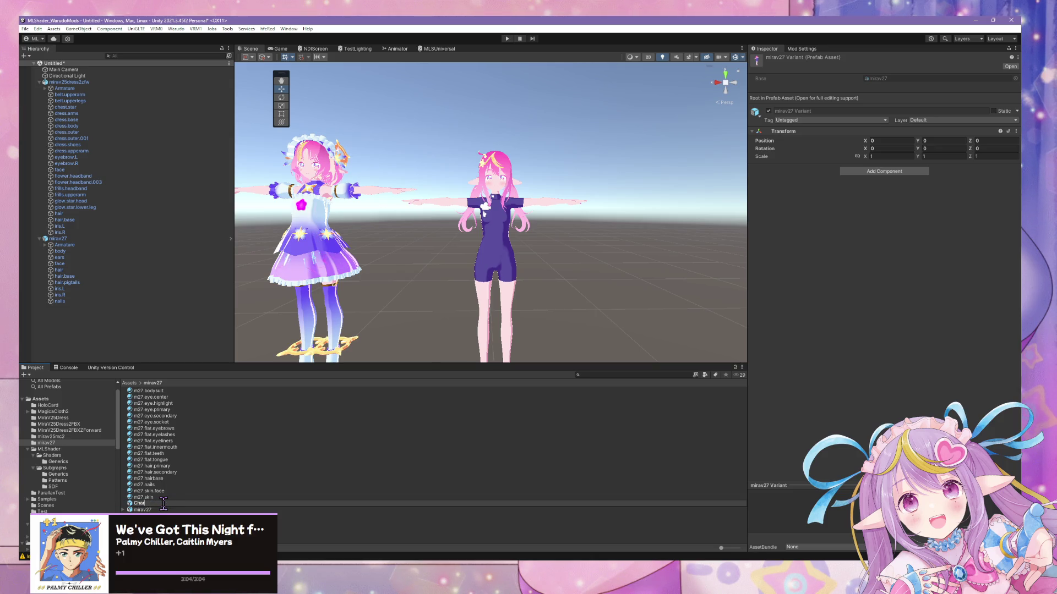
text(r)
key(Return)
- Orbit around the finished mirav27 character to review it
scroll(589, 198, up, 5)
scroll(592, 198, down, 2)
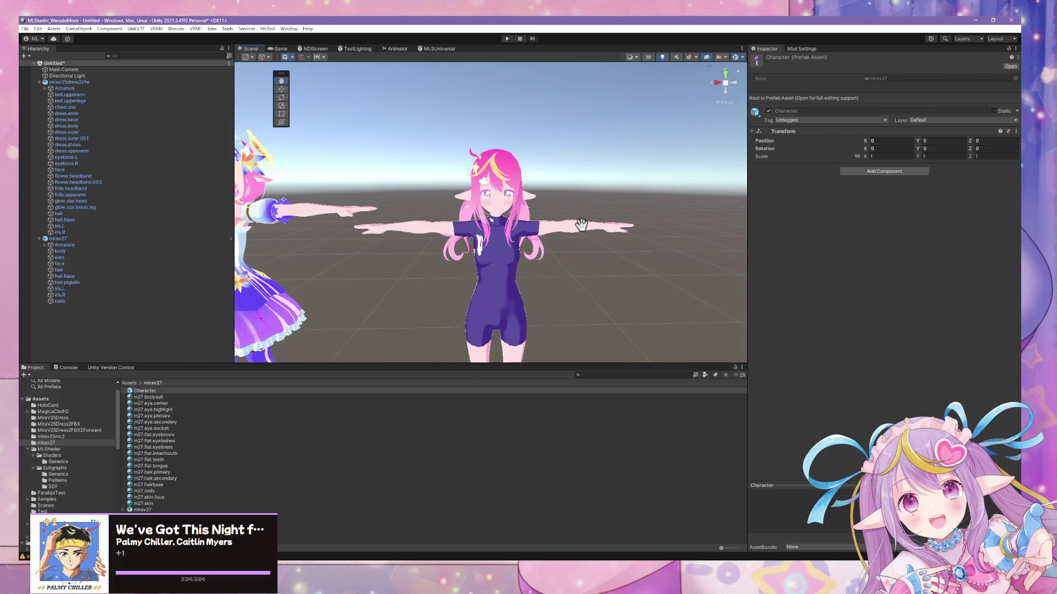
scroll(572, 199, down, 3)
scroll(567, 196, up, 4)
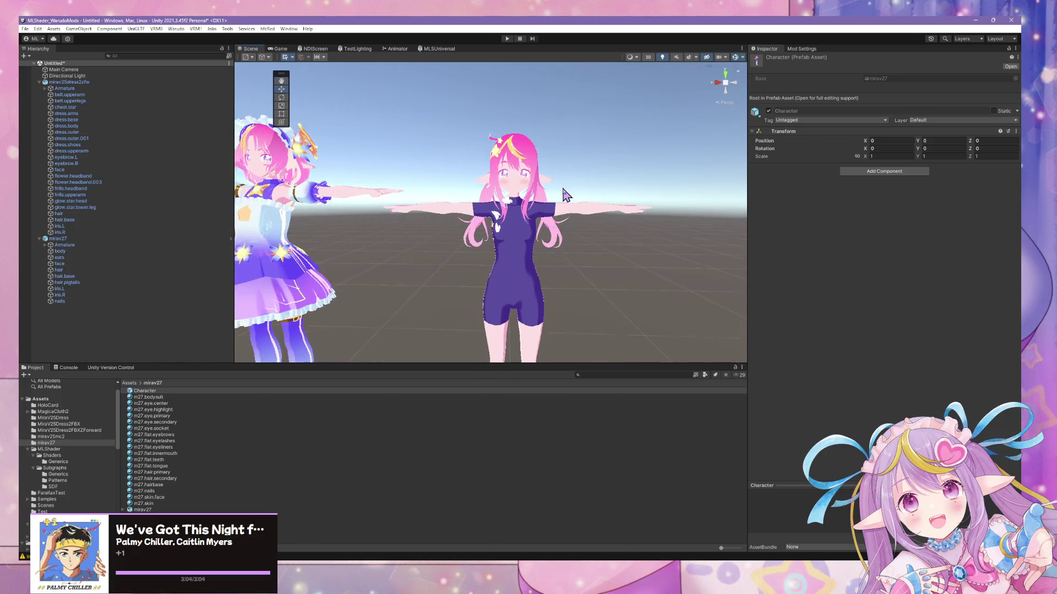
scroll(567, 196, up, 8)
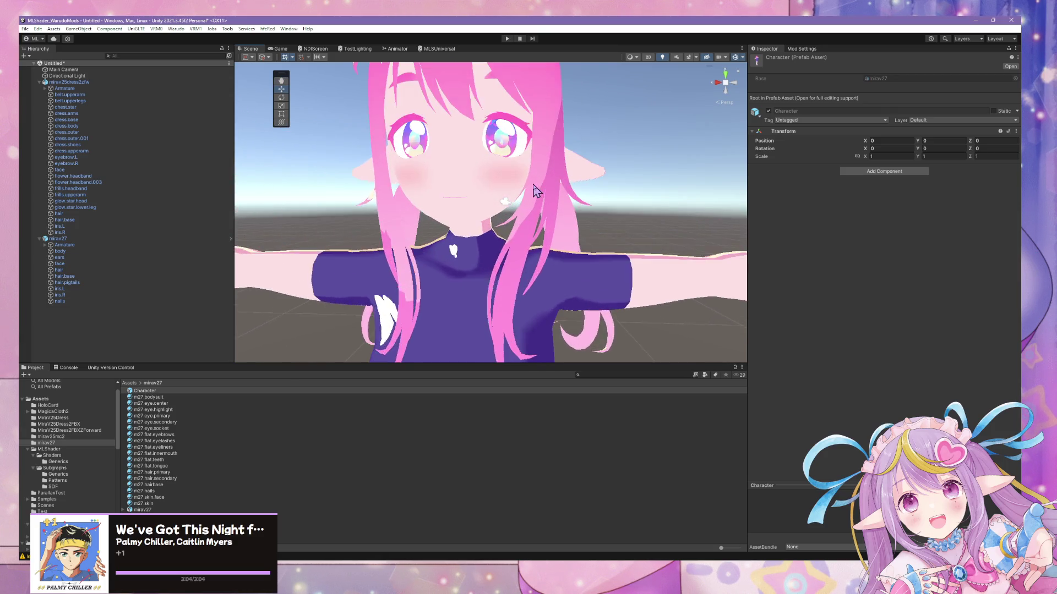
mouse_move(537, 190)
right_down()
mouse_move(444, 174)
mouse_move(505, 240)
mouse_move(574, 188)
mouse_move(573, 203)
mouse_move(576, 194)
mouse_move(526, 228)
mouse_move(583, 232)
right_up()
scroll(582, 232, down, 5)
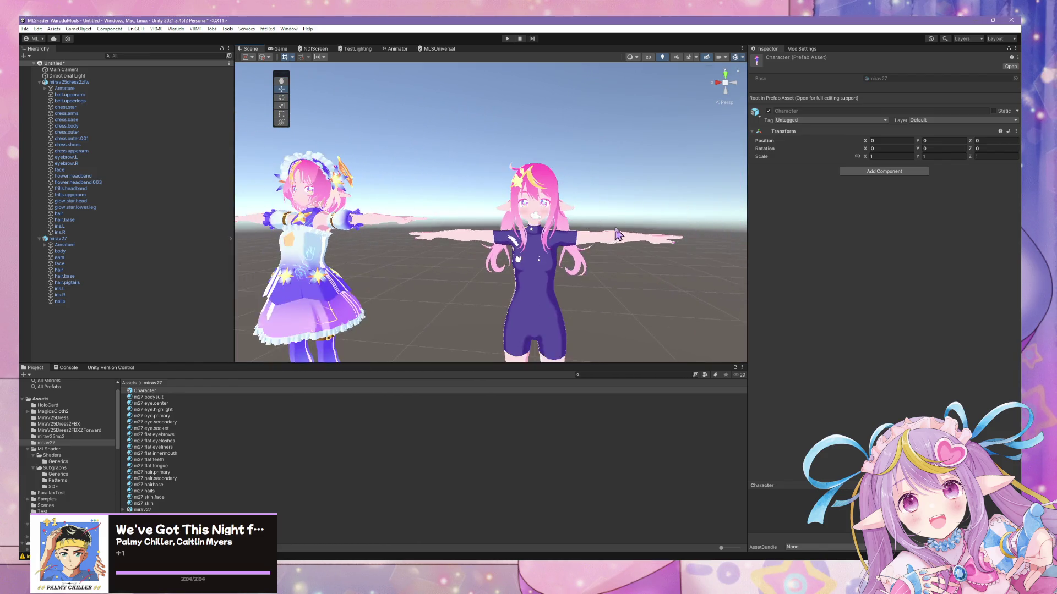
scroll(647, 258, up, 4)
scroll(643, 249, up, 3)
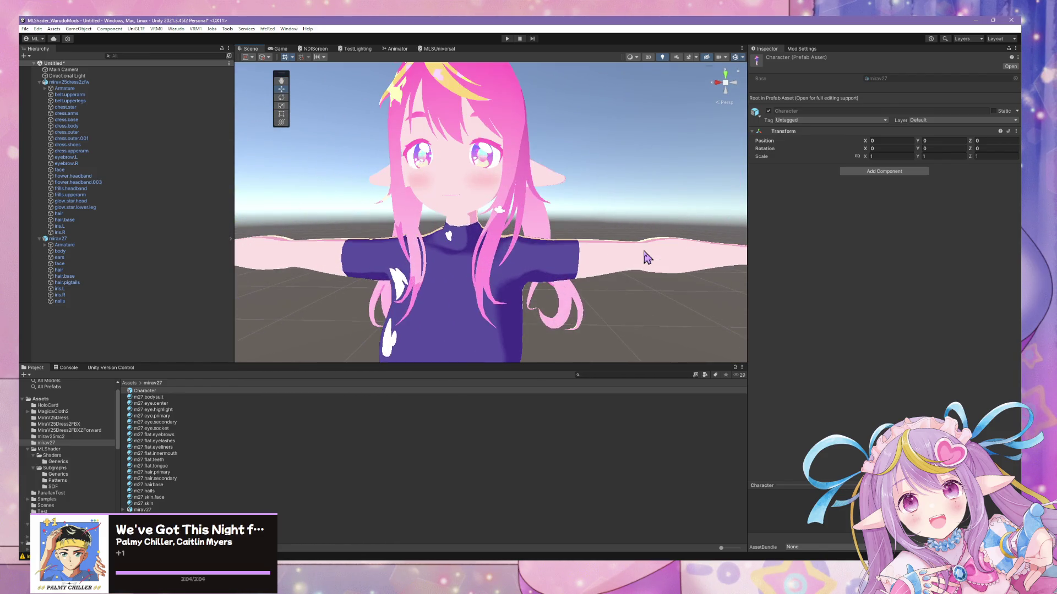
click(180, 30)
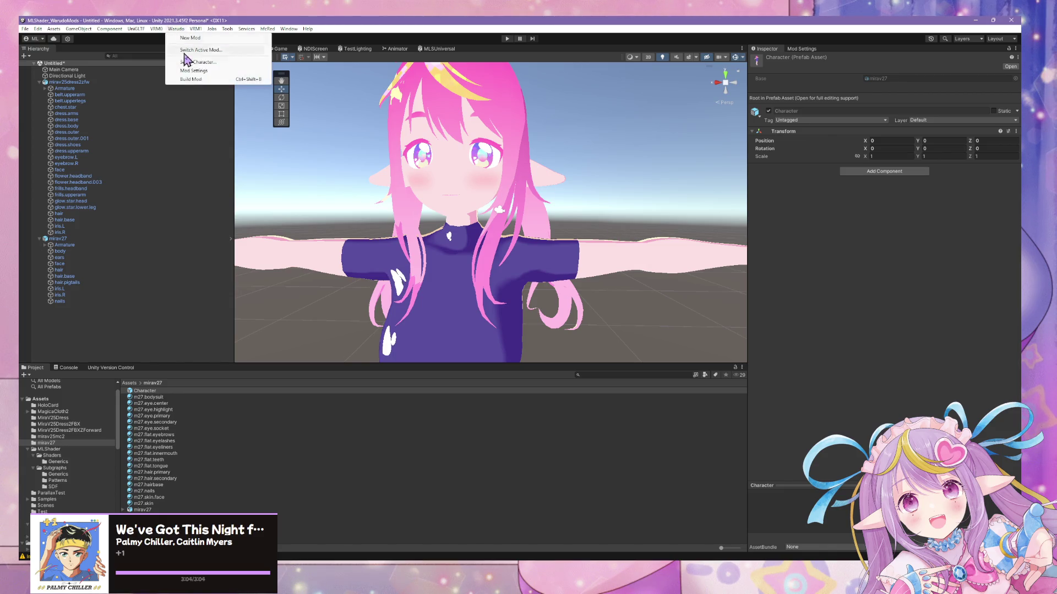
- Create a mod export profile named mirav27 with the mirav27 folder as asset directory
click(193, 72)
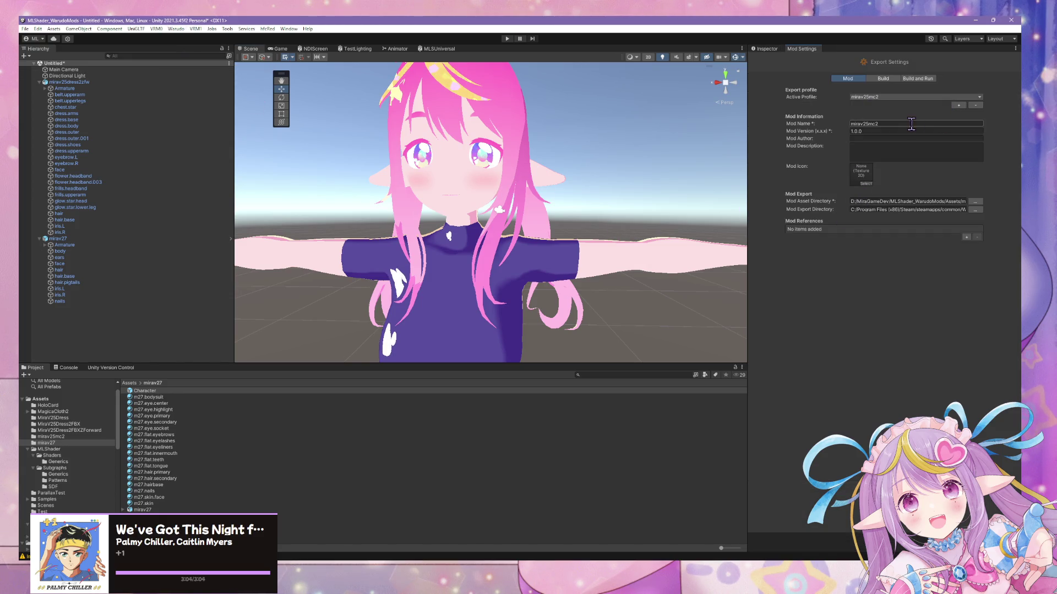
click(961, 103)
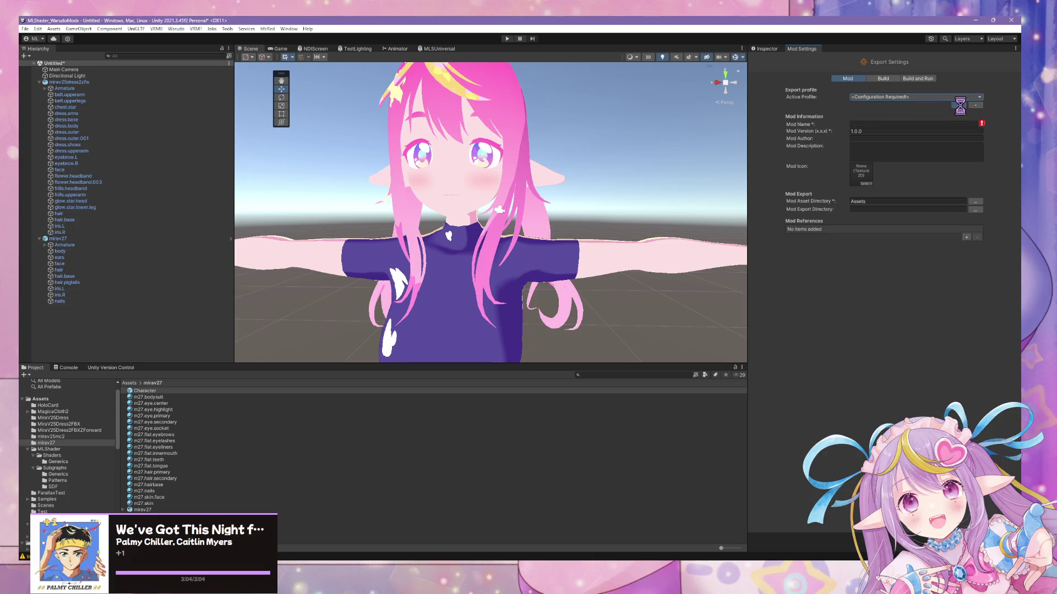
click(905, 126)
text(mirav27)
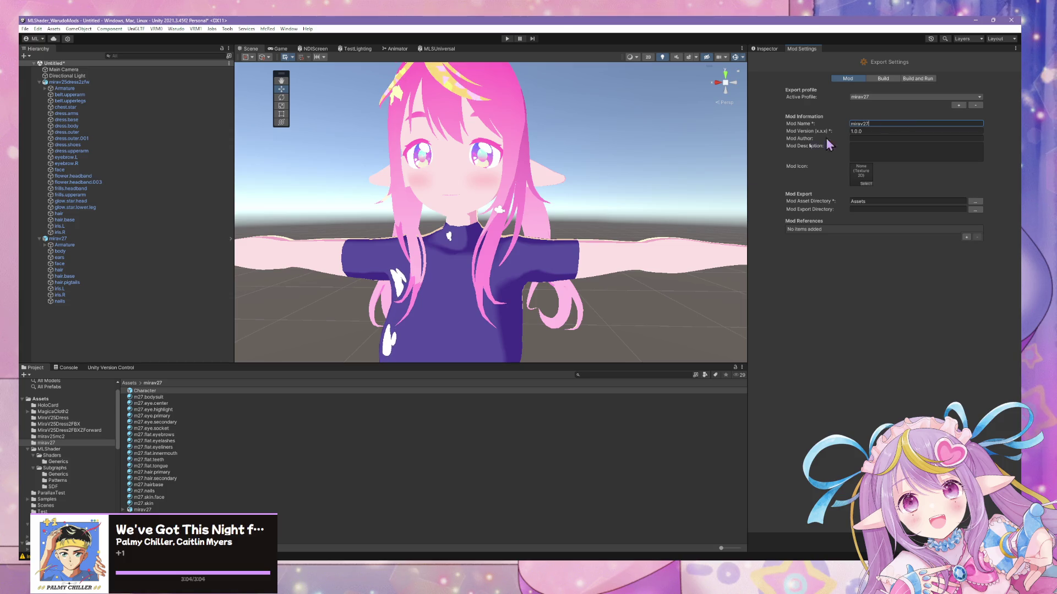
click(974, 201)
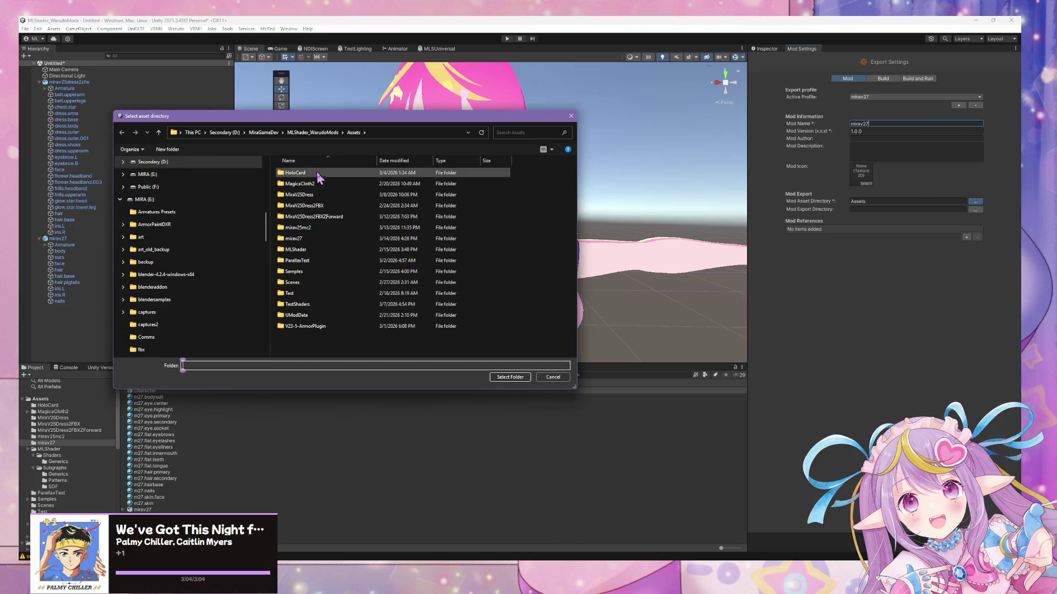
scroll(204, 182, up, 10)
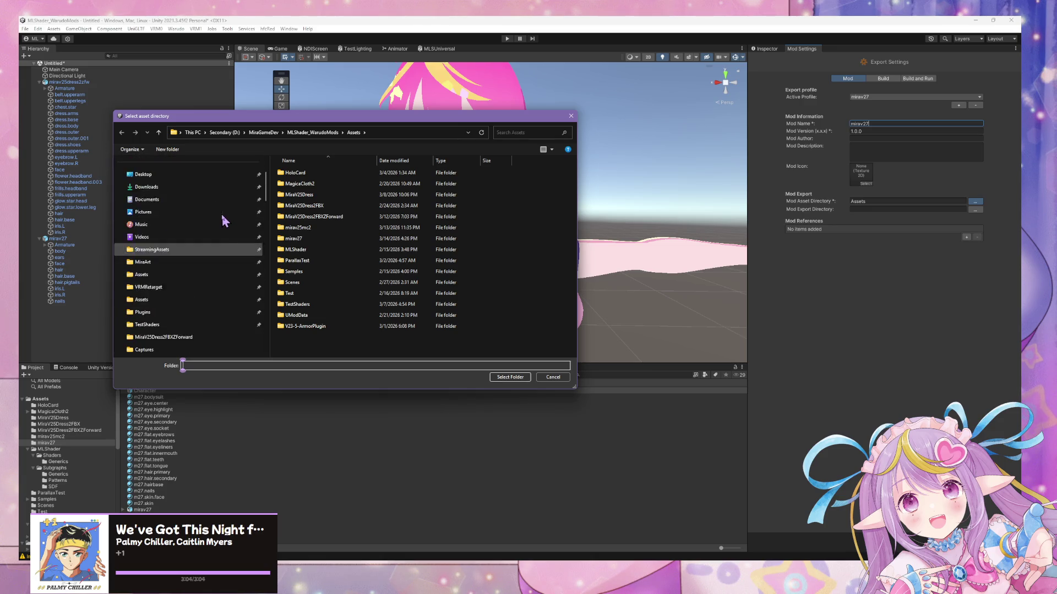
scroll(220, 234, down, 1)
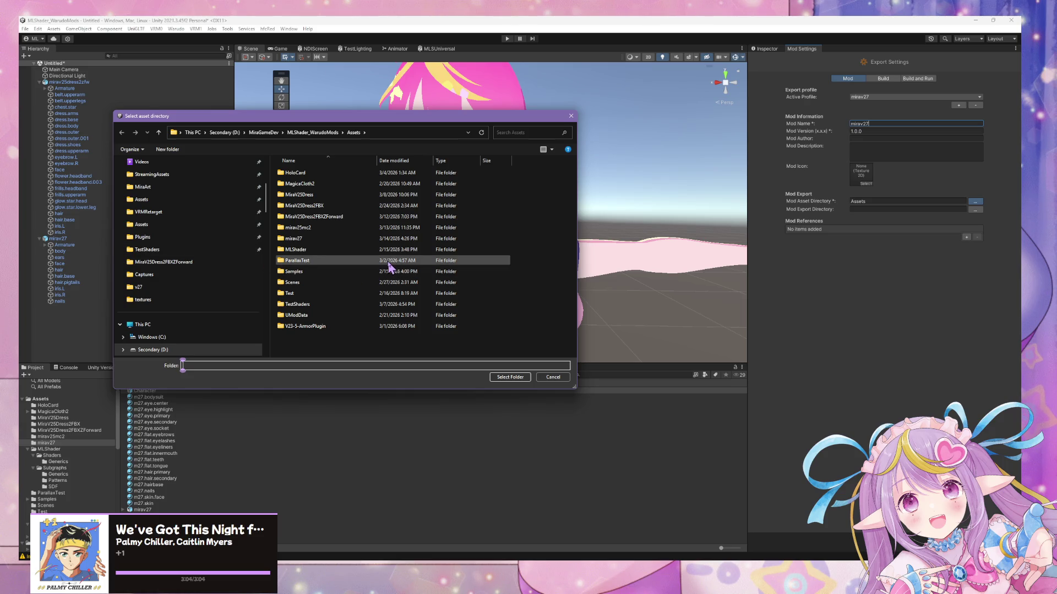
double_click(313, 239)
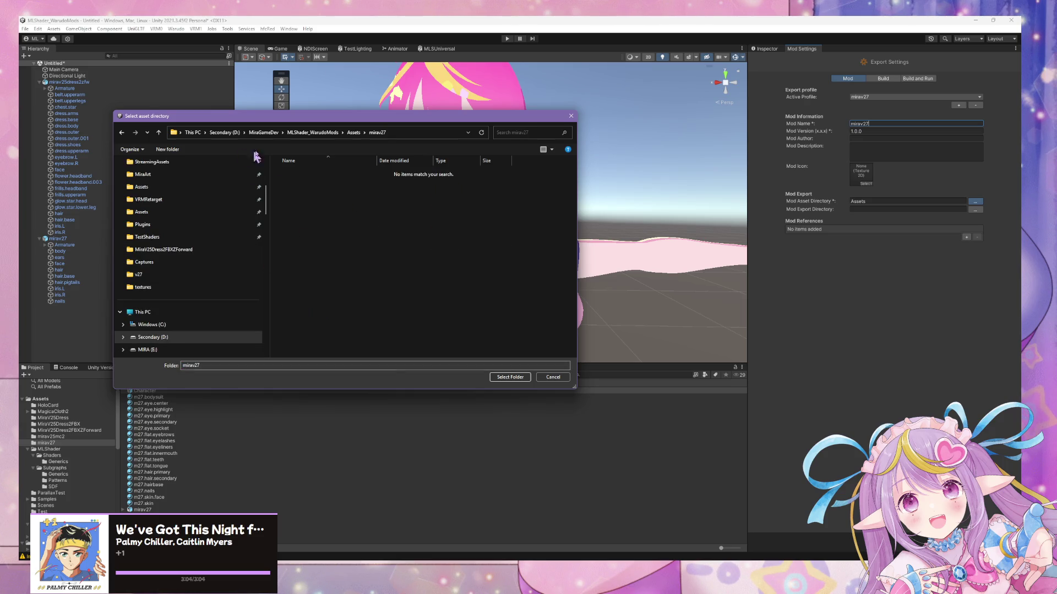
click(497, 380)
- Set the mod export directory to the Characters folder in Warudo's StreamingAssets under Steam
key(alt+Tab)
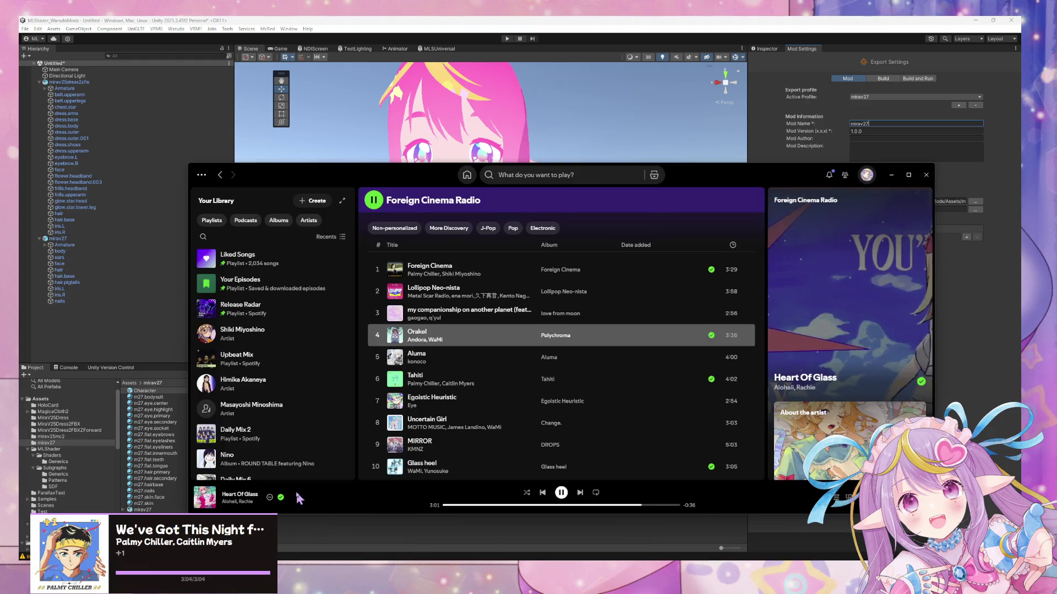
click(975, 209)
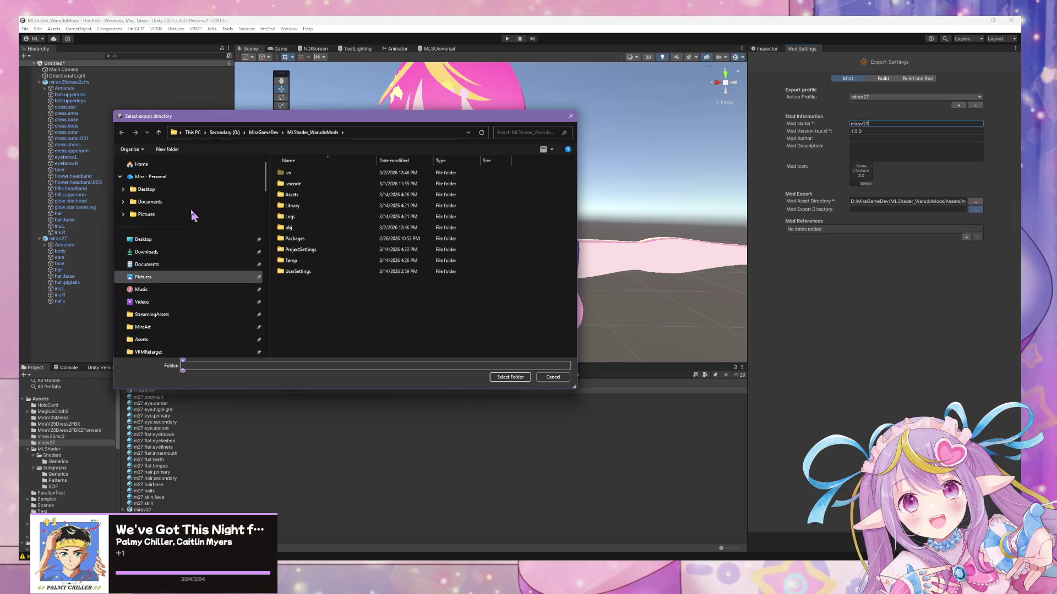
click(205, 313)
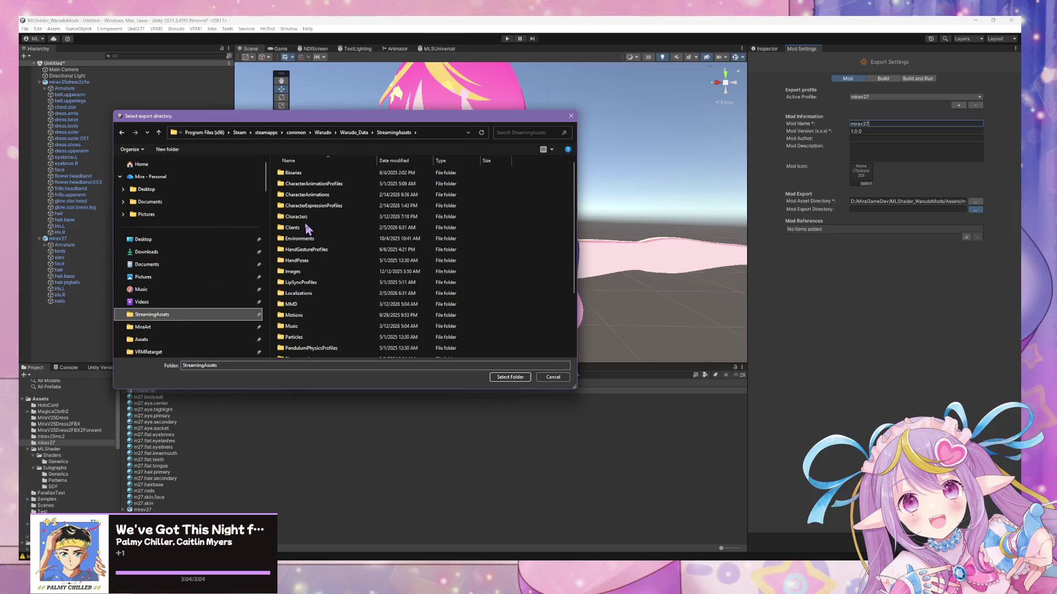
double_click(303, 218)
click(509, 377)
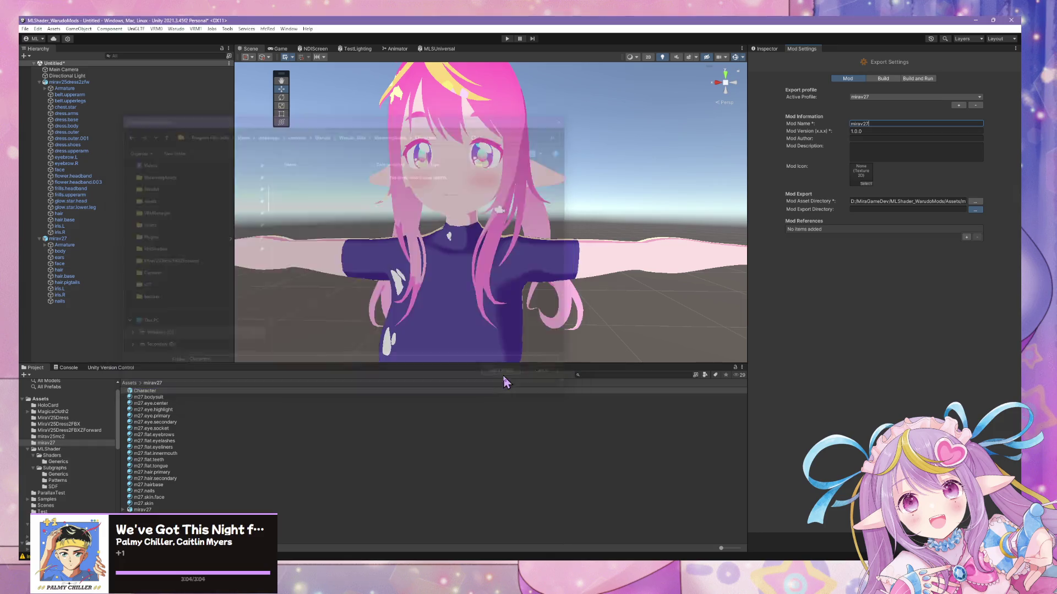
key(alt+Tab)
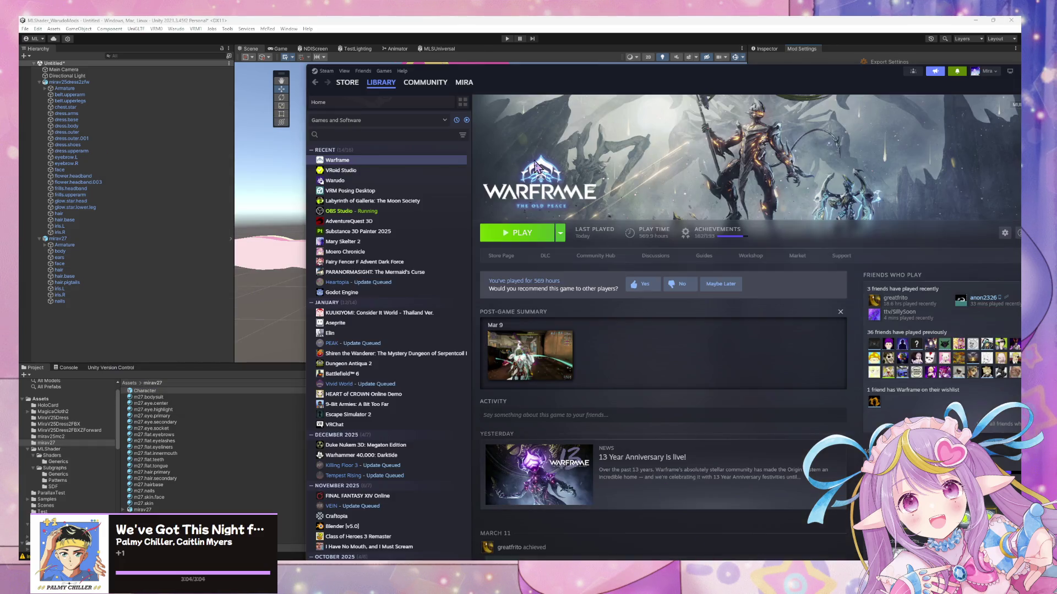
- Launch Warudo from the Steam library and switch back to Unity
click(374, 186)
click(504, 231)
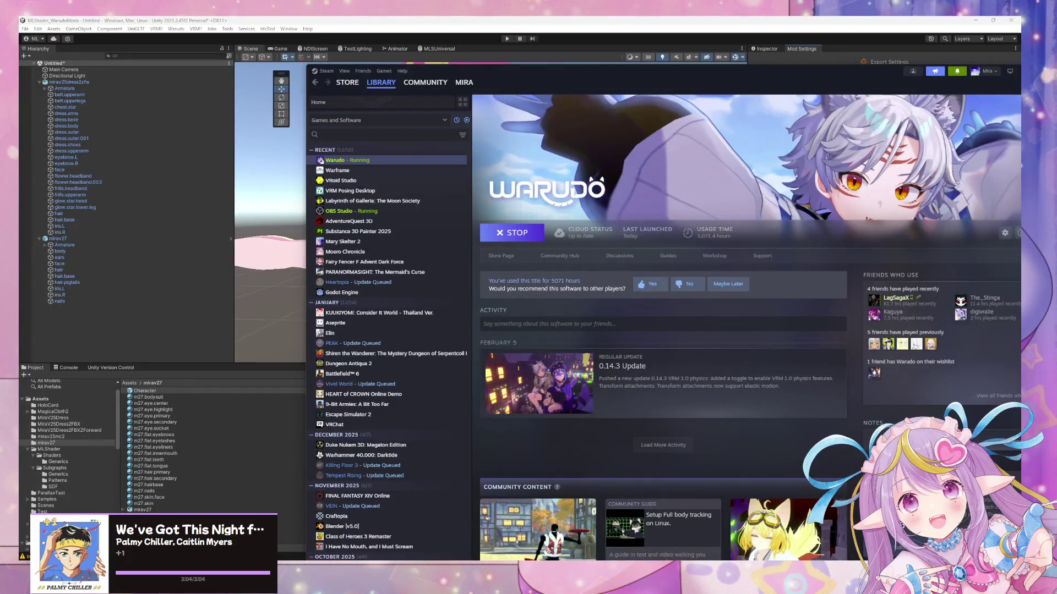
key(alt+Tab)
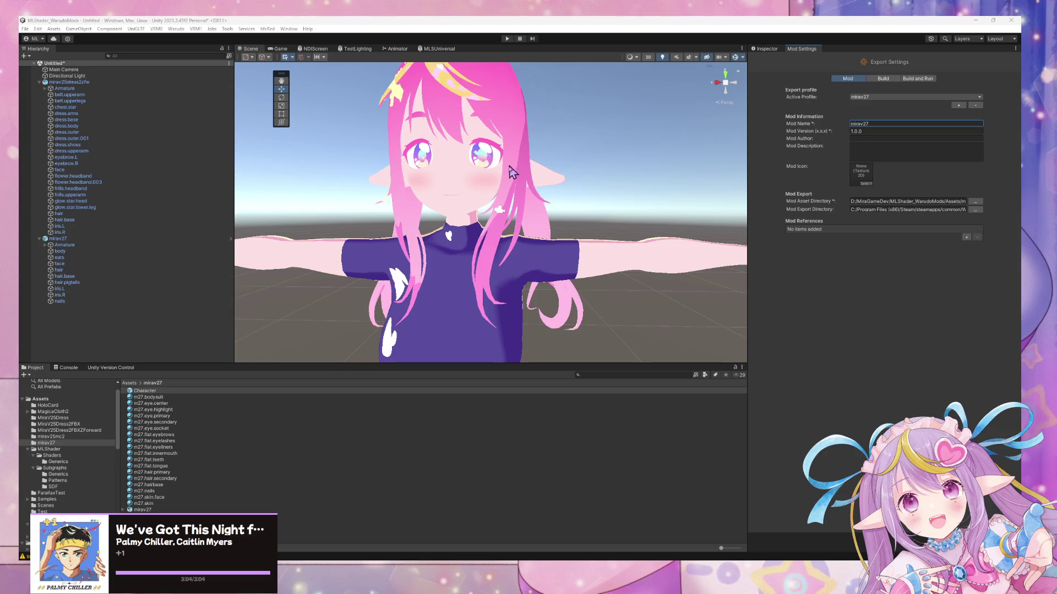
- Show the import warnings Console, then build and export the mirav27 mod via the Warudo menu
click(71, 368)
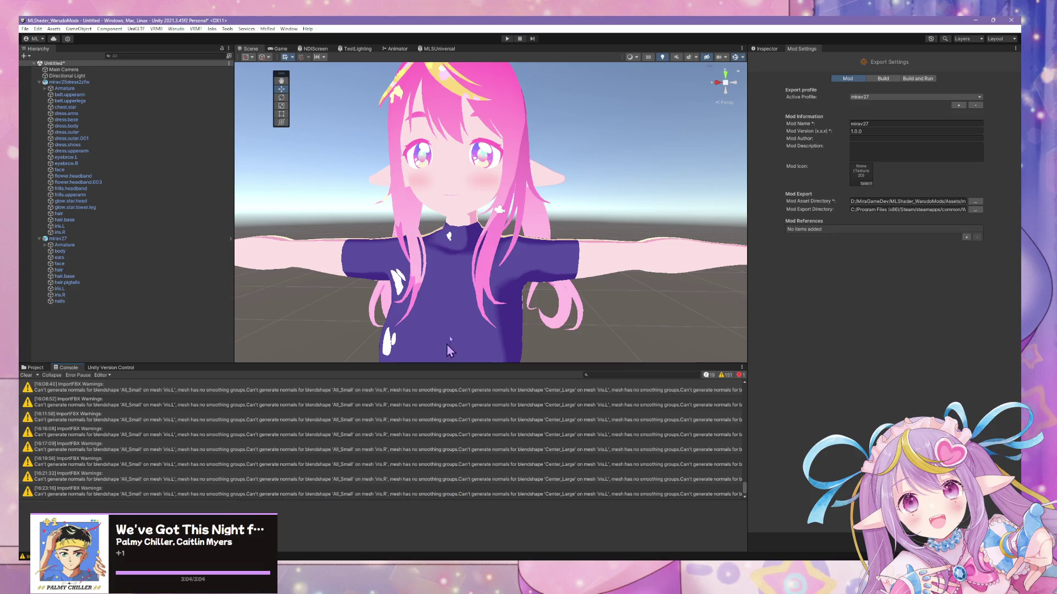
scroll(449, 336, down, 5)
scroll(449, 336, up, 3)
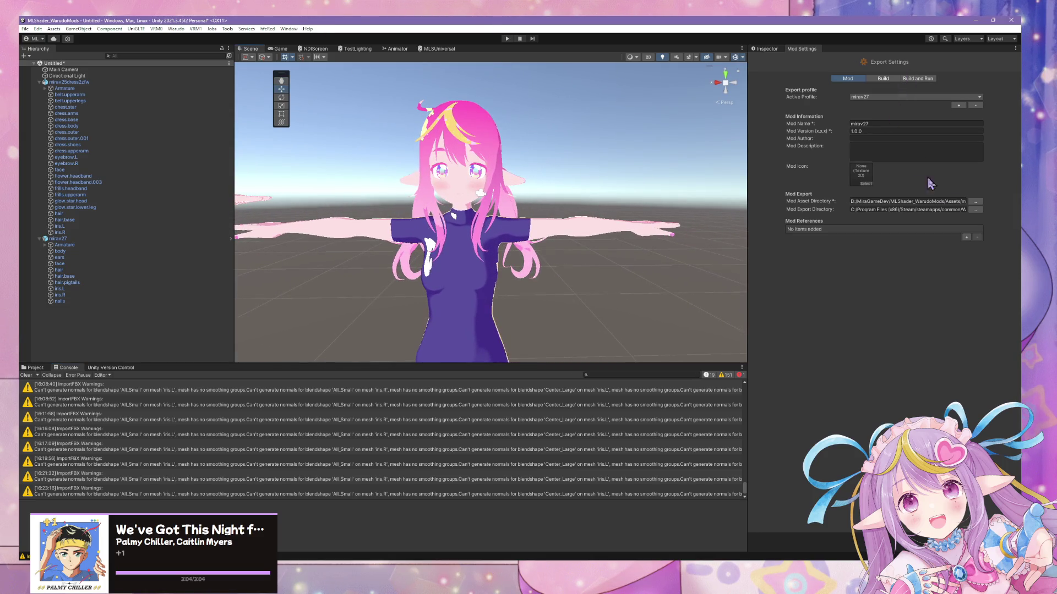
click(176, 28)
click(187, 79)
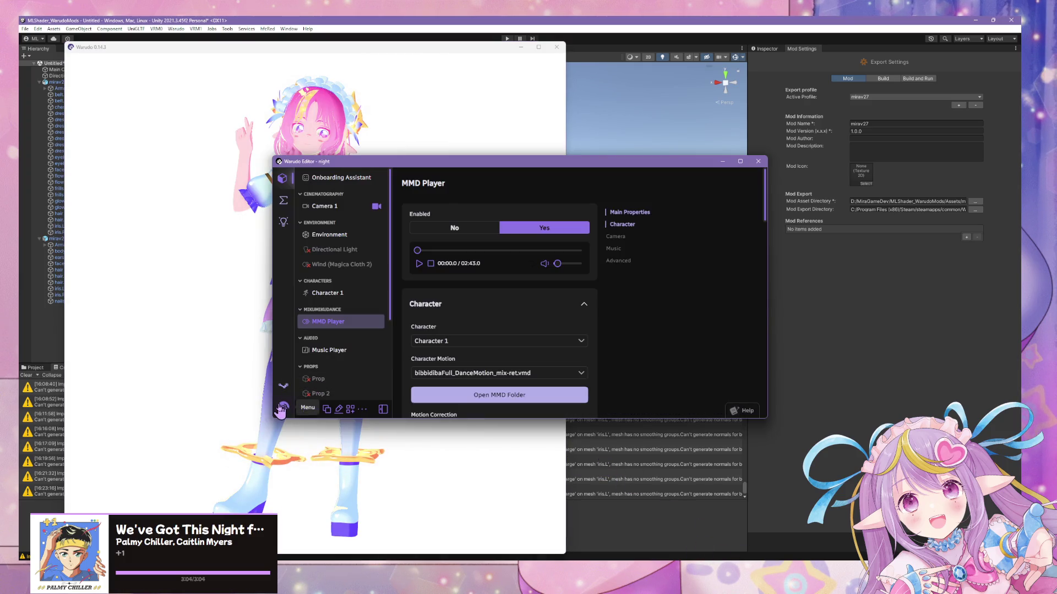
- Open and dismiss Warudo's app menu and the add-asset dialog
click(283, 407)
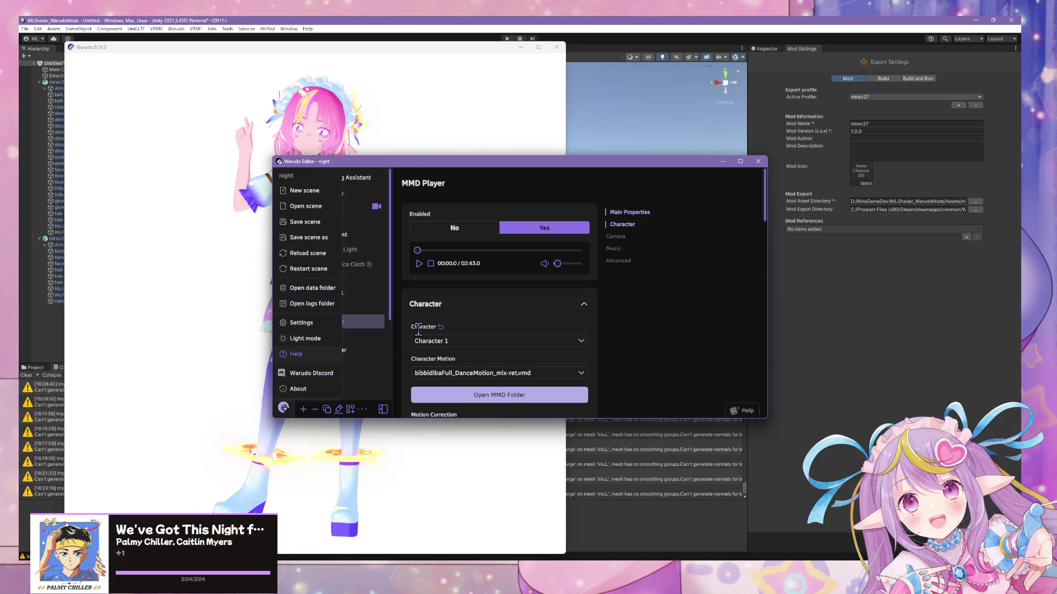
click(711, 328)
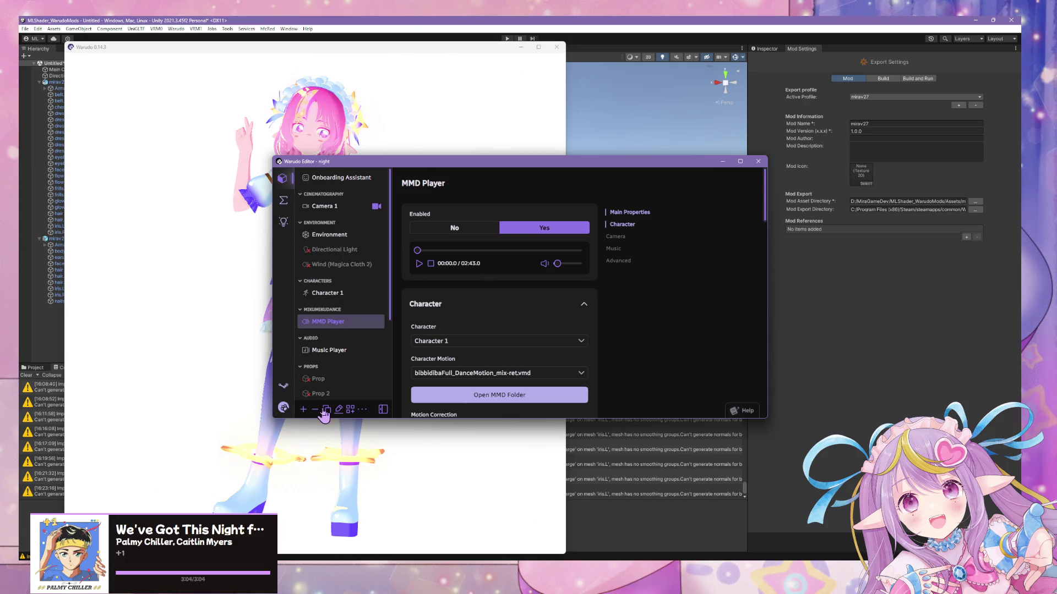
click(304, 409)
key(Escape)
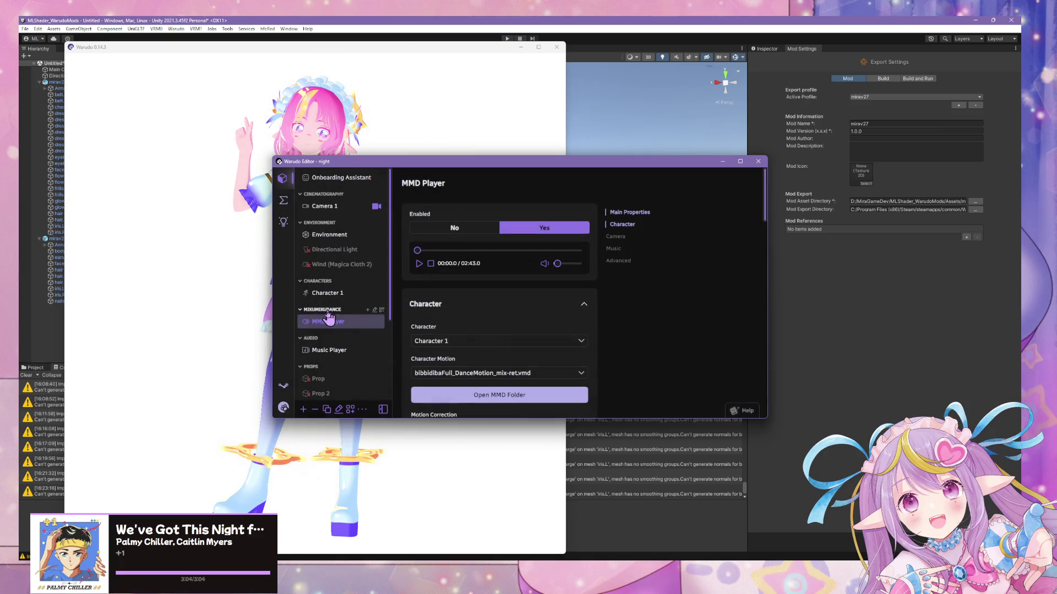
- Save Character 1's current expressions as an expression profile named m25031425
click(337, 294)
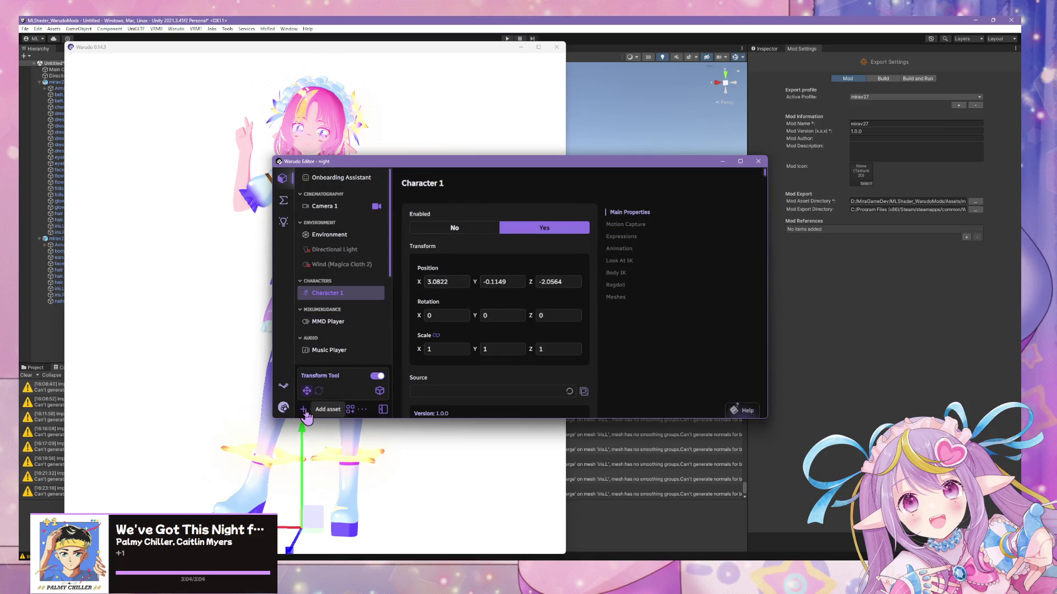
scroll(487, 336, down, 5)
scroll(615, 226, down, 3)
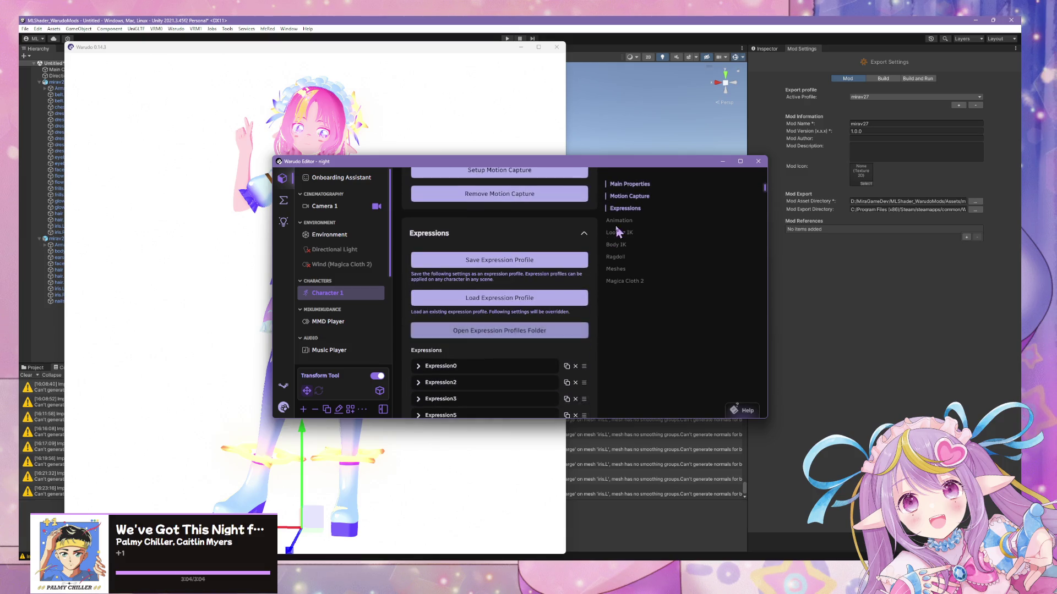
click(616, 225)
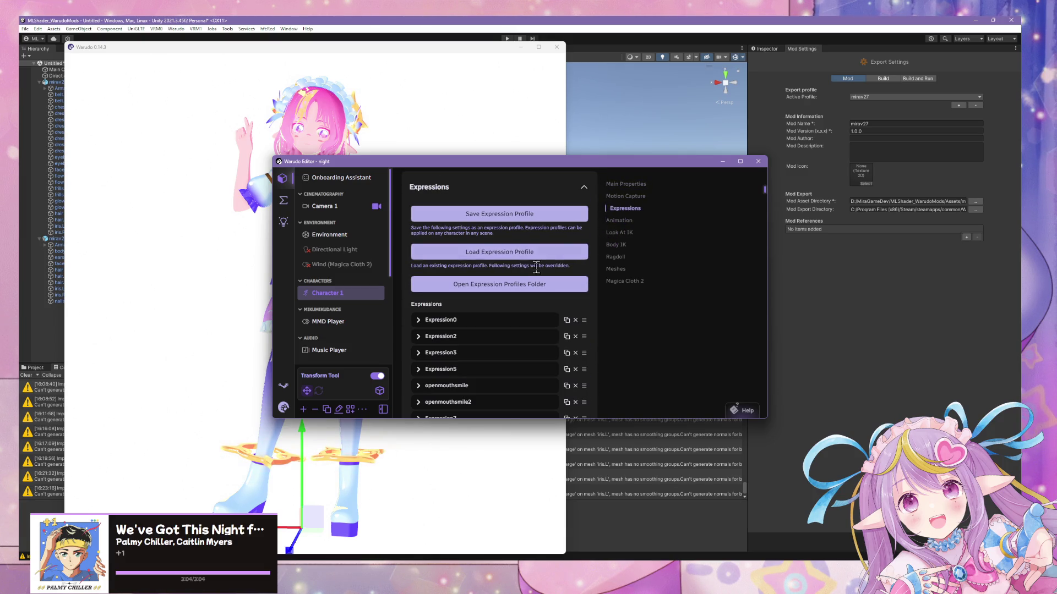
click(543, 217)
text(m25)
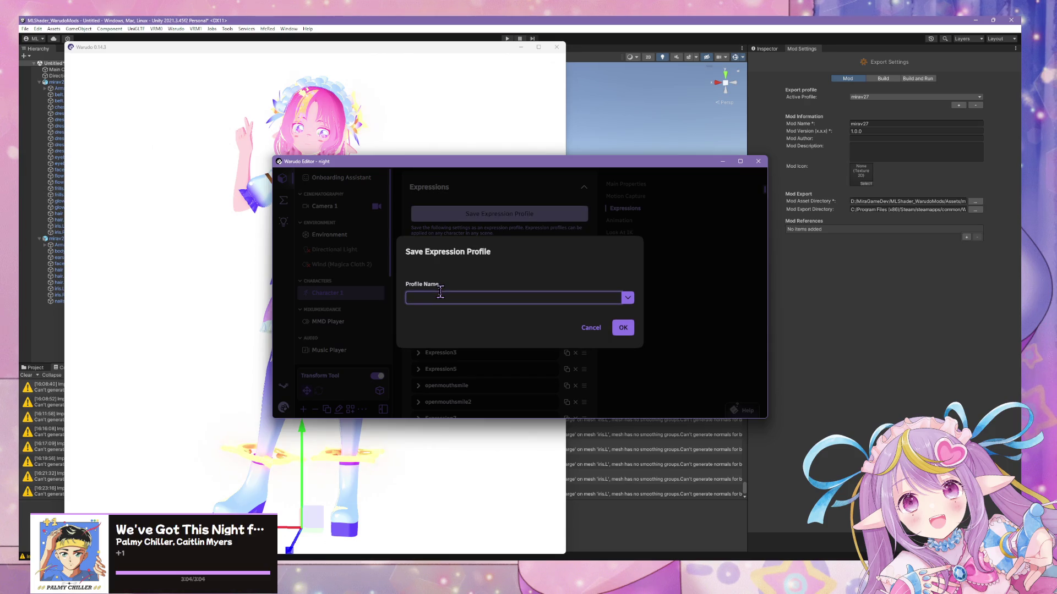
text(03142)
text(5)
click(623, 327)
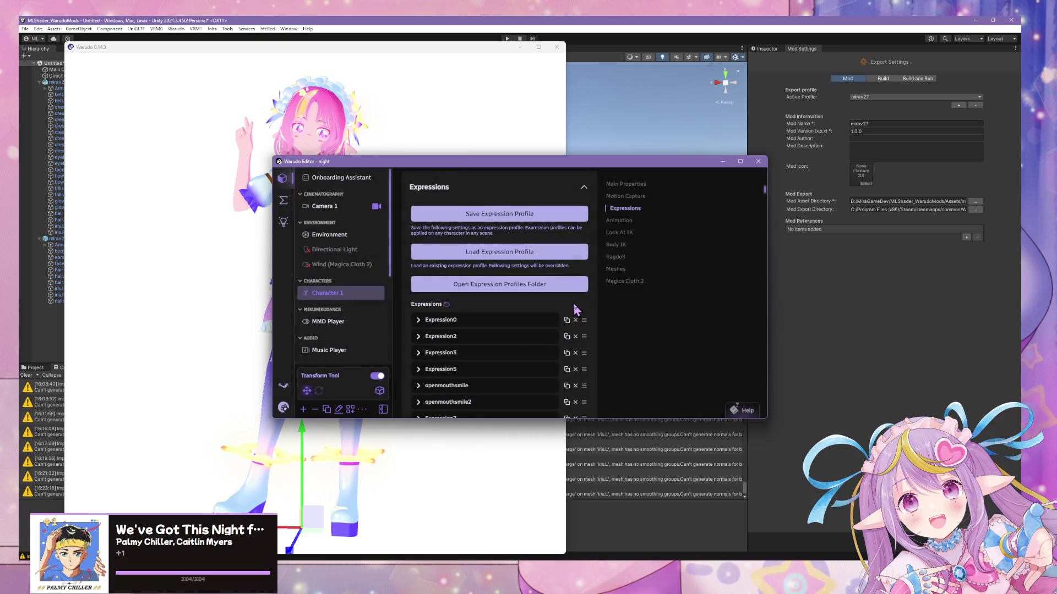
- Open Character 1's source list and its search box
scroll(573, 326, up, 10)
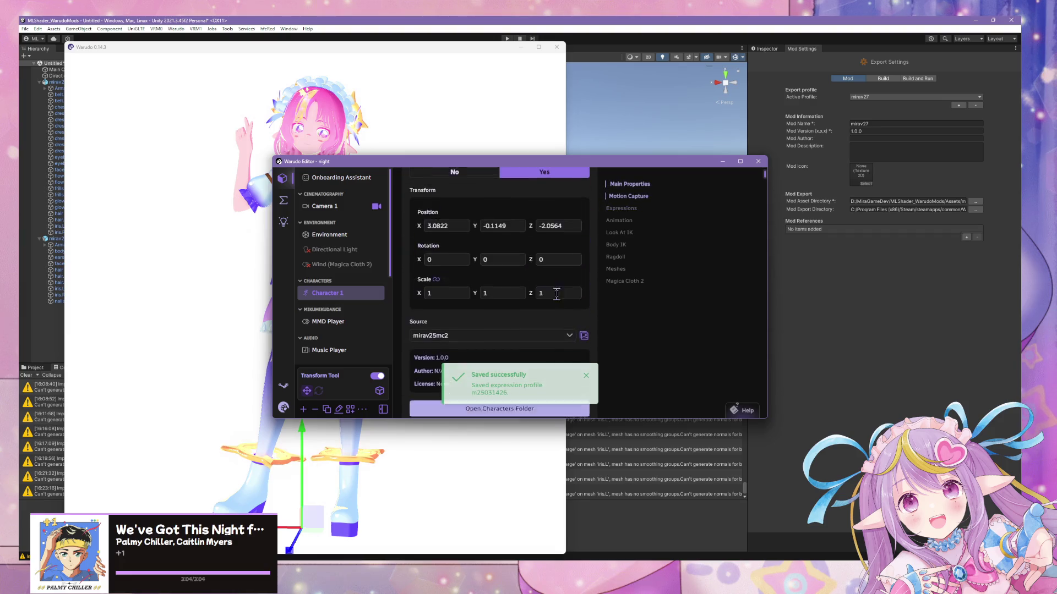
scroll(549, 304, up, 2)
scroll(495, 301, down, 3)
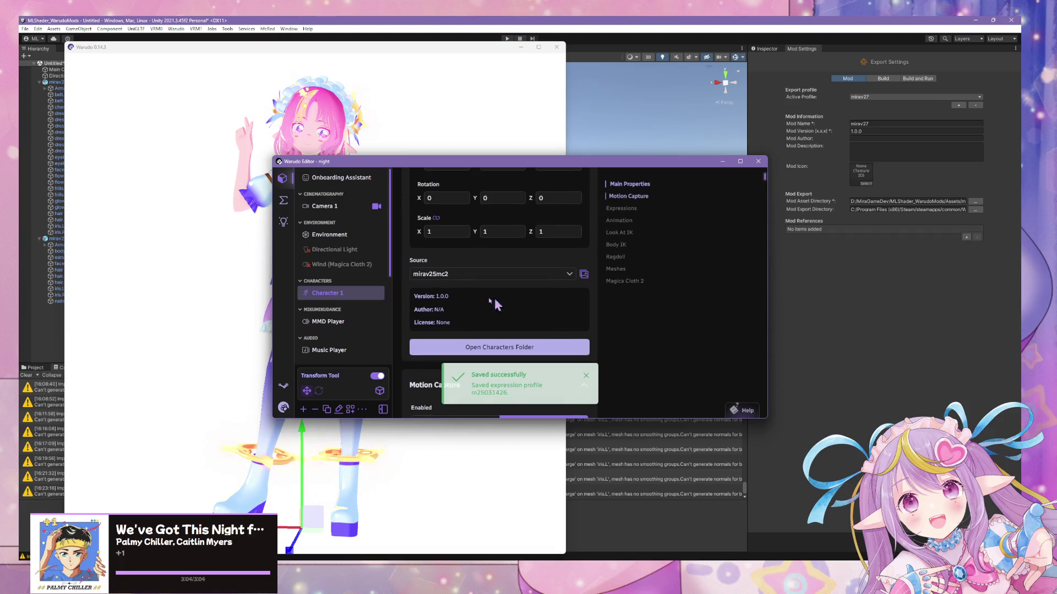
click(463, 280)
click(462, 178)
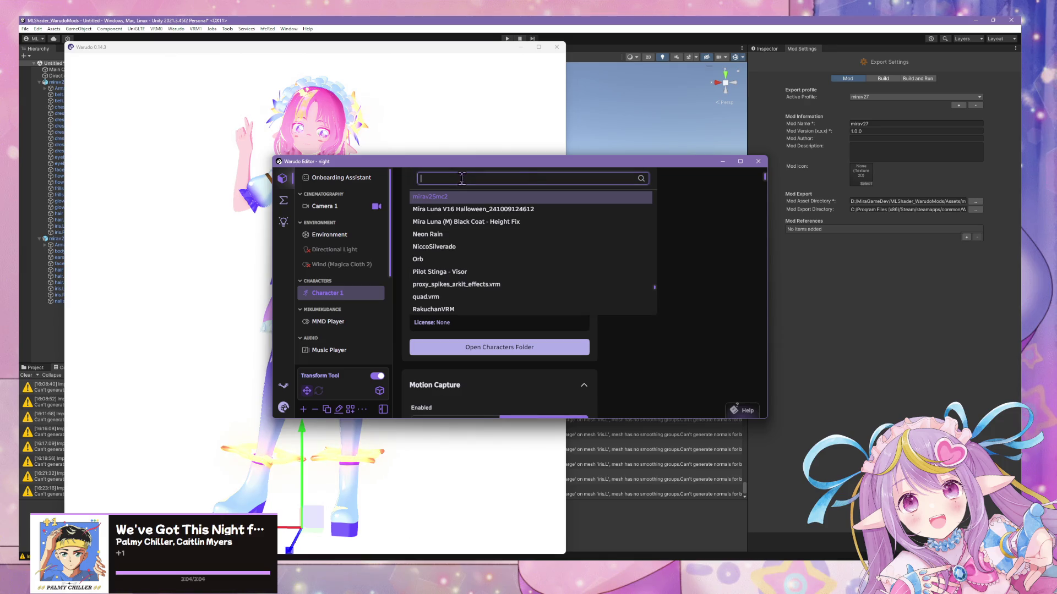
- Search the character sources for mirav27, find nothing, then return to Blender's view of the face
text(mirav2)
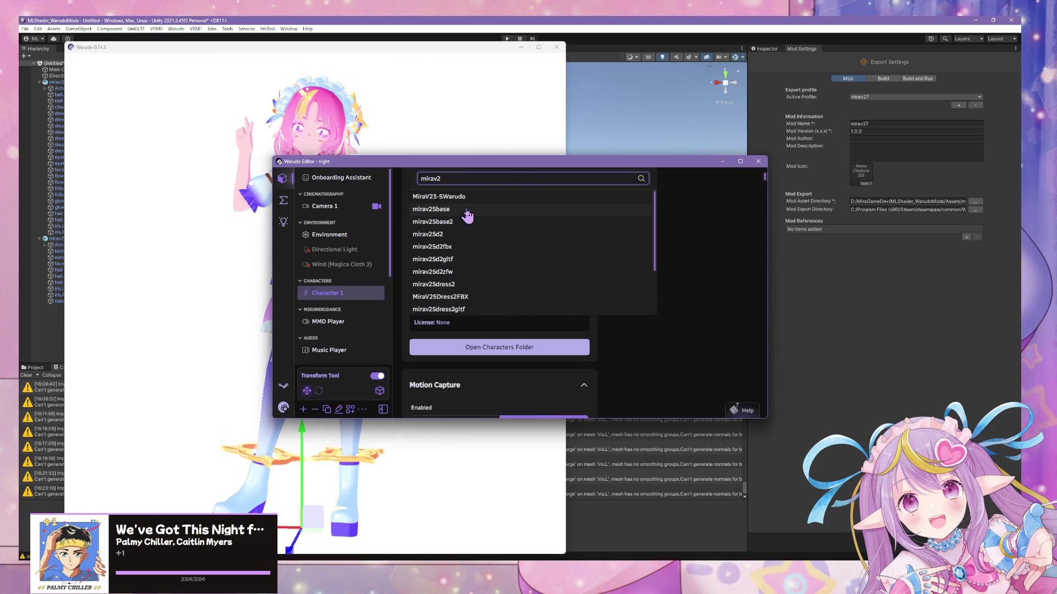
text(7)
key(Escape)
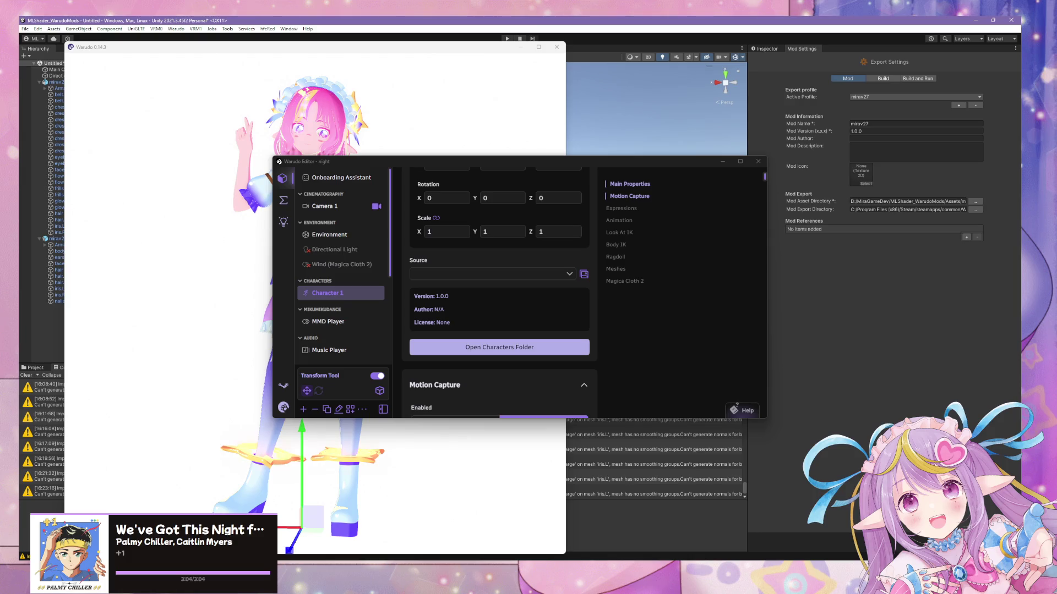
click(490, 274)
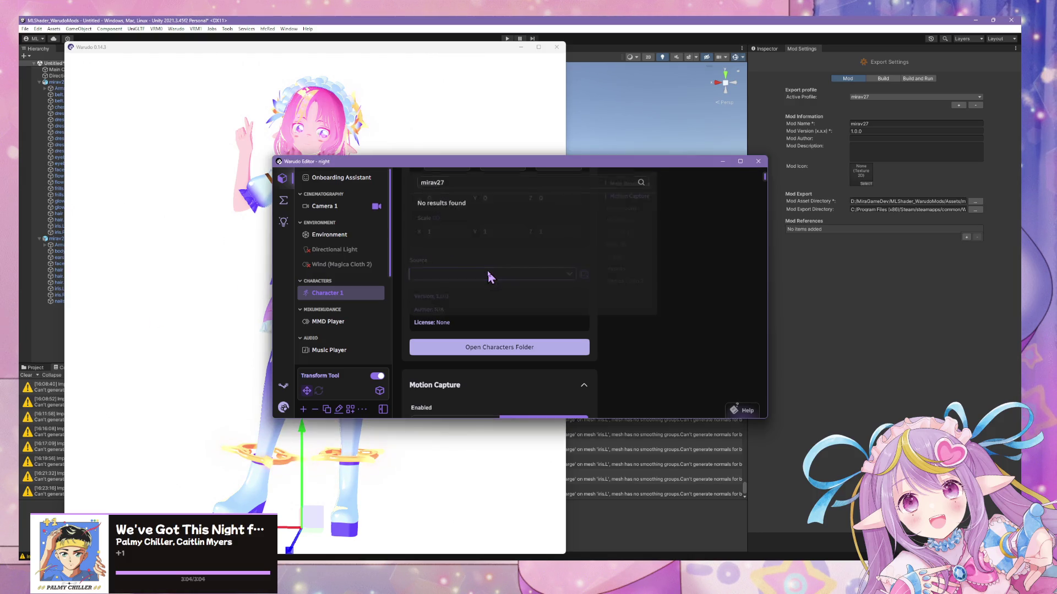
double_click(467, 175)
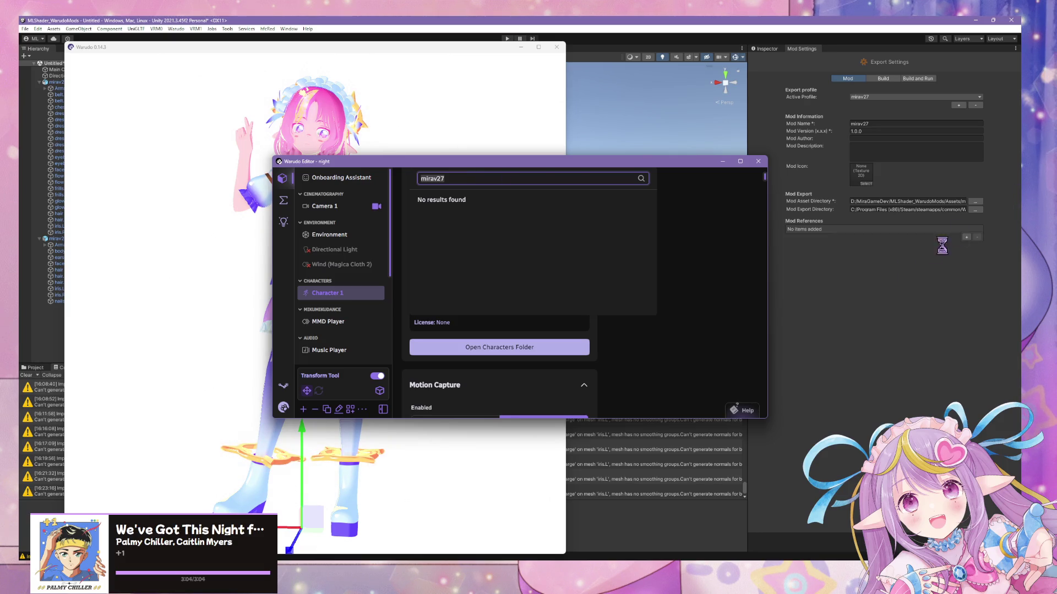
key(Escape)
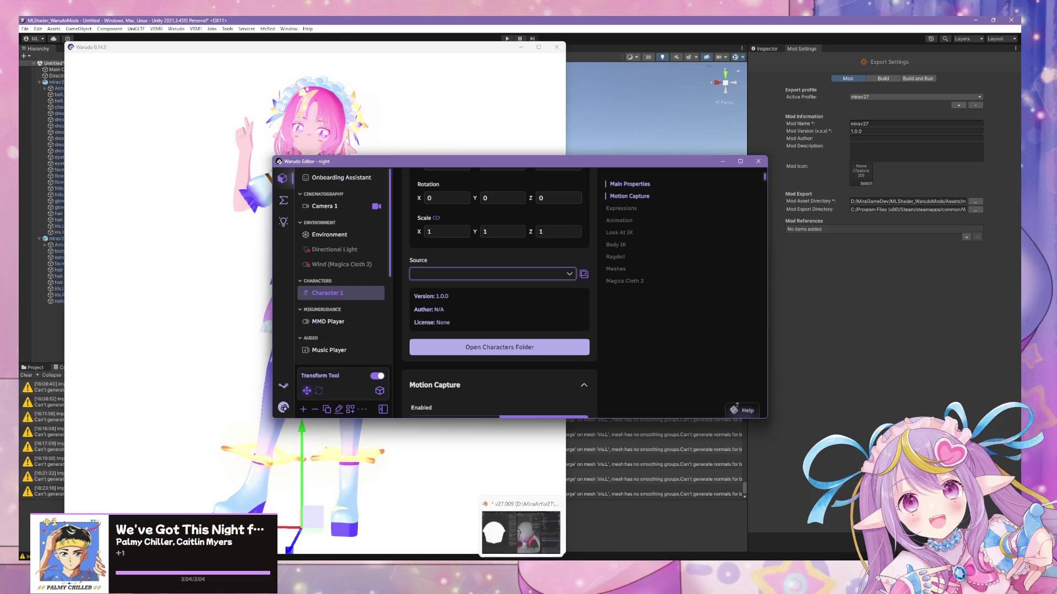
click(728, 526)
mouse_move(688, 385)
middle_down()
mouse_move(736, 367)
mouse_move(565, 320)
mouse_move(549, 302)
middle_up()
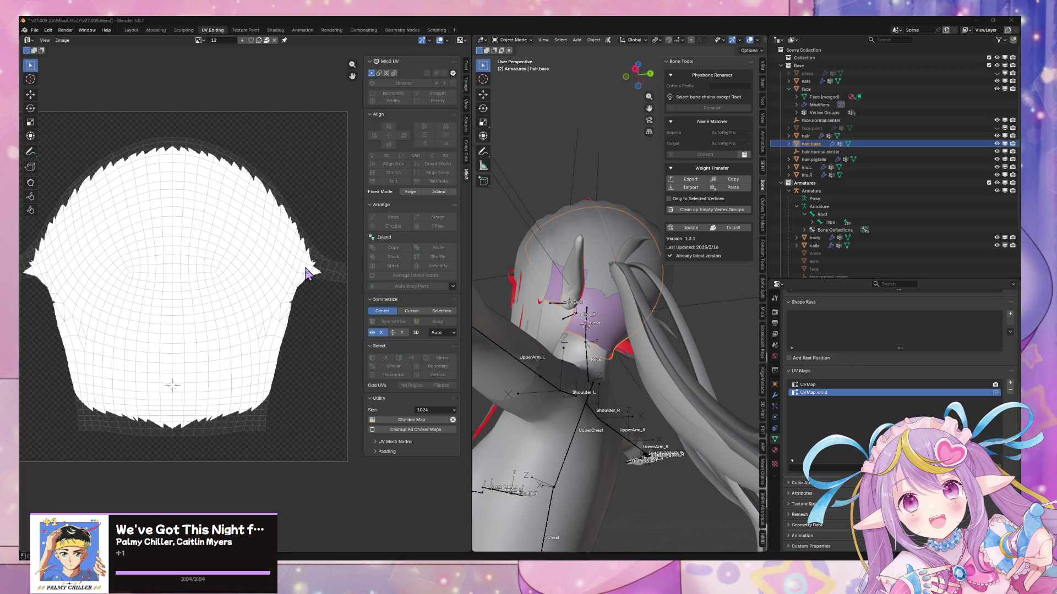
- Leave Blender and return to the Warudo windows showing the dressed avatar
key(alt+Tab)
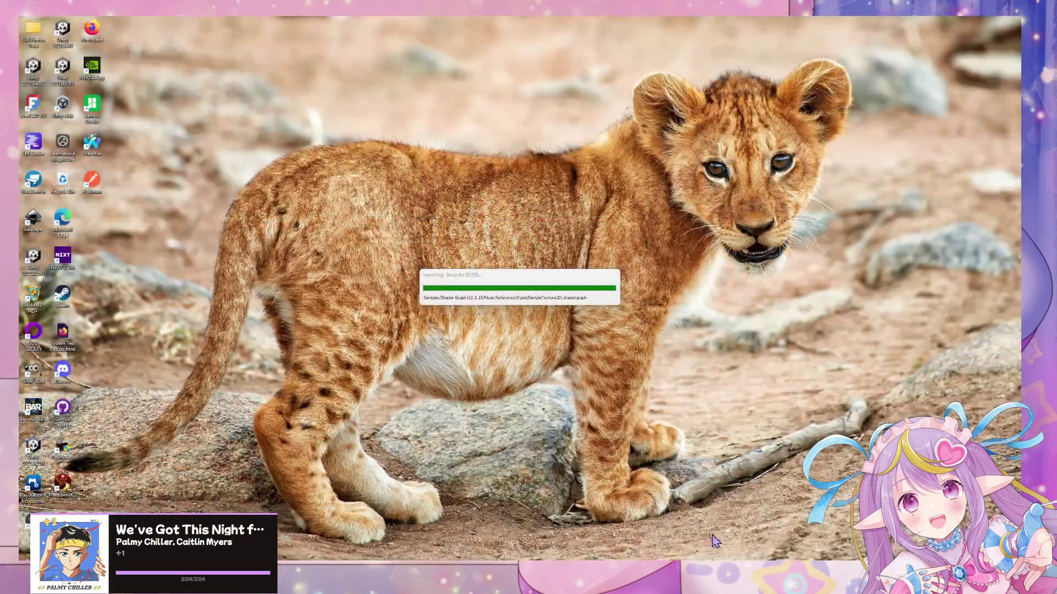
- Check Unity's import progress, then bring the Warudo Editor back to the front
click(732, 525)
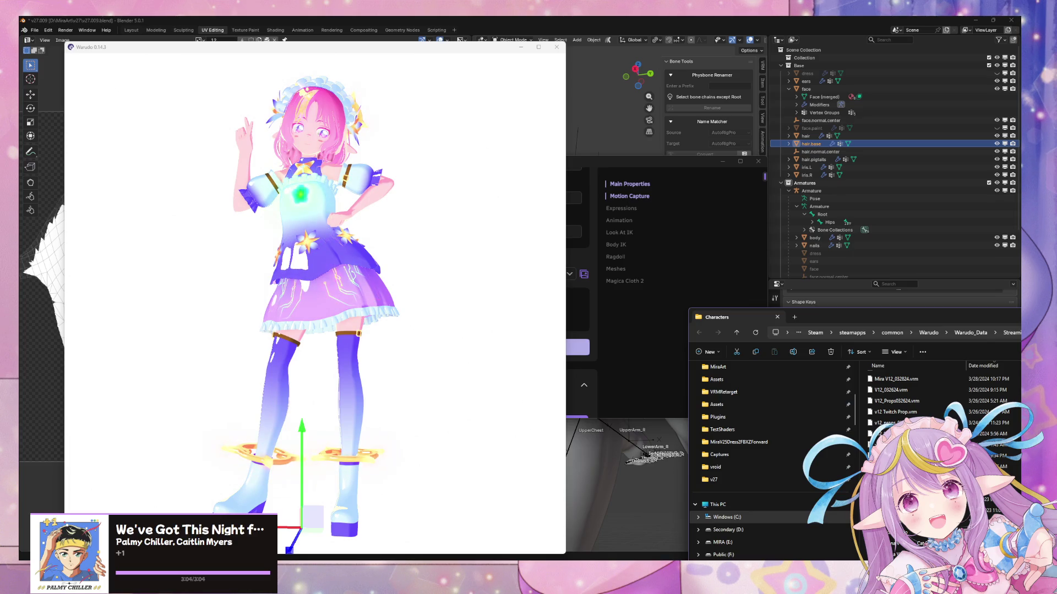
key(alt+Tab)
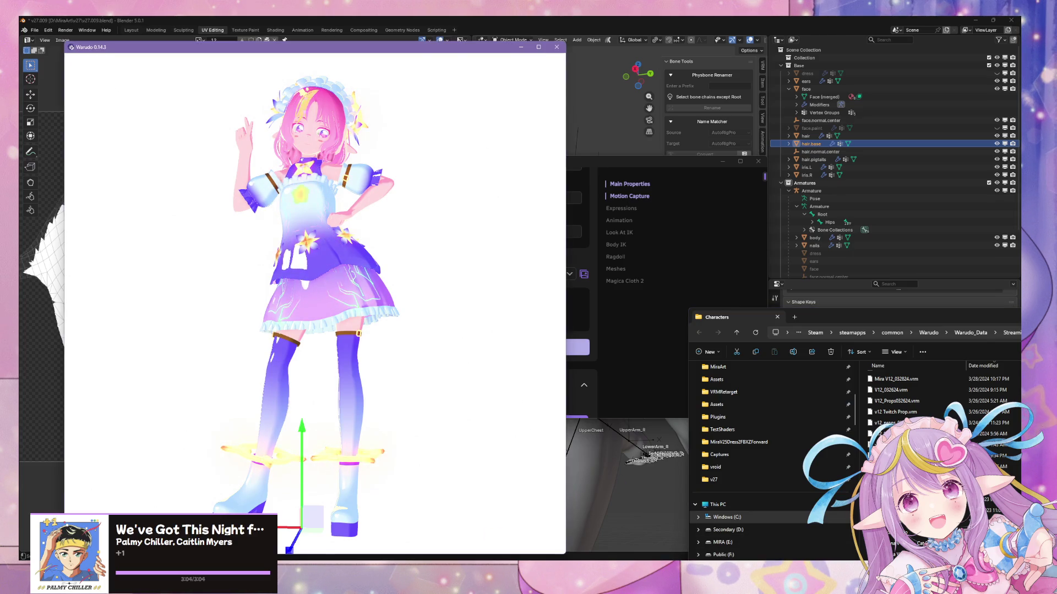
- Search for mirav27 and set it as Character 1's source
click(515, 274)
text(mirav27)
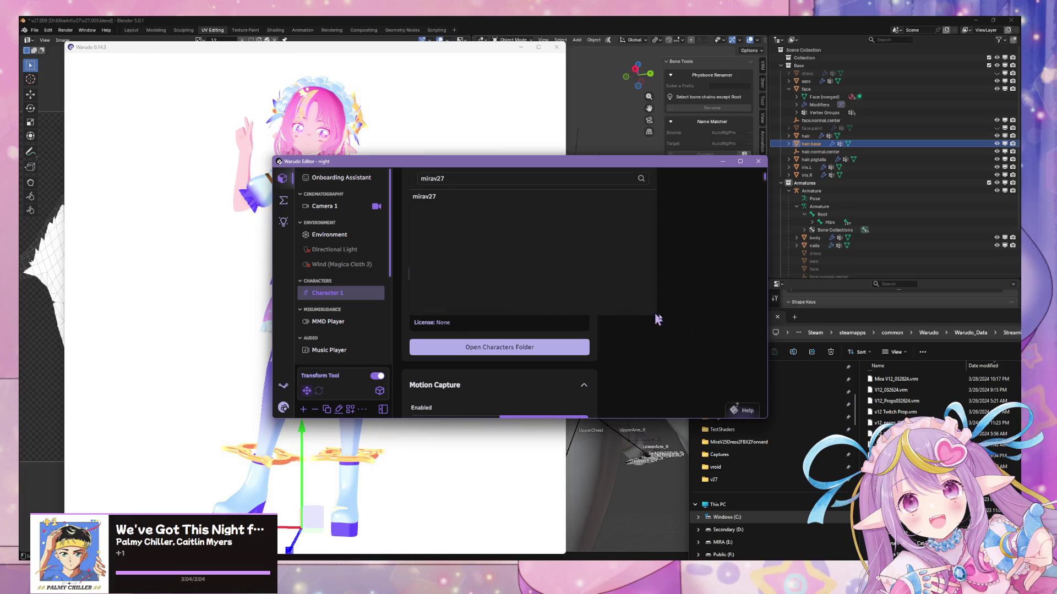
click(514, 177)
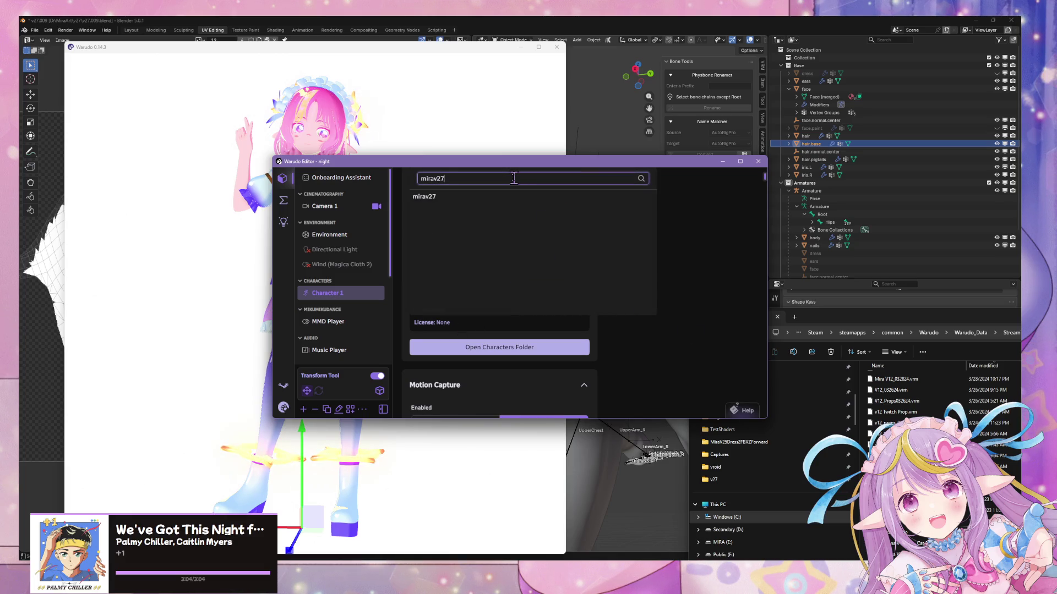
click(470, 197)
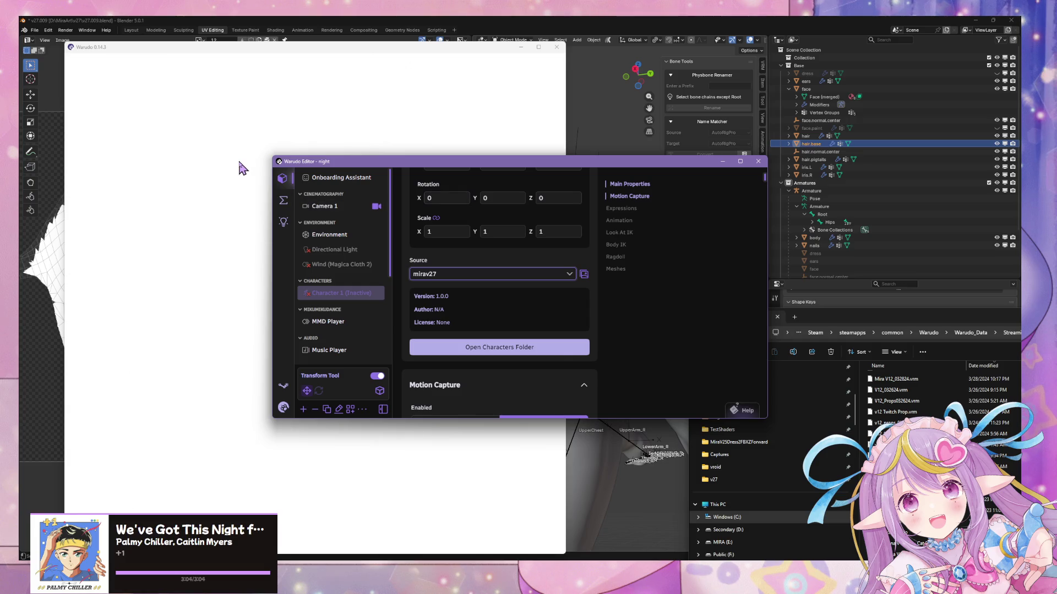
- Select Camera 1 in the Warudo Editor and review its properties
click(241, 168)
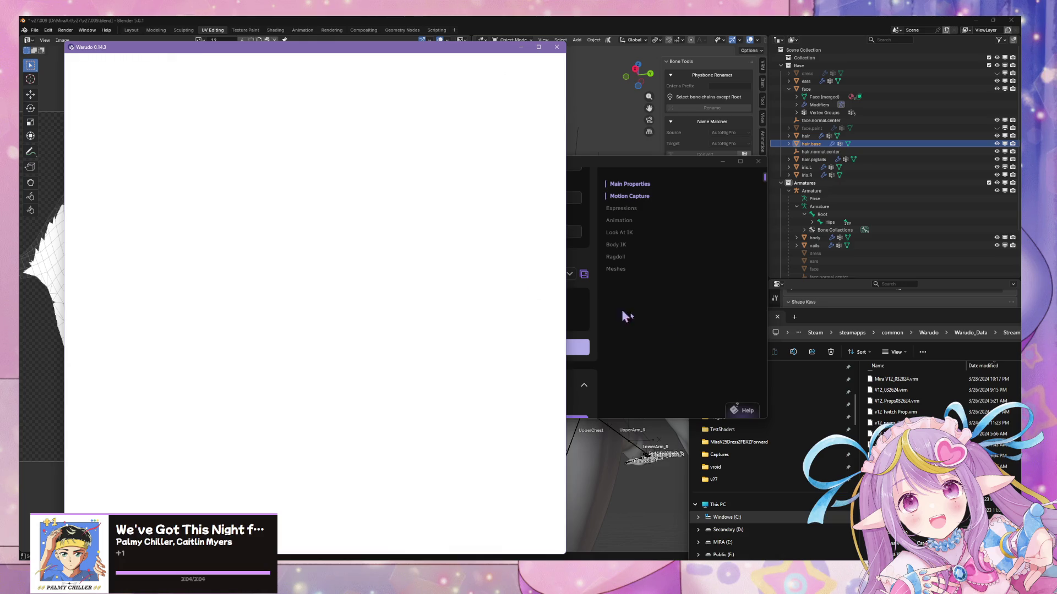
click(698, 305)
click(337, 213)
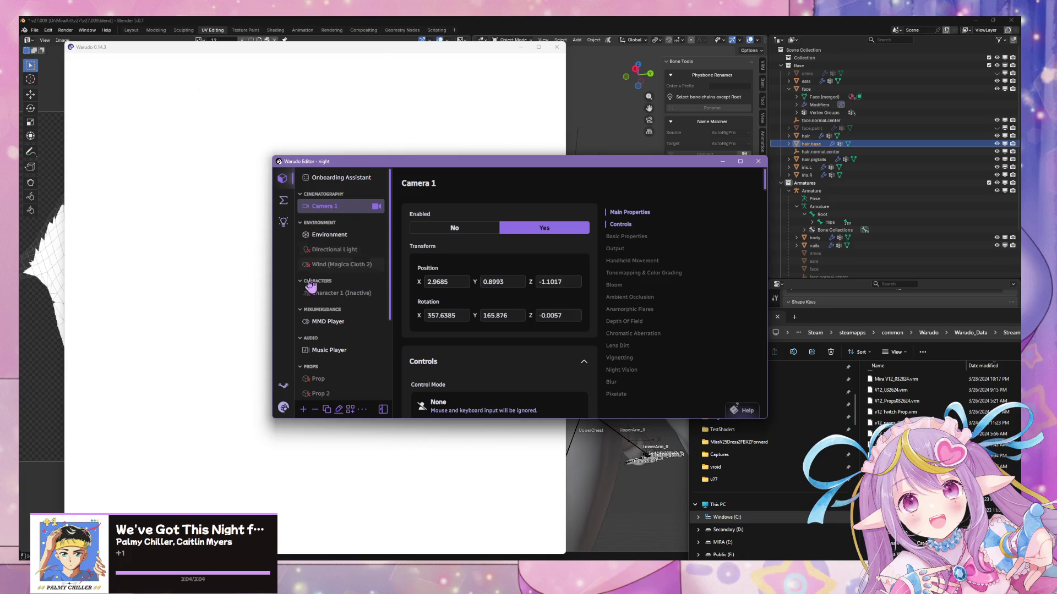
scroll(352, 345, down, 2)
scroll(352, 345, down, 2)
click(203, 323)
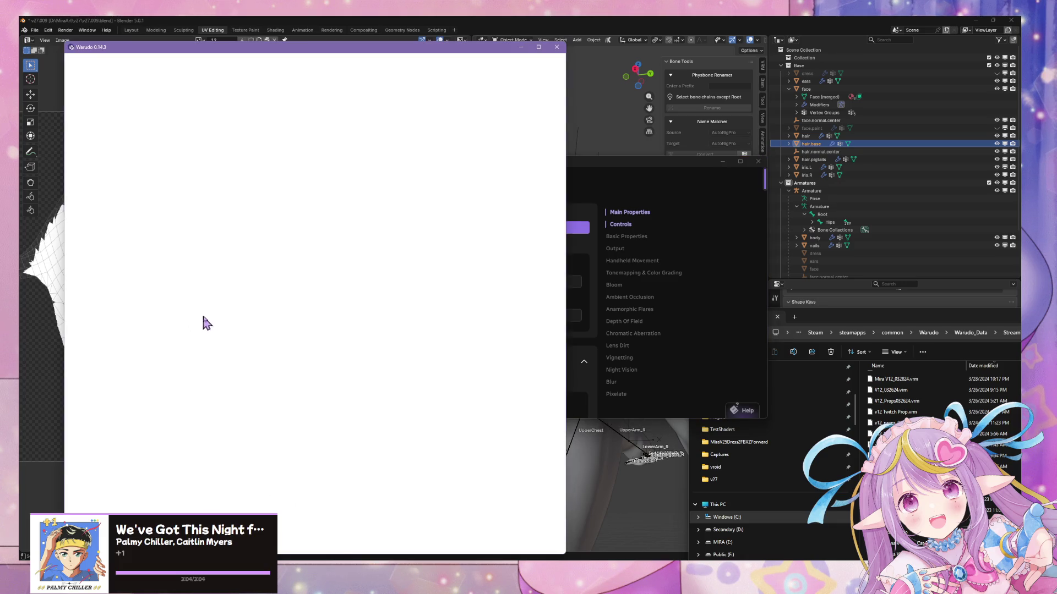
click(692, 367)
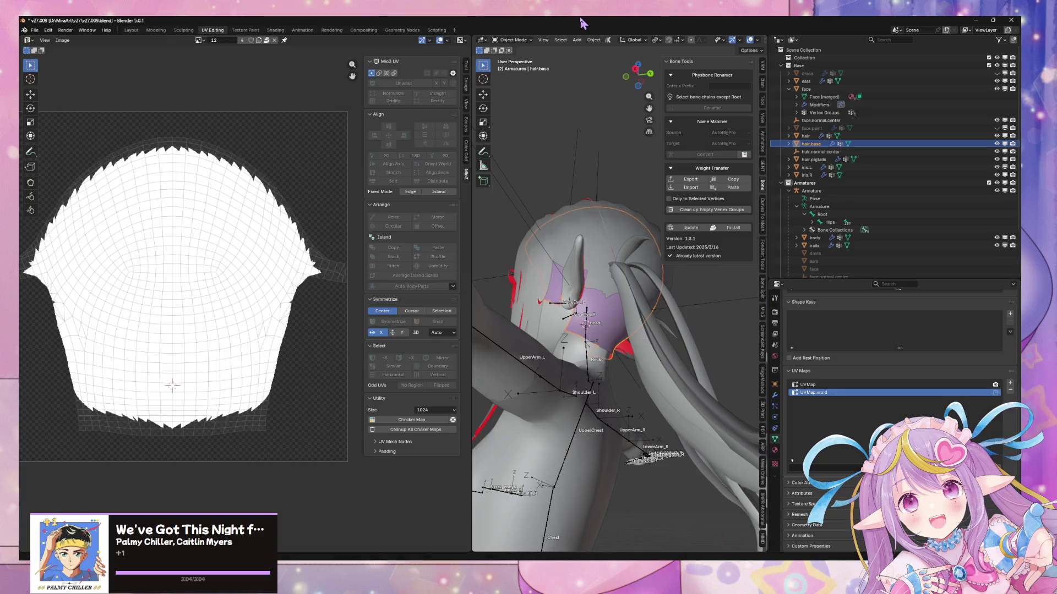
- Orbit the Blender model to view the head, then return to the Unity editor
click(583, 21)
middle_drag(610, 253, 647, 296)
key(alt+Tab)
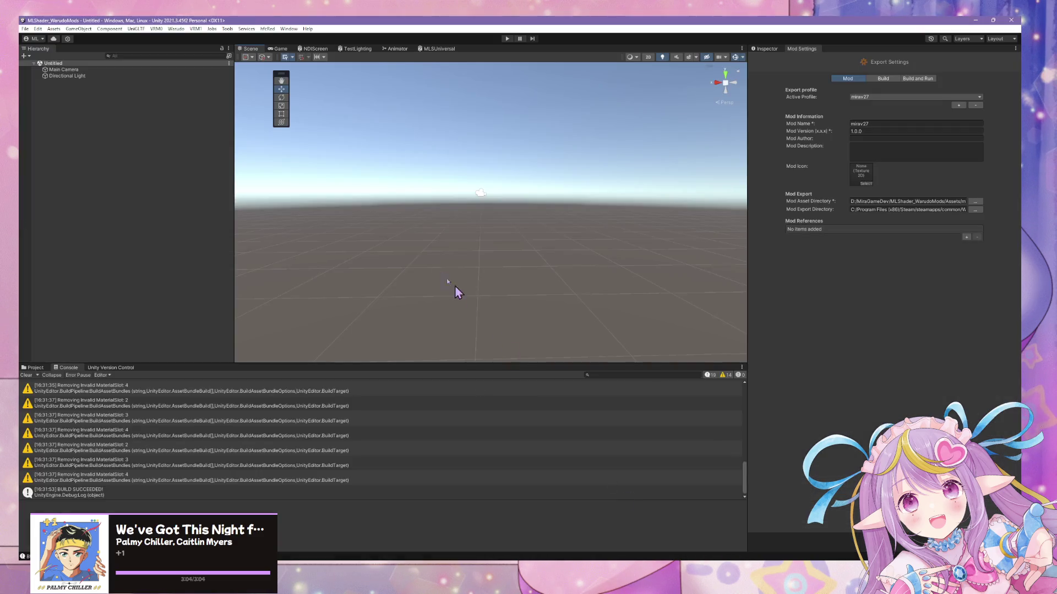
- Clear the console warnings, then drag the mirav27 folder's Character prefab into the Scene view
click(205, 477)
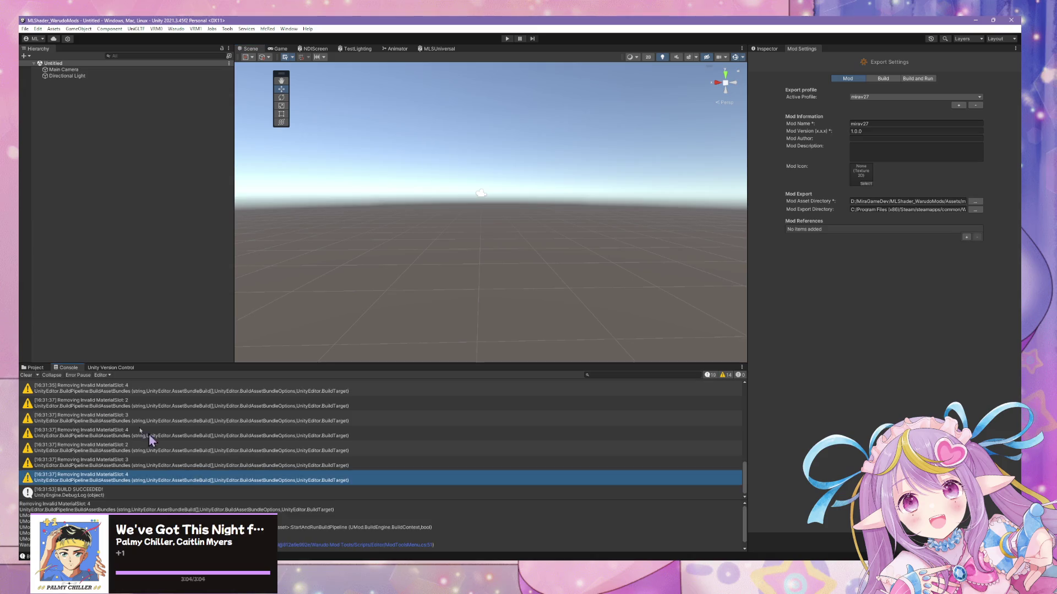
click(25, 375)
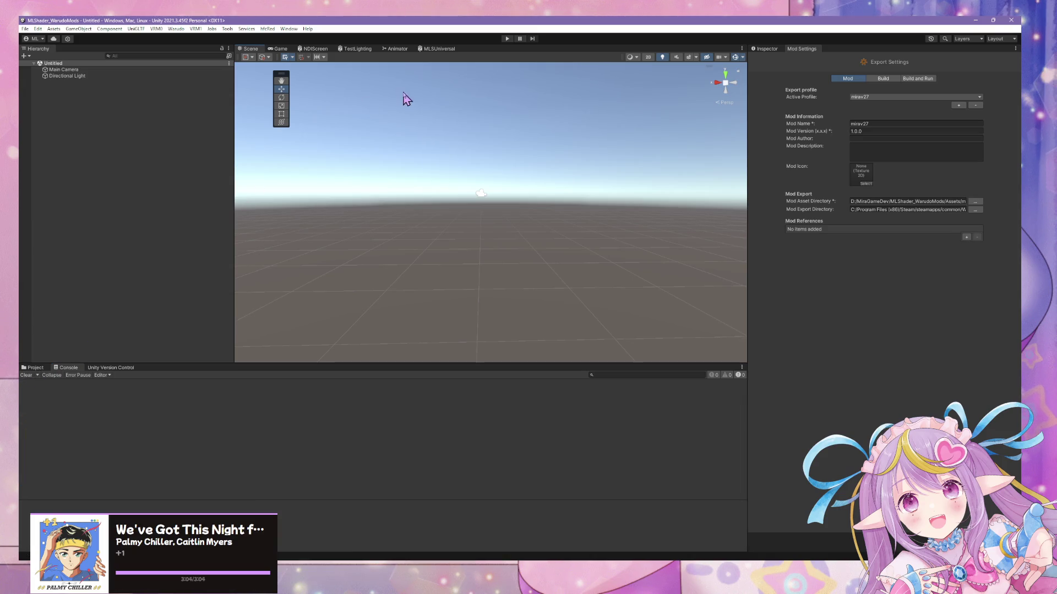
click(35, 368)
click(52, 443)
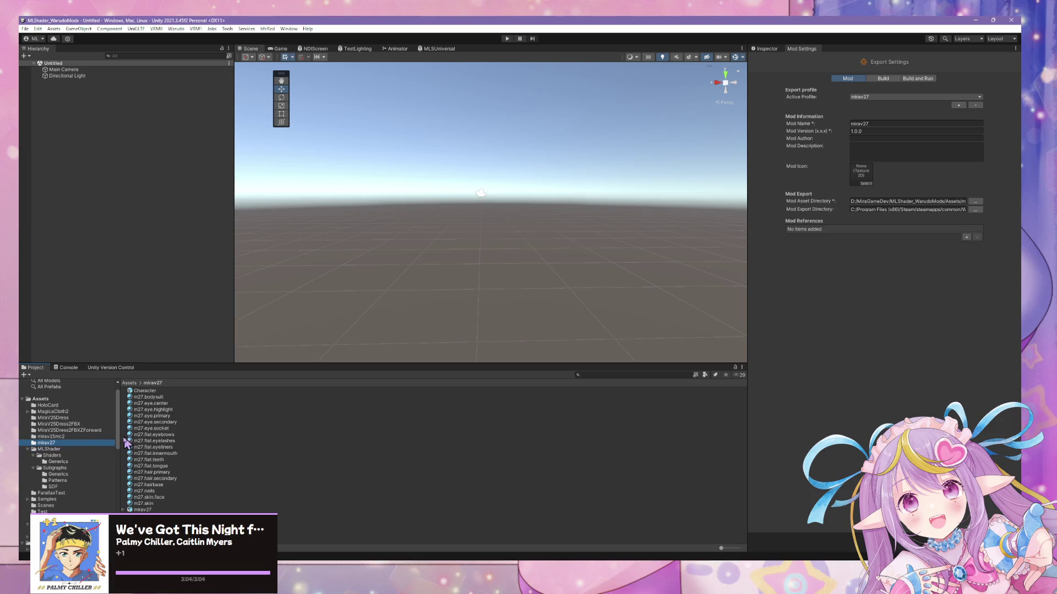
mouse_move(168, 392)
mouse_down()
mouse_move(140, 367)
mouse_move(402, 201)
mouse_move(539, 215)
mouse_up()
scroll(539, 215, up, 5)
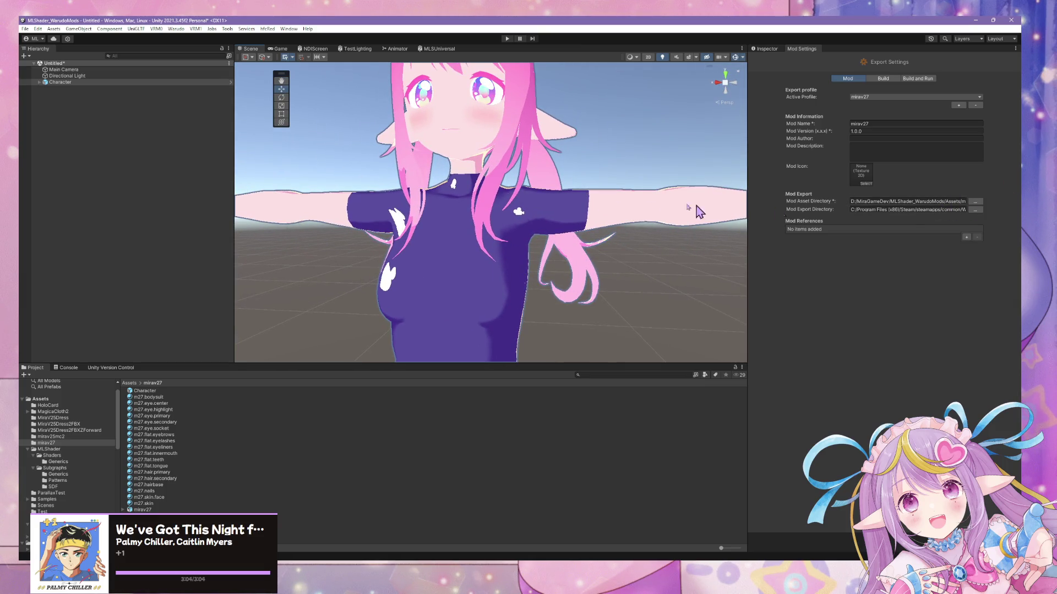
- Select the Character object, show its Inspector and expand its child parts
click(59, 77)
click(61, 82)
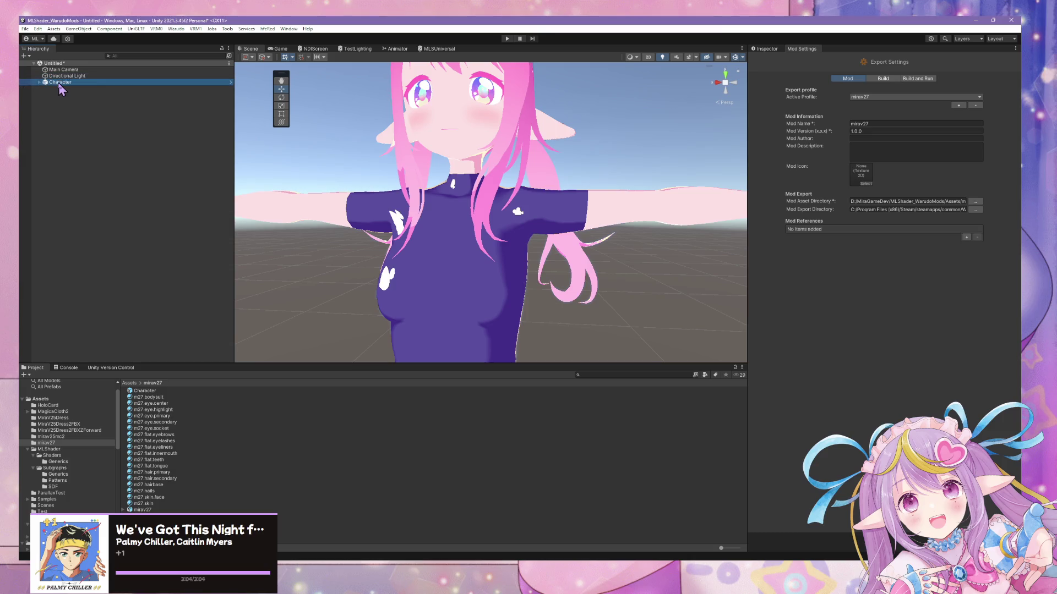
click(766, 49)
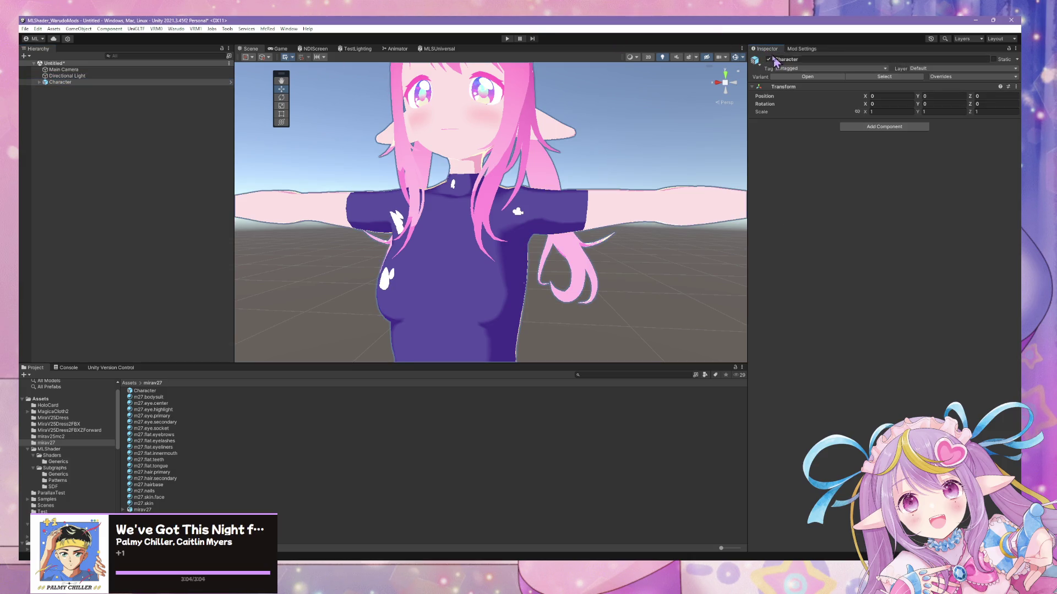
click(39, 82)
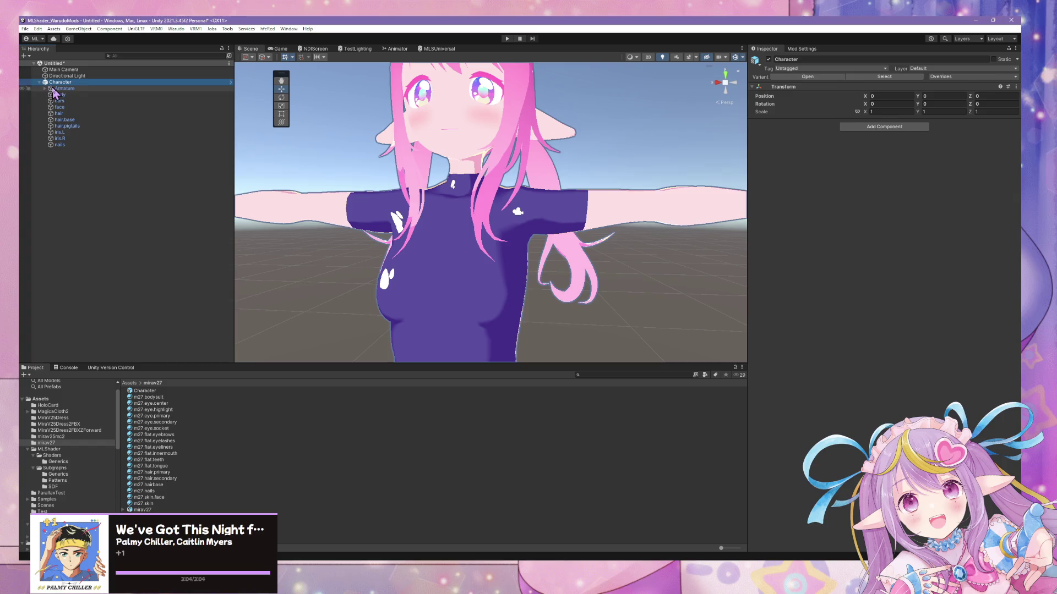
- Add an Animator component to Character, then undo it, leaving only the Transform
click(878, 129)
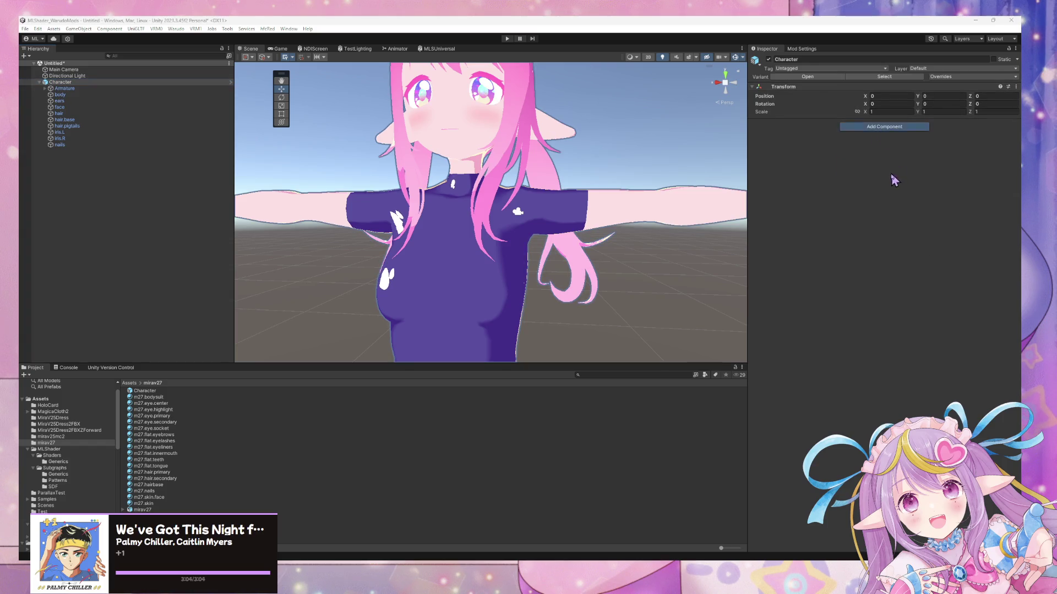
text(animat)
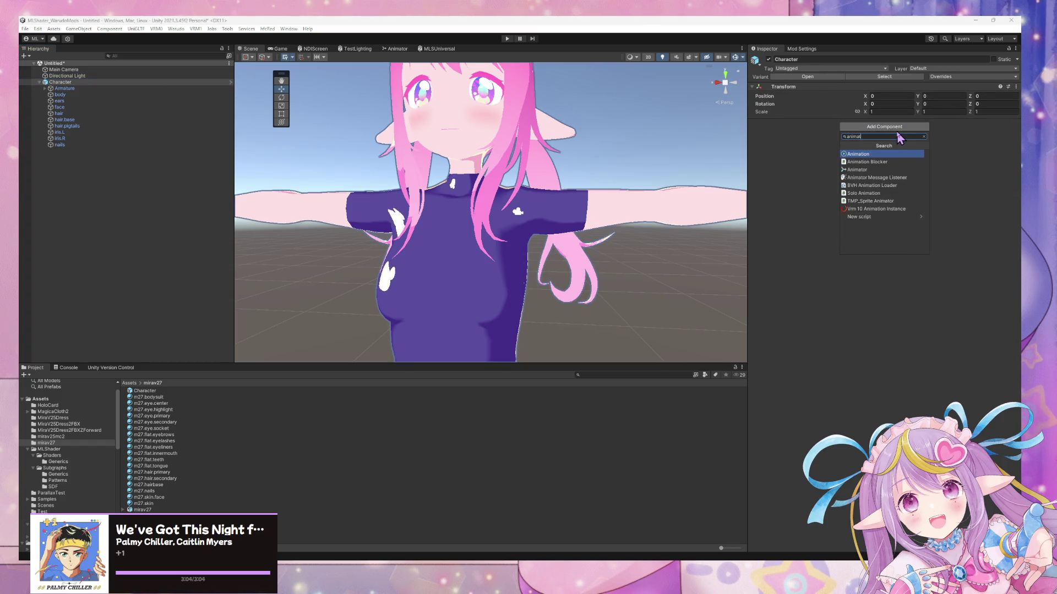
click(892, 169)
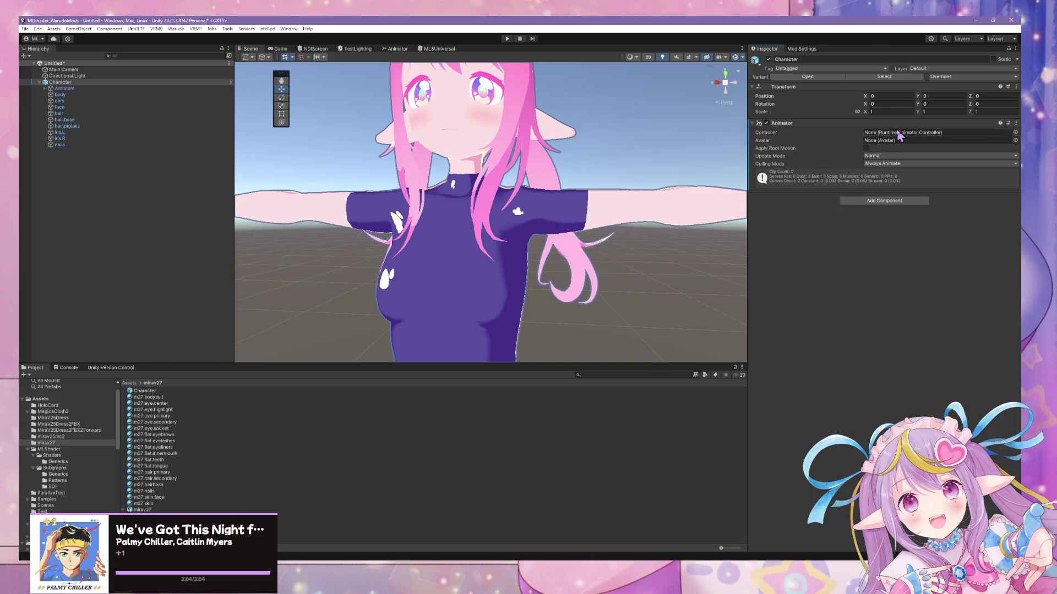
click(53, 449)
click(61, 443)
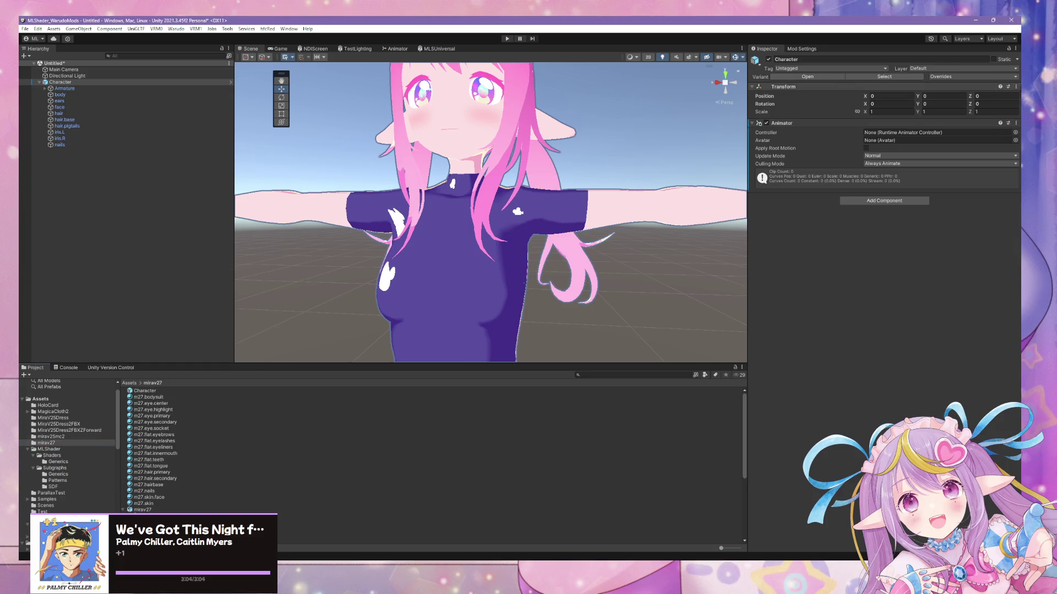
key(ctrl+z)
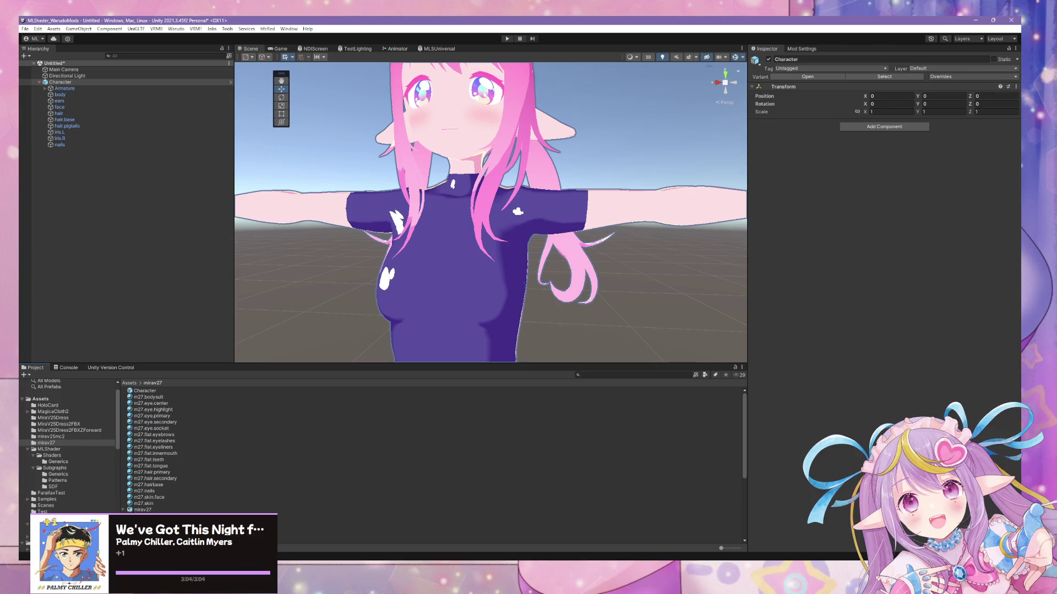
- Set the mirav27 model's rig to Humanoid with Create From This Model, and apply
click(143, 510)
click(869, 80)
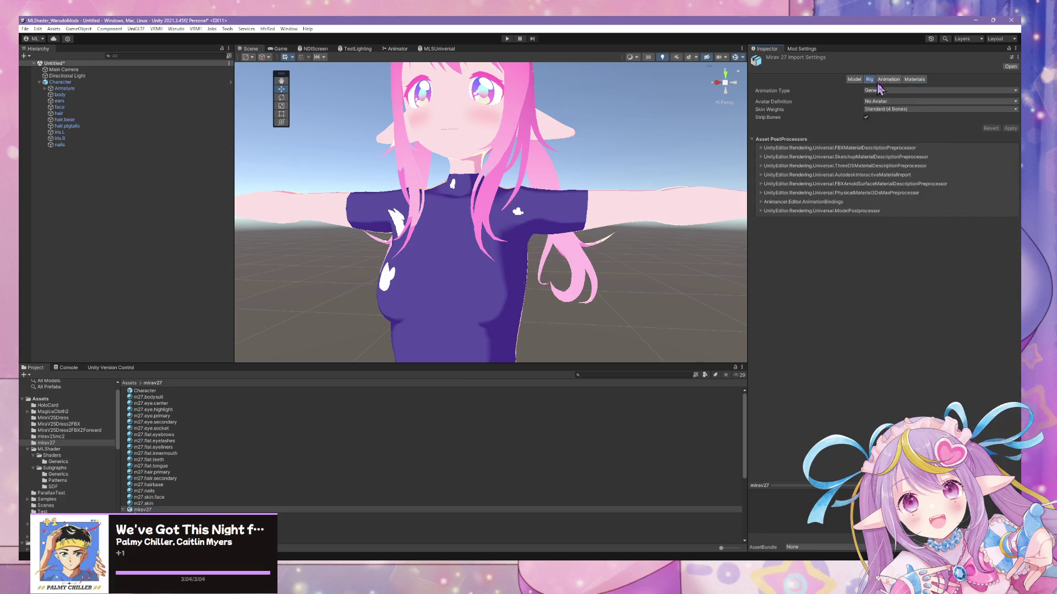
click(908, 102)
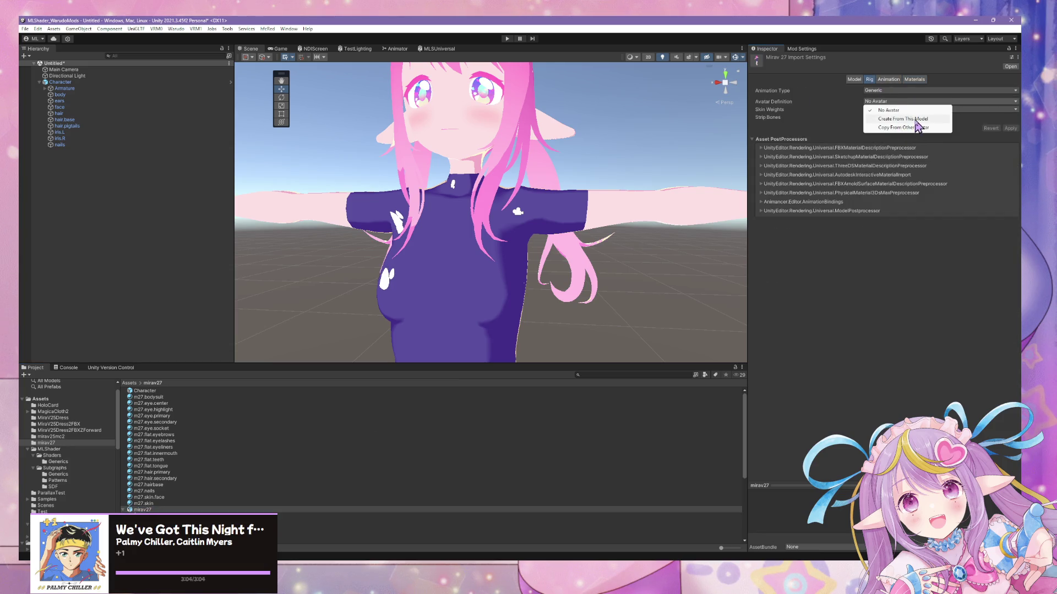
click(914, 119)
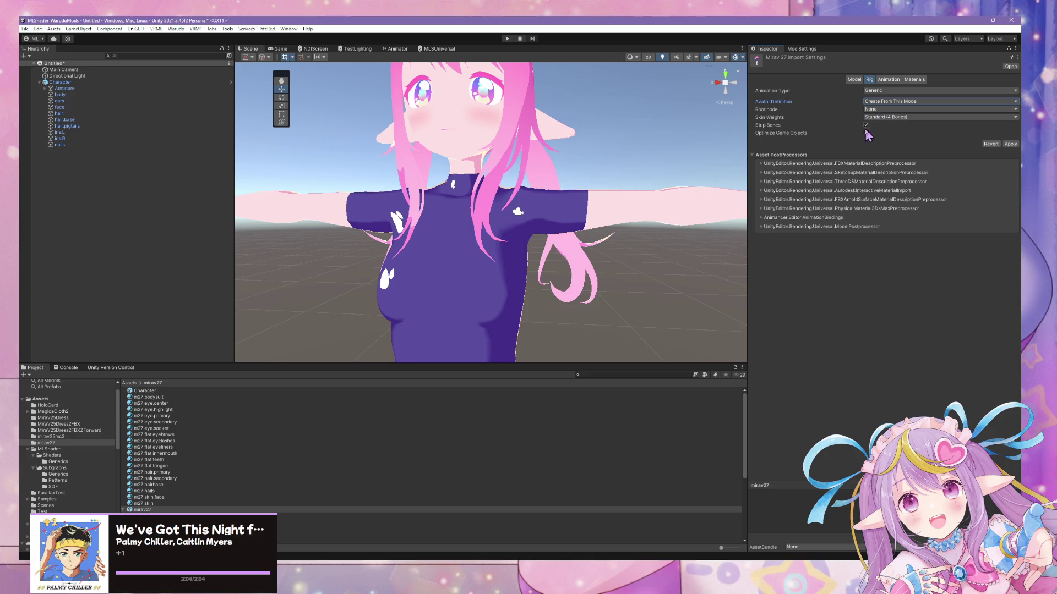
click(895, 110)
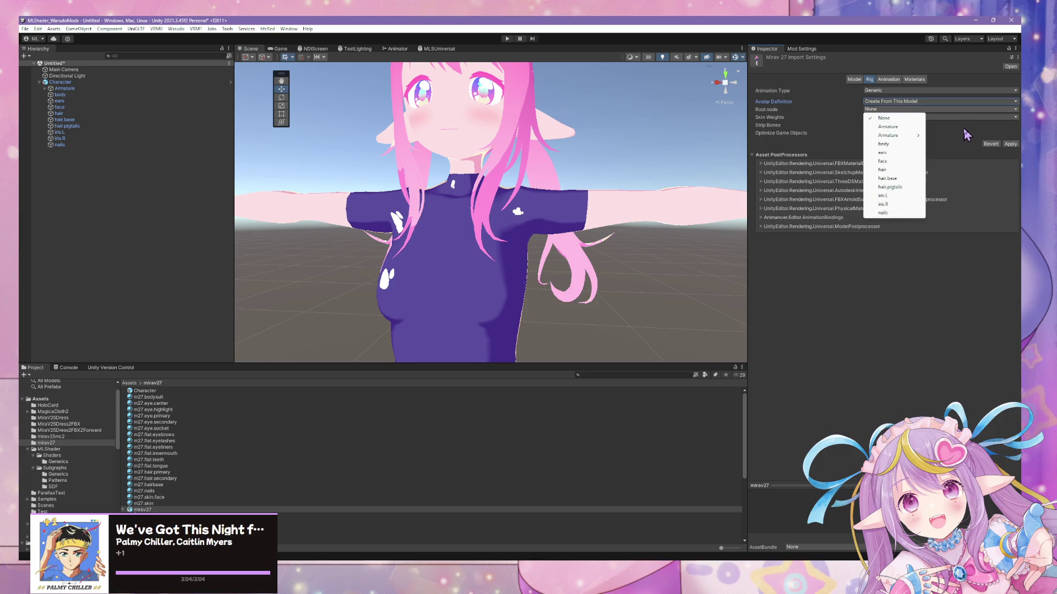
click(929, 113)
click(899, 91)
click(888, 125)
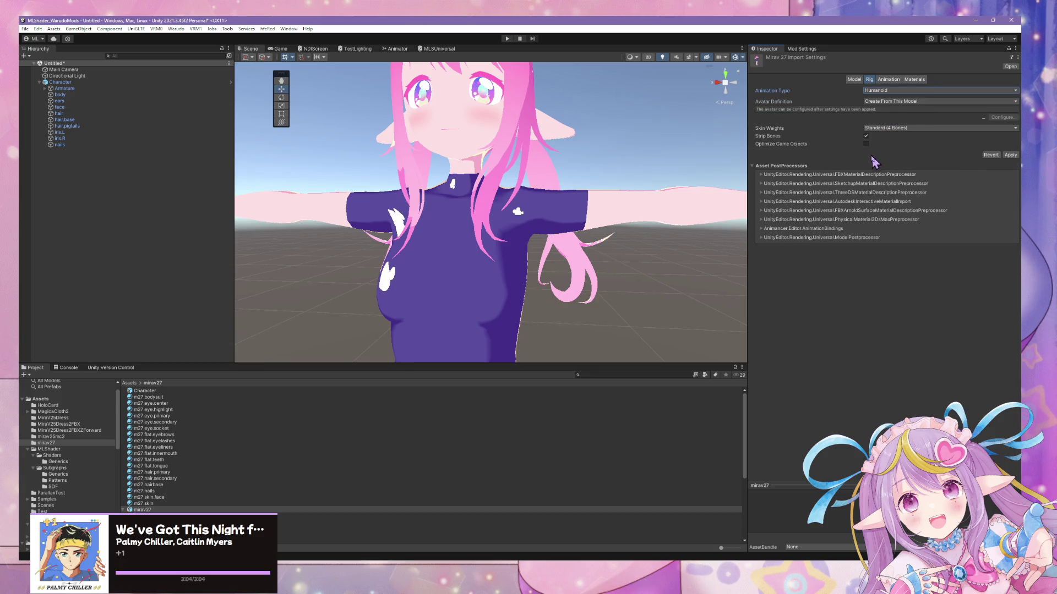
click(1004, 156)
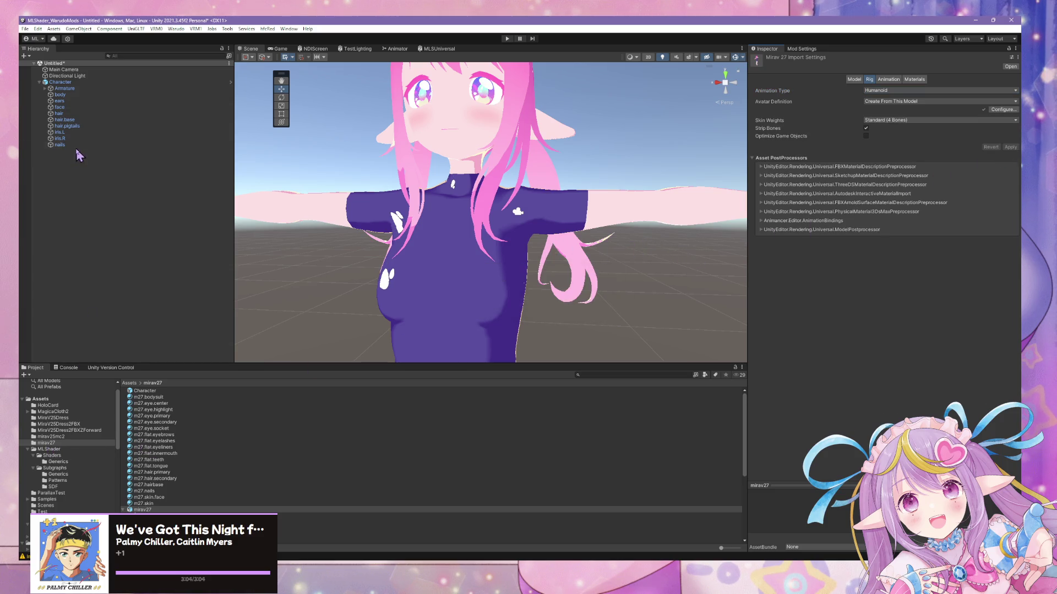
- Select Character to check its Animator uses mirav27Avatar and frame it in the scene
click(70, 83)
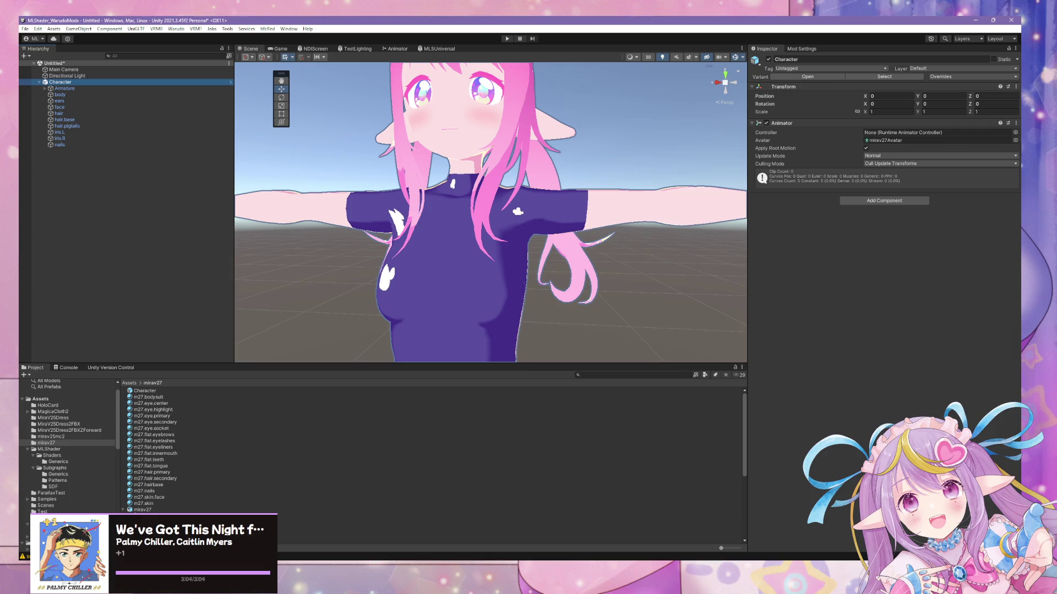
key(f)
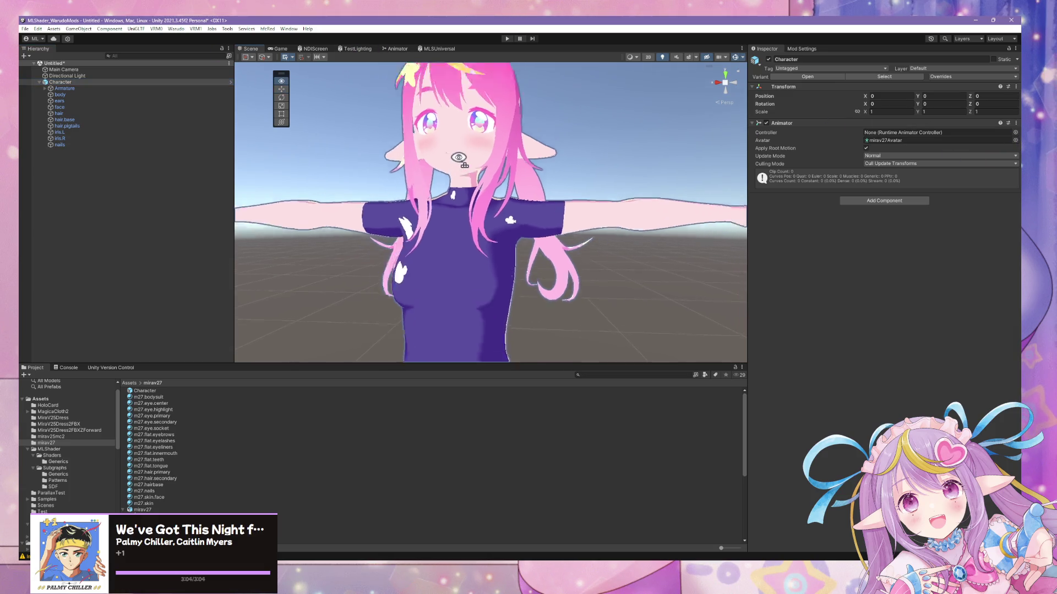
click(176, 29)
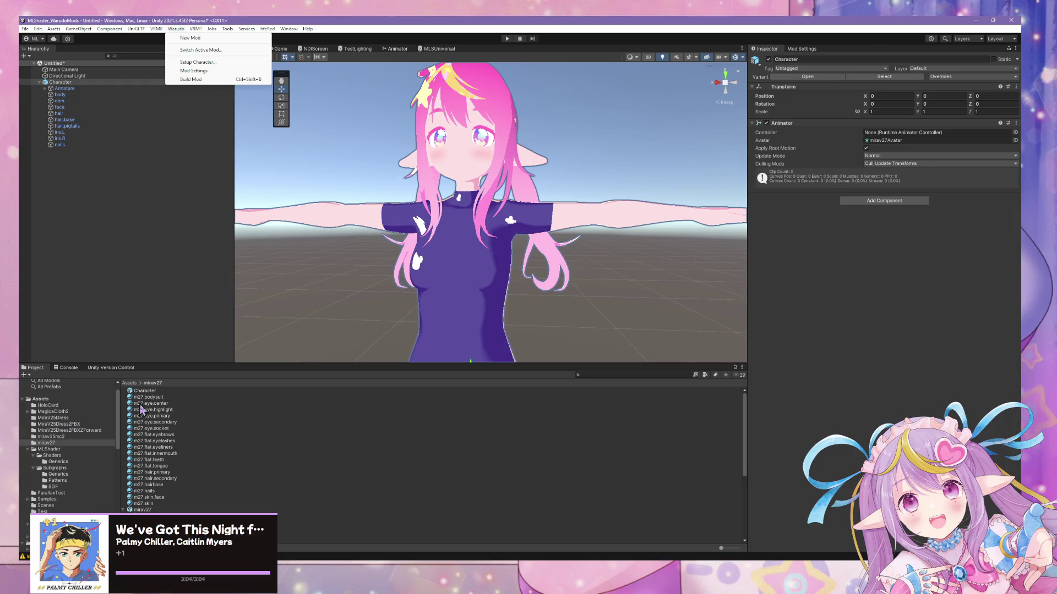
click(123, 511)
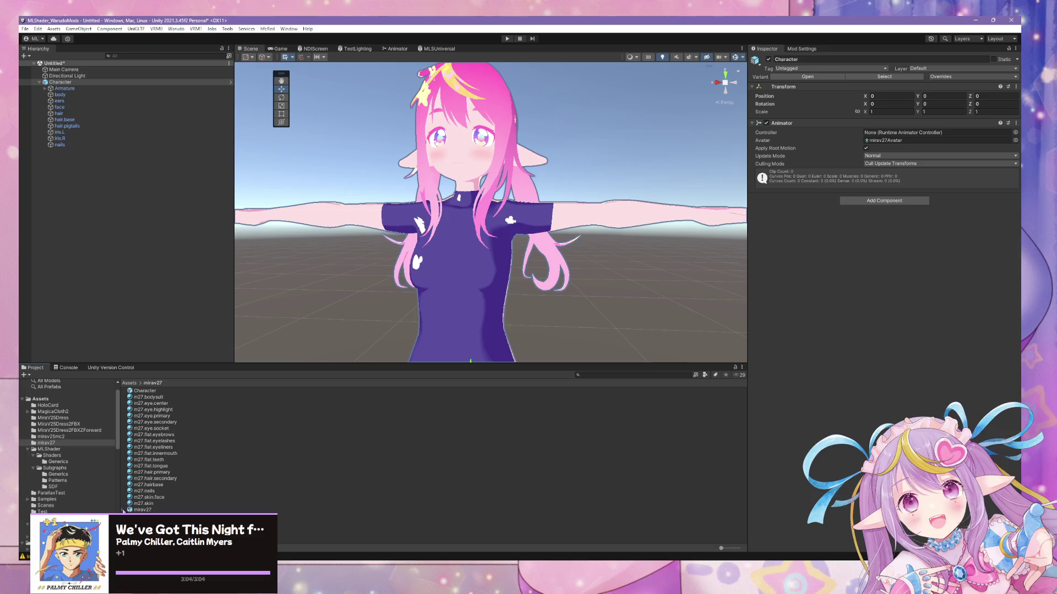
- Create a new Animator Controller in the mirav27 folder
right_click(626, 447)
click(244, 422)
click(46, 442)
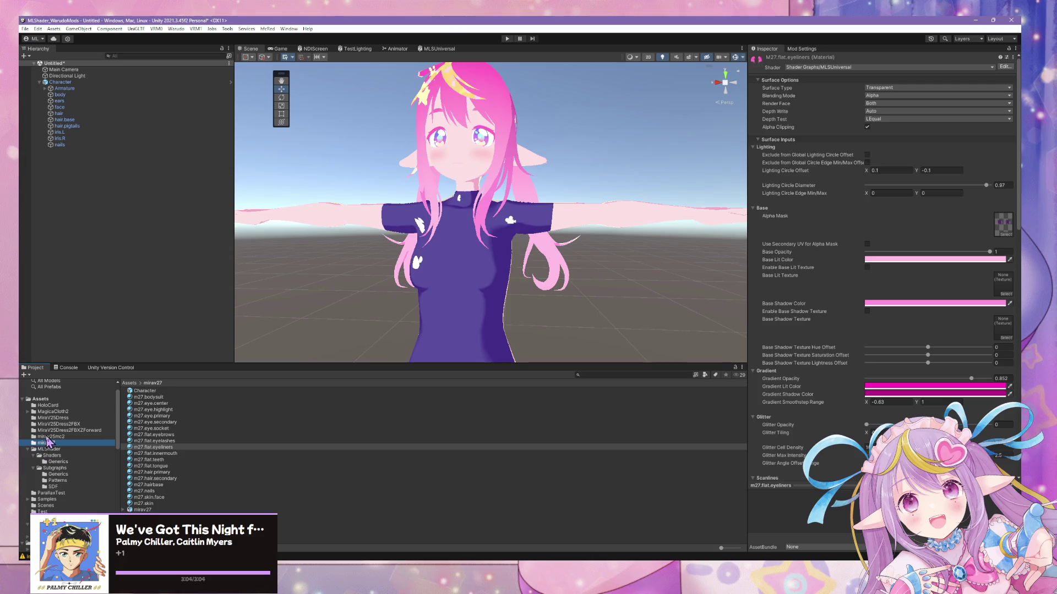
right_click(494, 454)
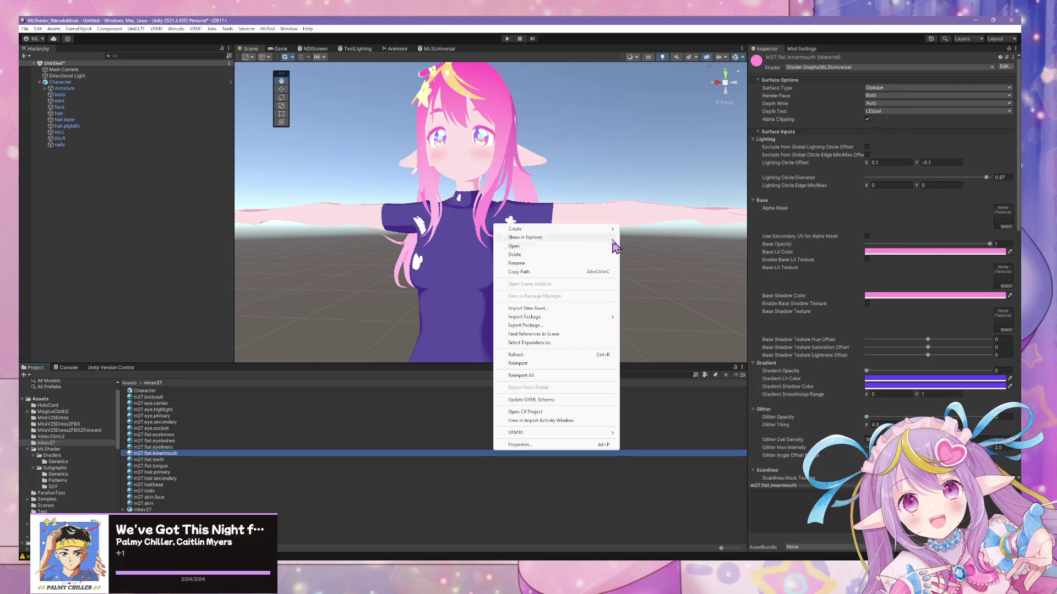
mouse_move(606, 229)
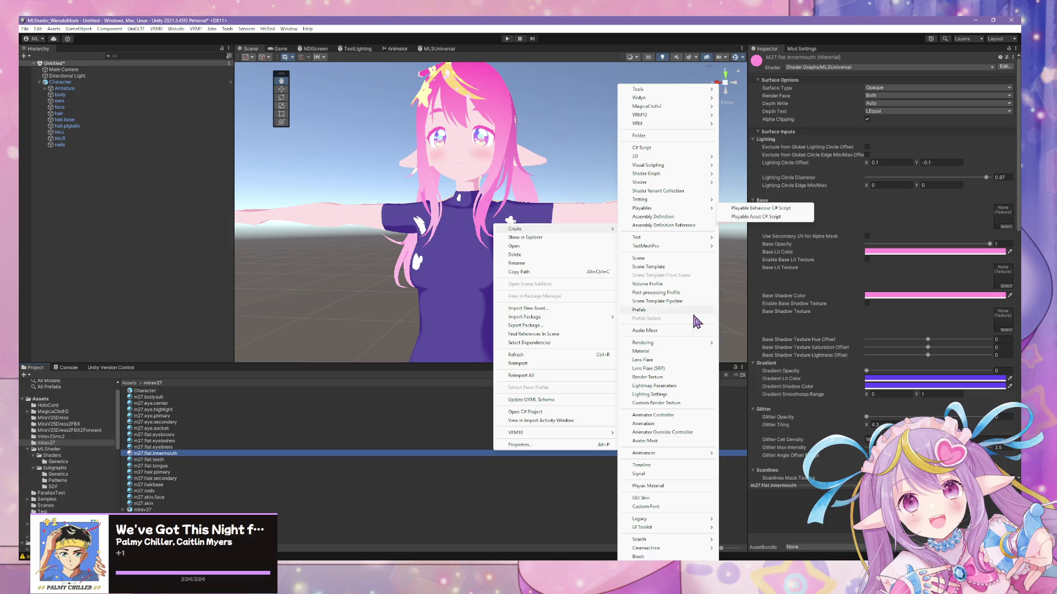
mouse_move(688, 343)
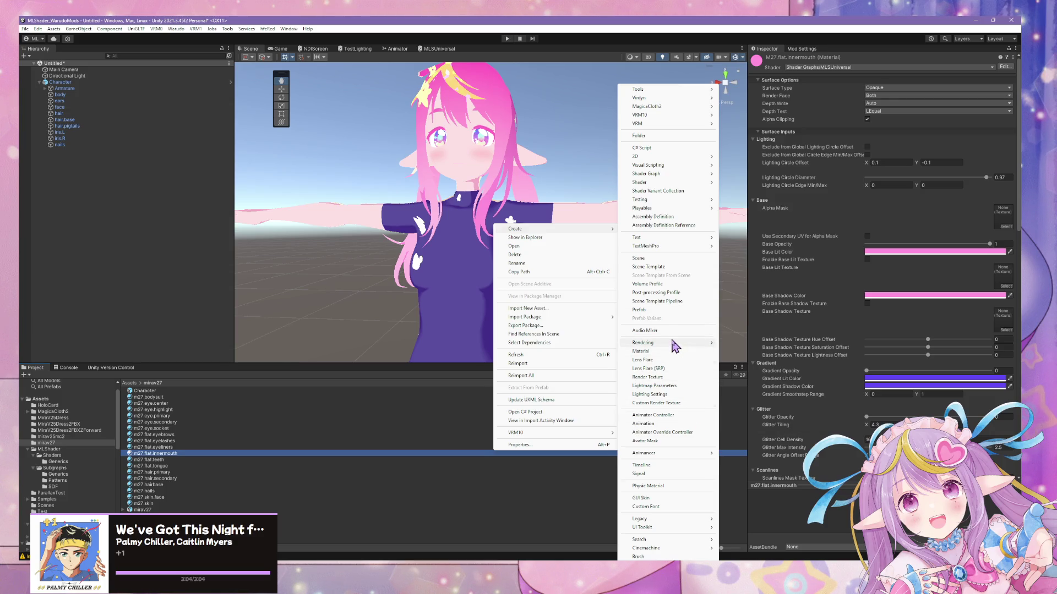
click(653, 417)
text(a27.c)
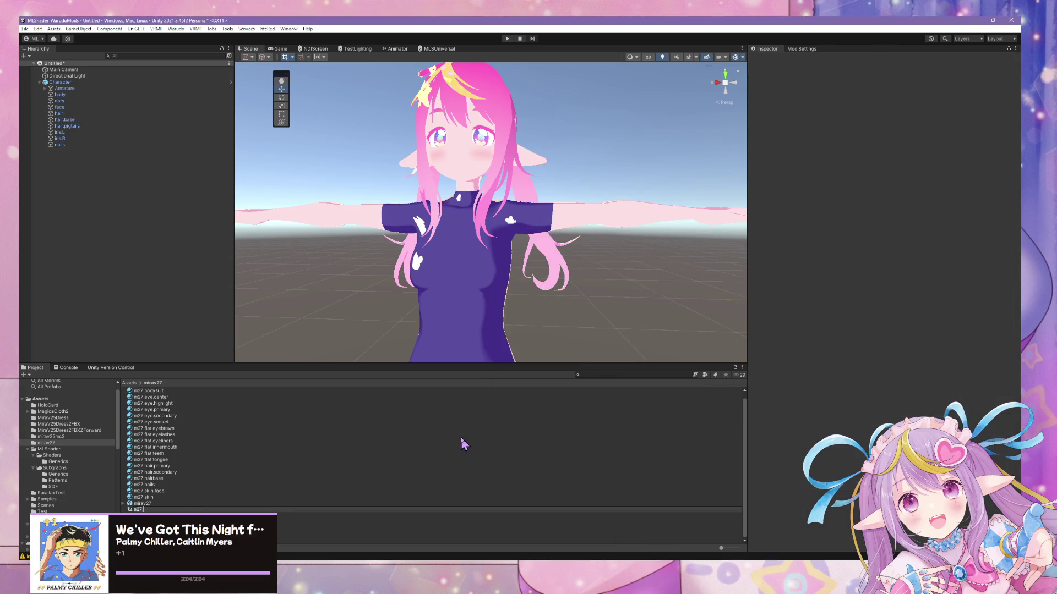
key(BackSpace)
key(BackSpace)
key(Return)
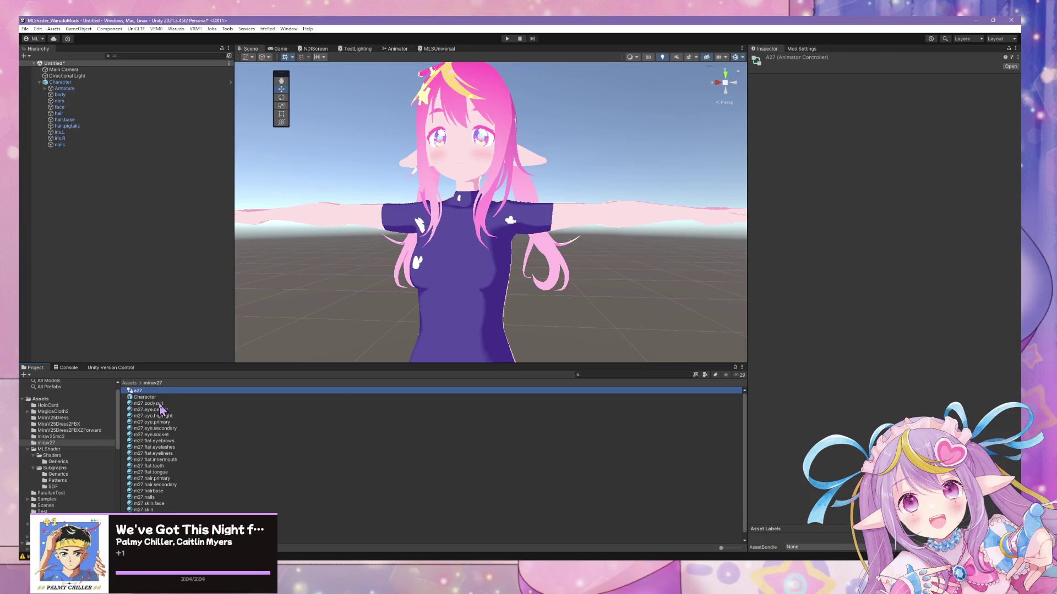
- Name the controller a27 and assign it to Character's Animator Controller field
click(161, 397)
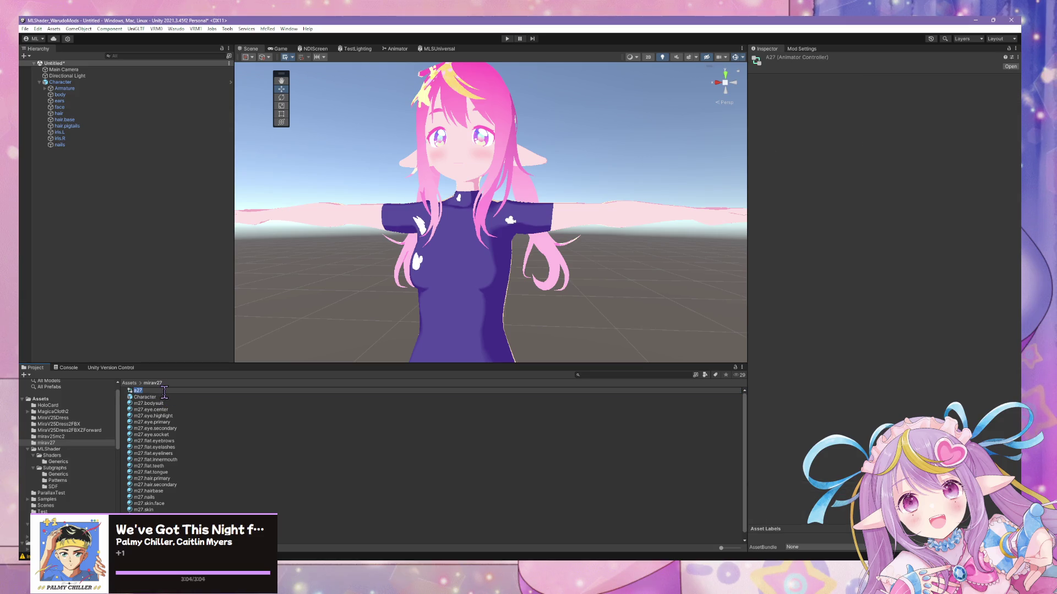
text(.cont)
key(BackSpace)
key(BackSpace)
key(BackSpace)
key(Return)
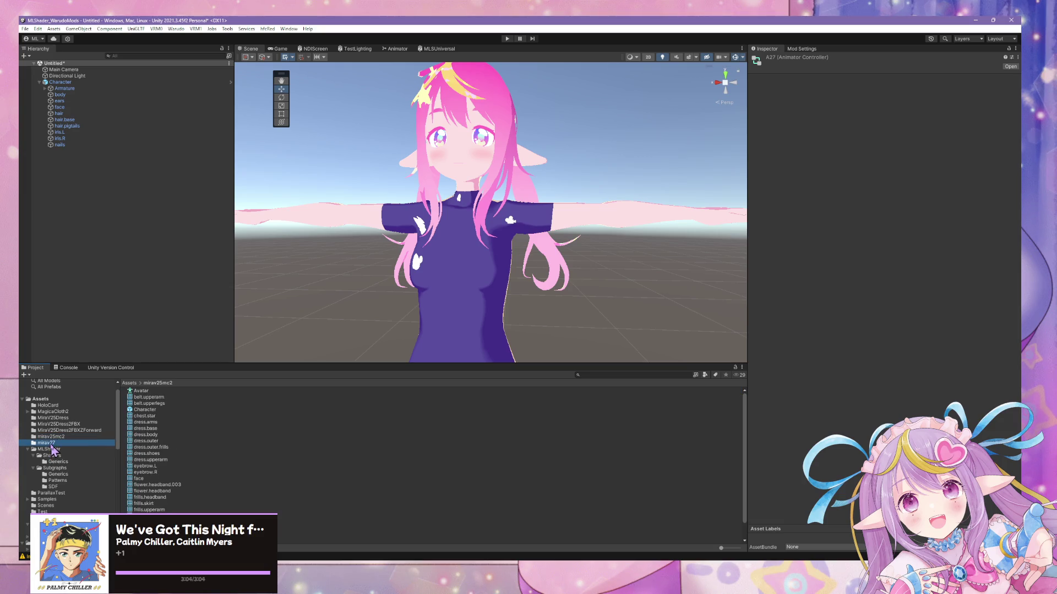
click(67, 76)
click(71, 82)
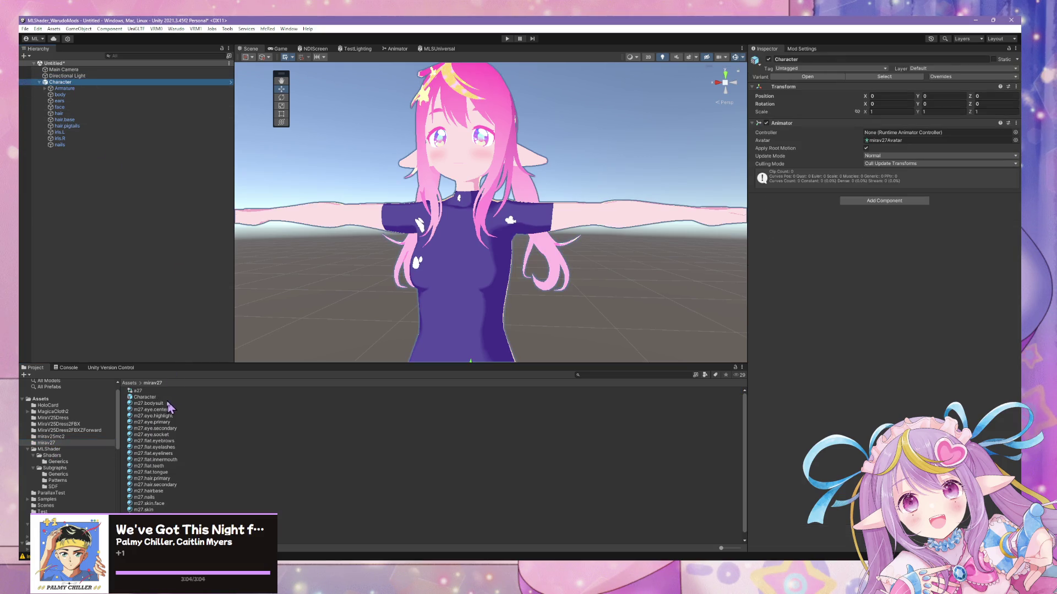
drag(154, 392, 886, 137)
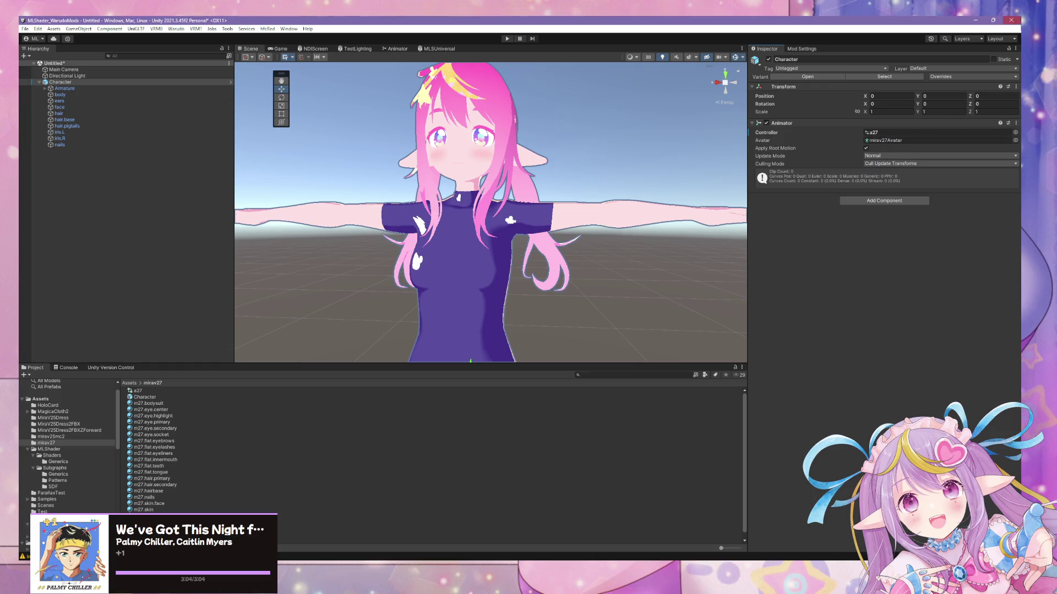
- Apply all overrides to the Character prefab
click(1015, 48)
key(Escape)
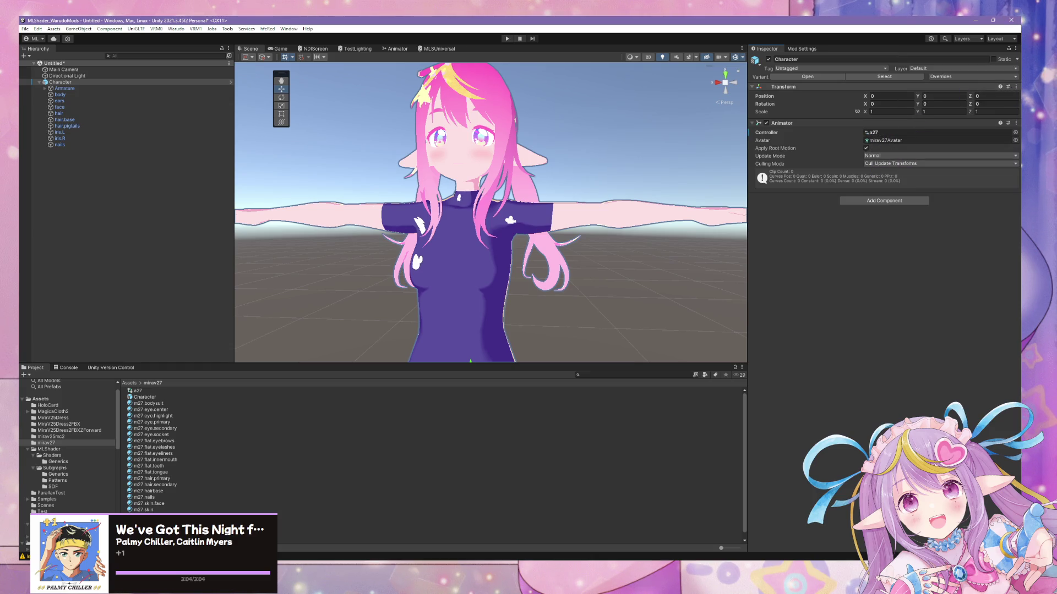
click(1015, 77)
click(991, 138)
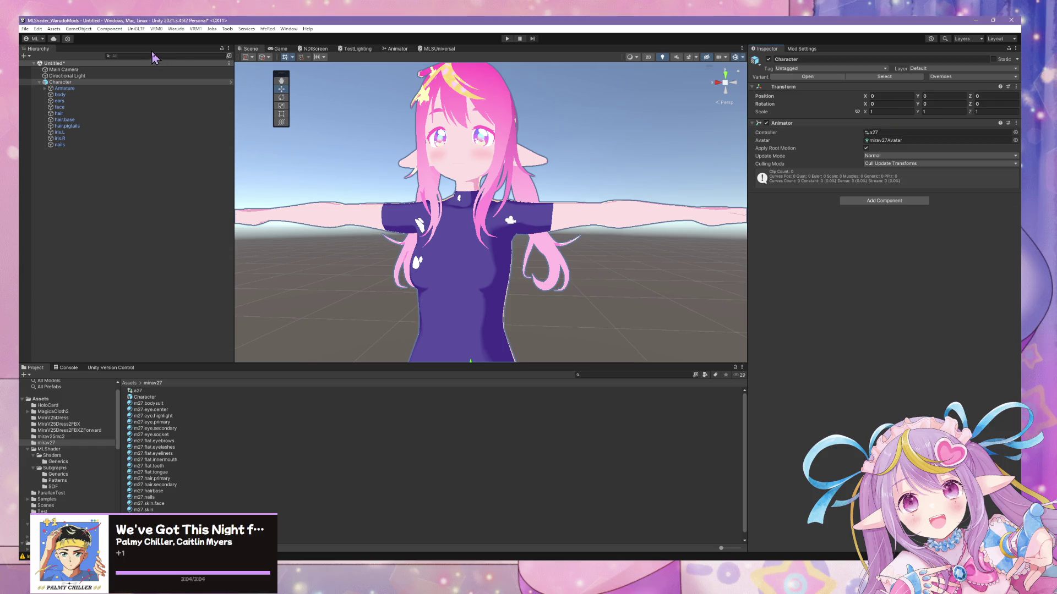
click(176, 29)
- Build the avatar as a Warudo mod and acknowledge the finished-build message
click(220, 79)
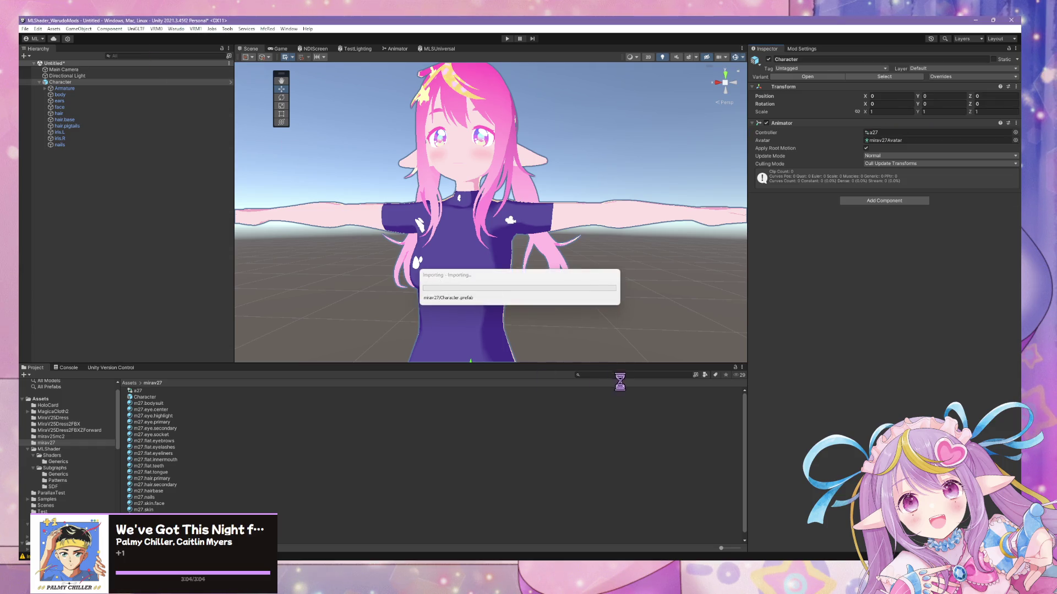
click(573, 308)
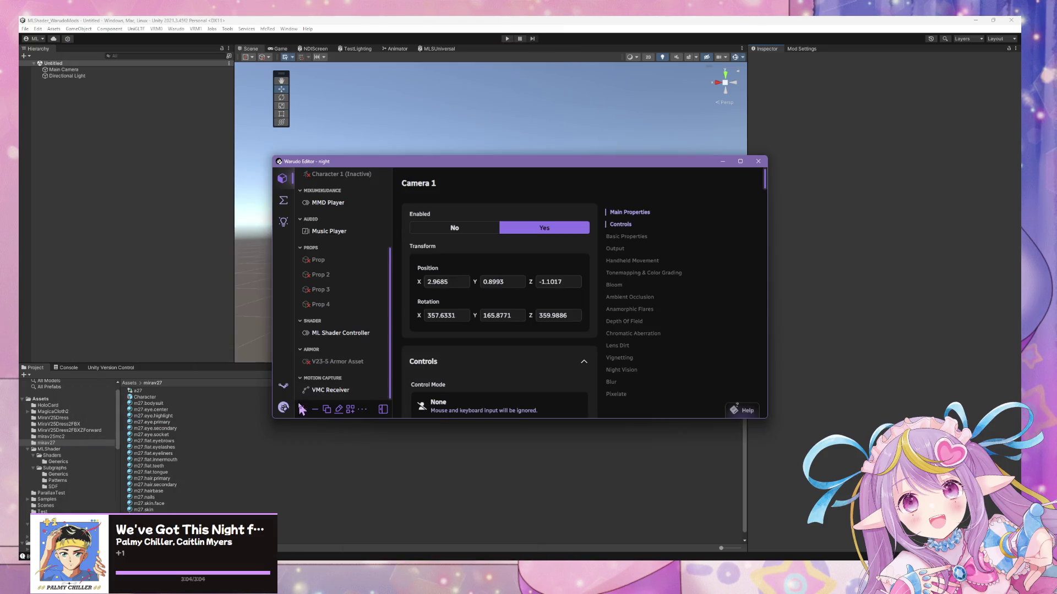
- Restart the Warudo scene to load the rebuilt avatar, then zoom and pan to her face
click(284, 408)
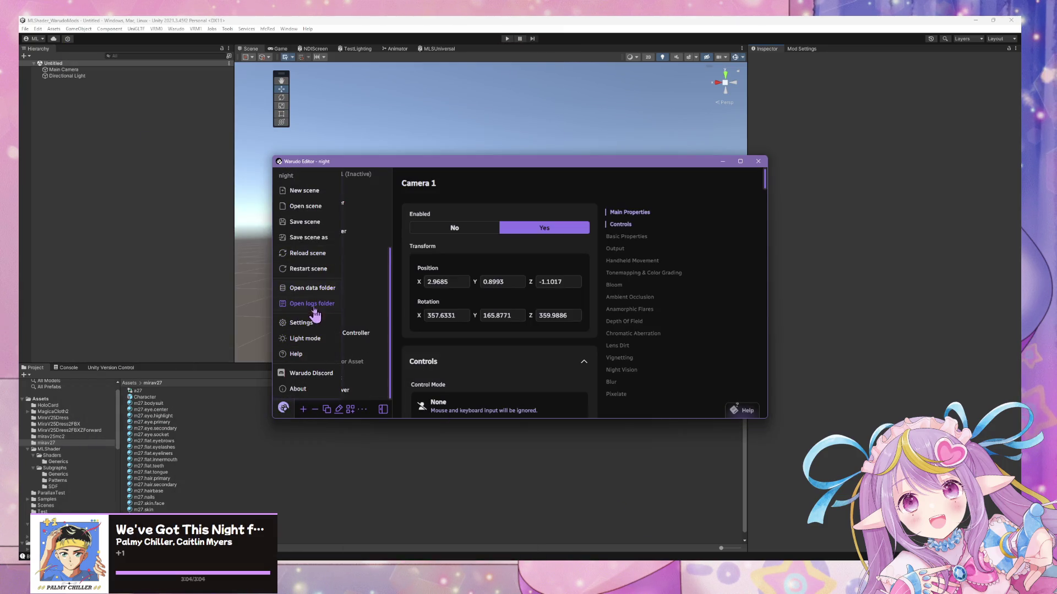
click(316, 269)
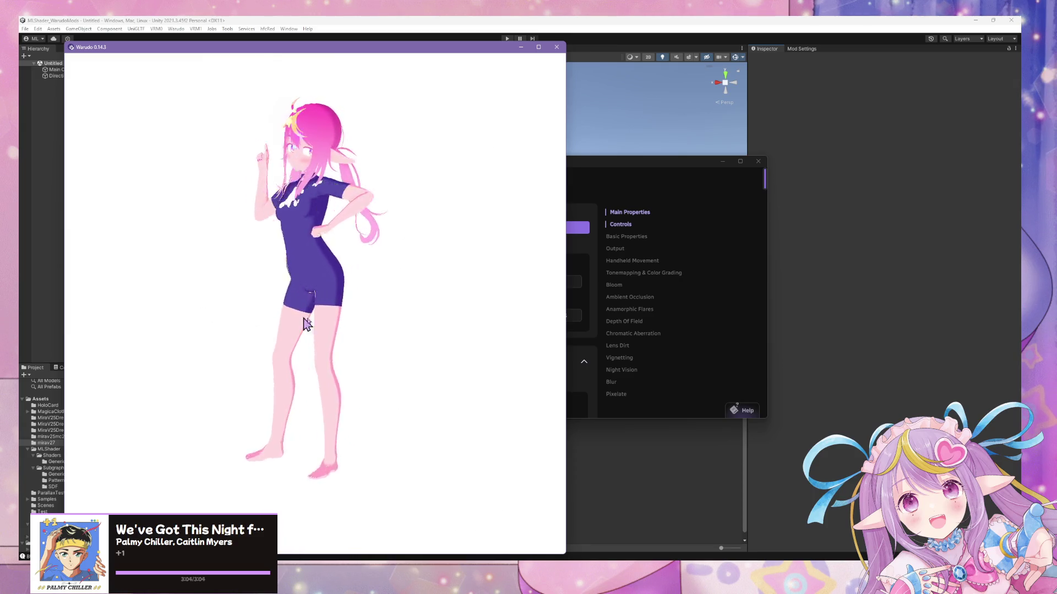
scroll(383, 312, up, 5)
middle_drag(382, 312, 362, 340)
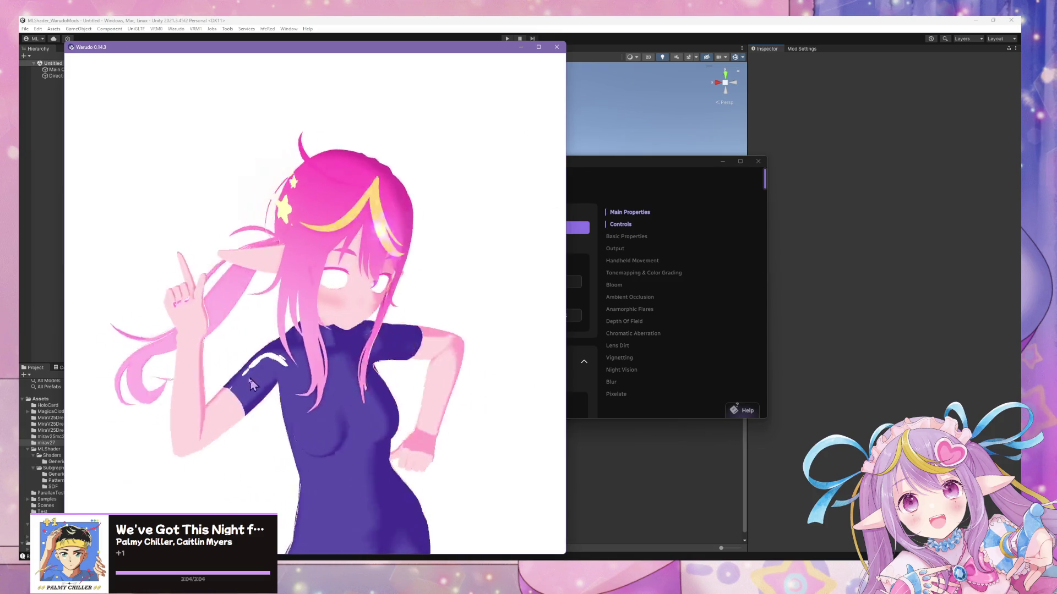
scroll(330, 333, up, 5)
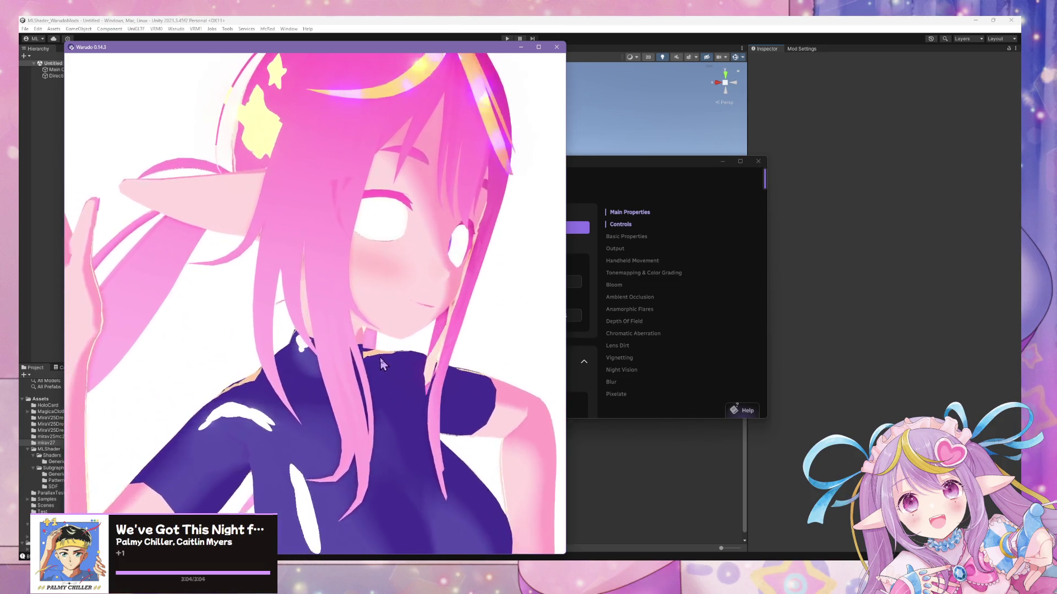
scroll(259, 317, down, 5)
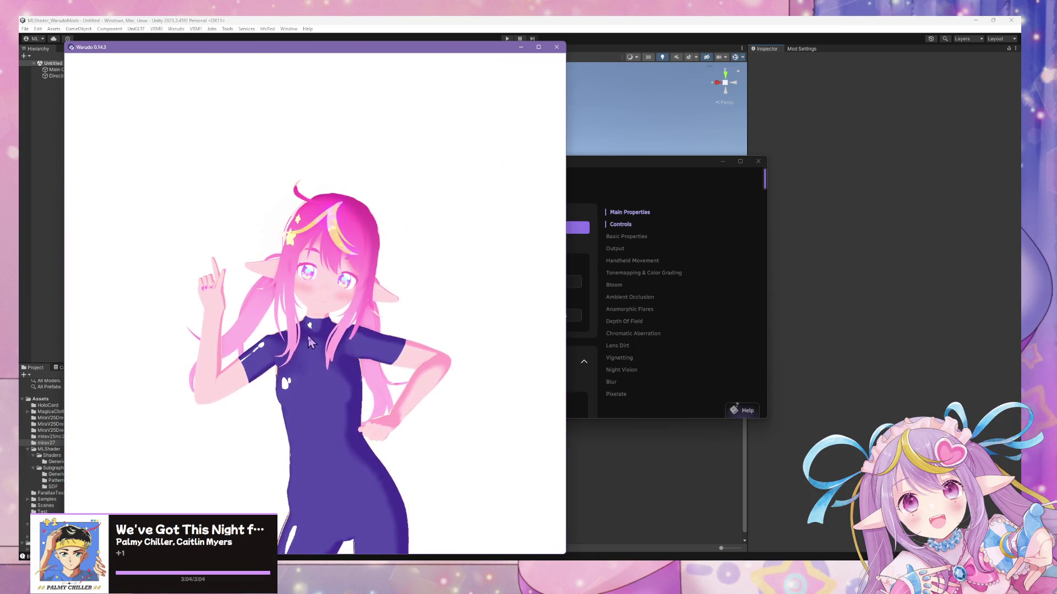
click(587, 168)
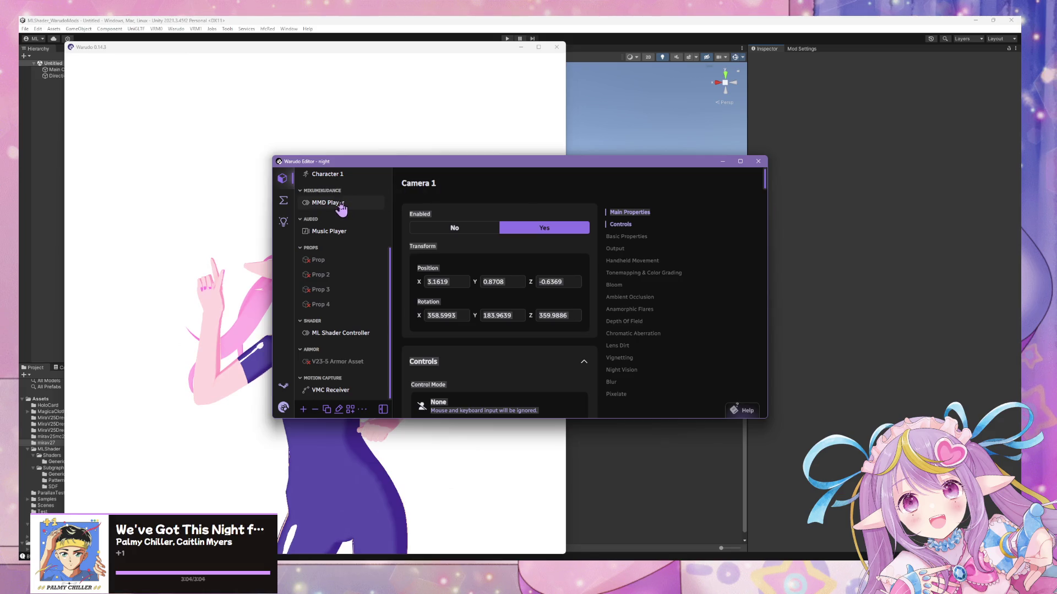
- Set Camera 1's Ambient Occlusion to disabled, then move the editor aside to view the avatar
scroll(340, 199, up, 1)
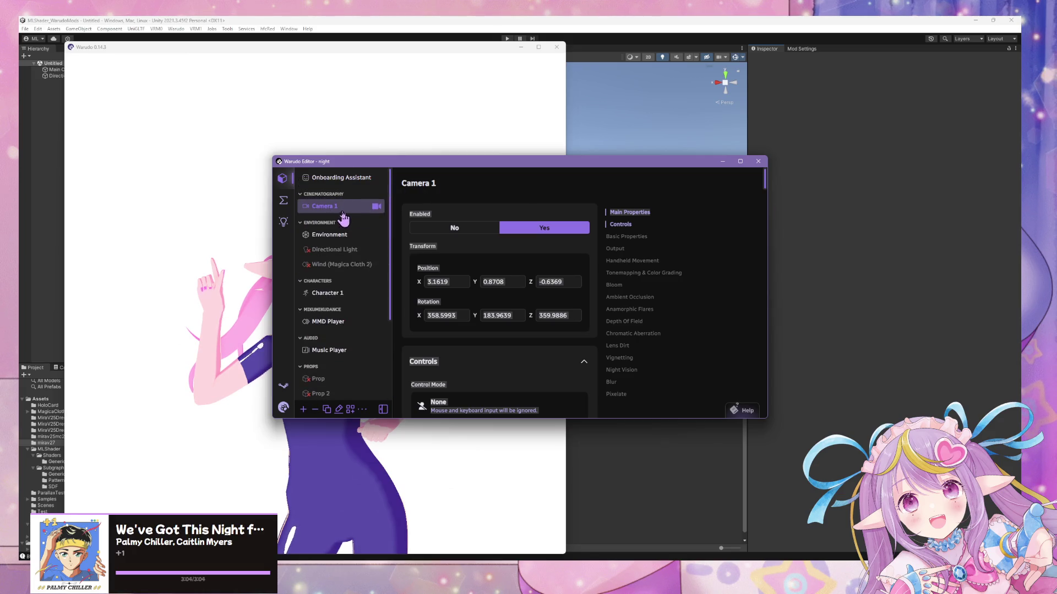
click(647, 298)
click(455, 224)
drag(466, 163, 726, 172)
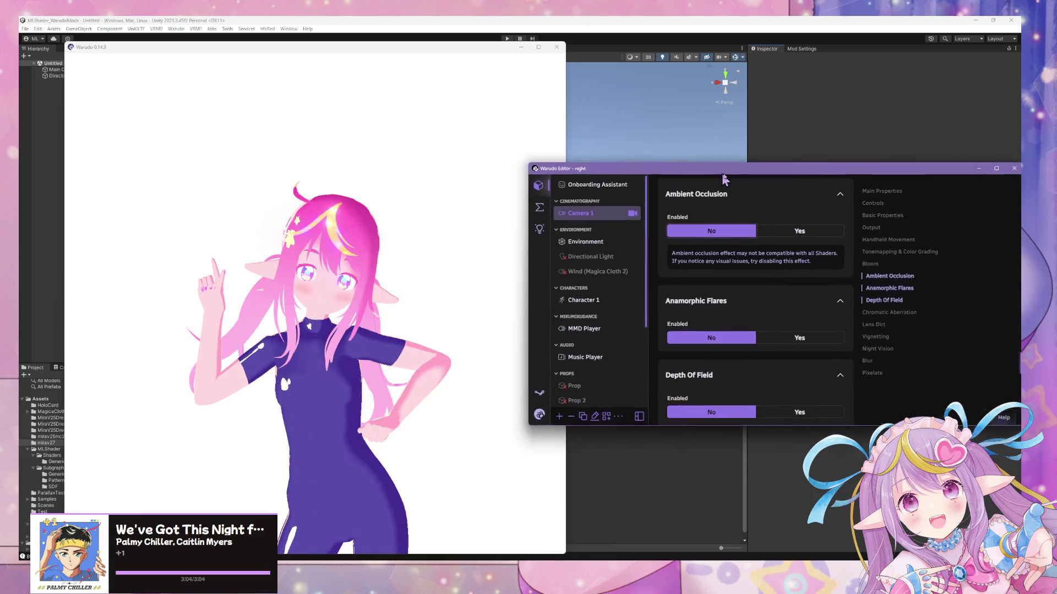
click(390, 209)
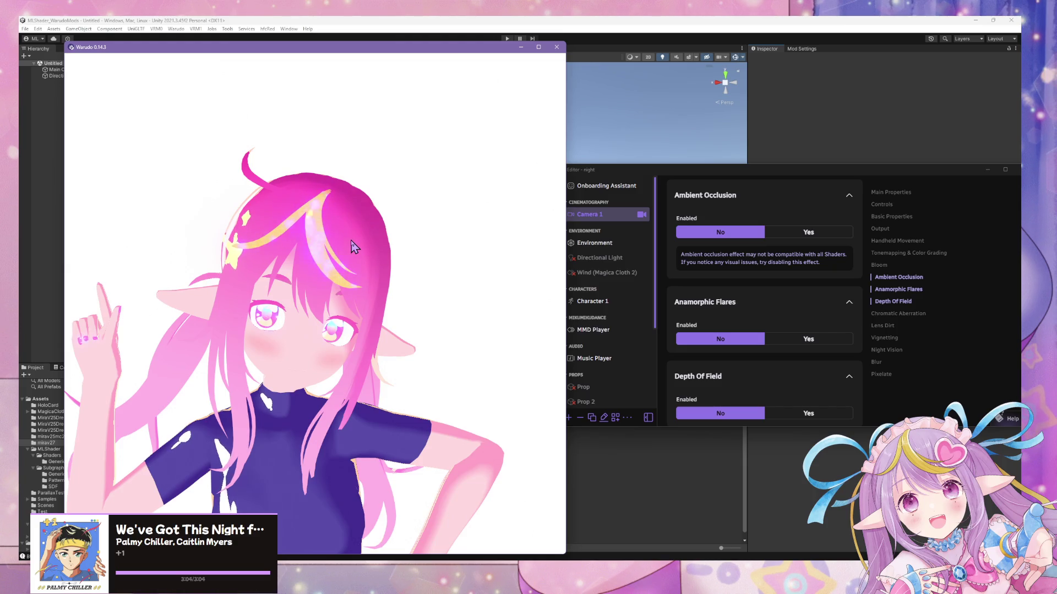
- Select Character 1 in the Warudo editor and go to its Expressions section
click(590, 290)
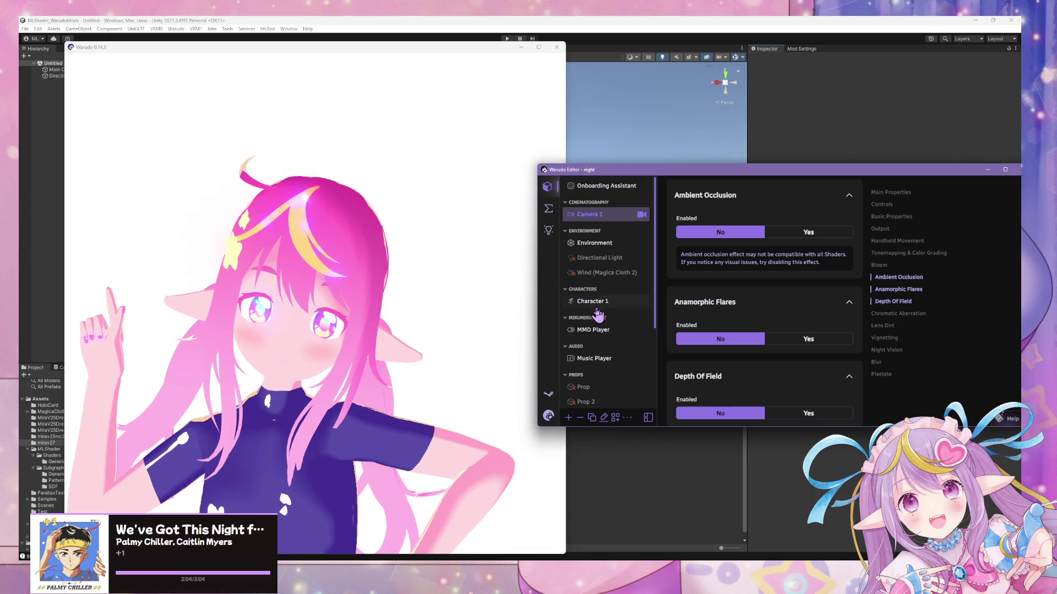
click(597, 304)
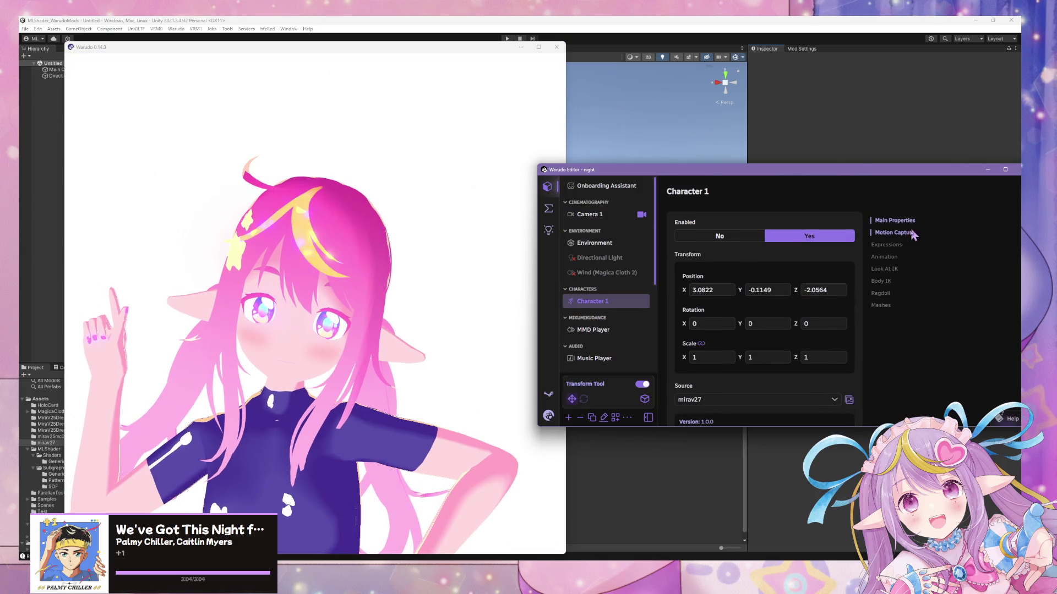
click(896, 254)
- Remove every old expression, including eyesclosed and teeth, until the list is empty
click(840, 328)
click(840, 328)
click(840, 328)
click(840, 328)
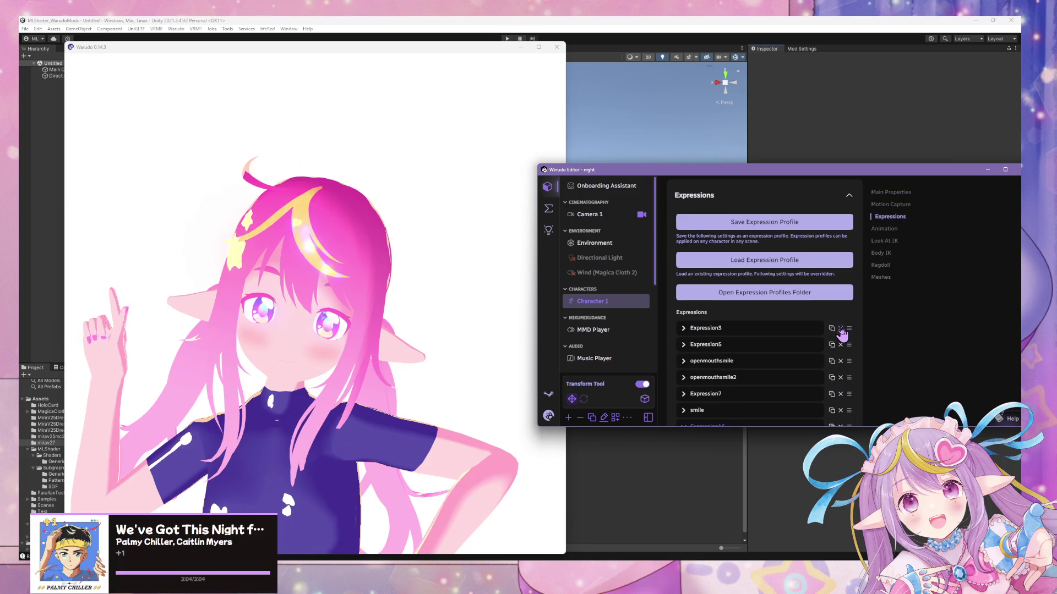
click(840, 328)
click(840, 328)
click(841, 328)
click(840, 328)
click(841, 328)
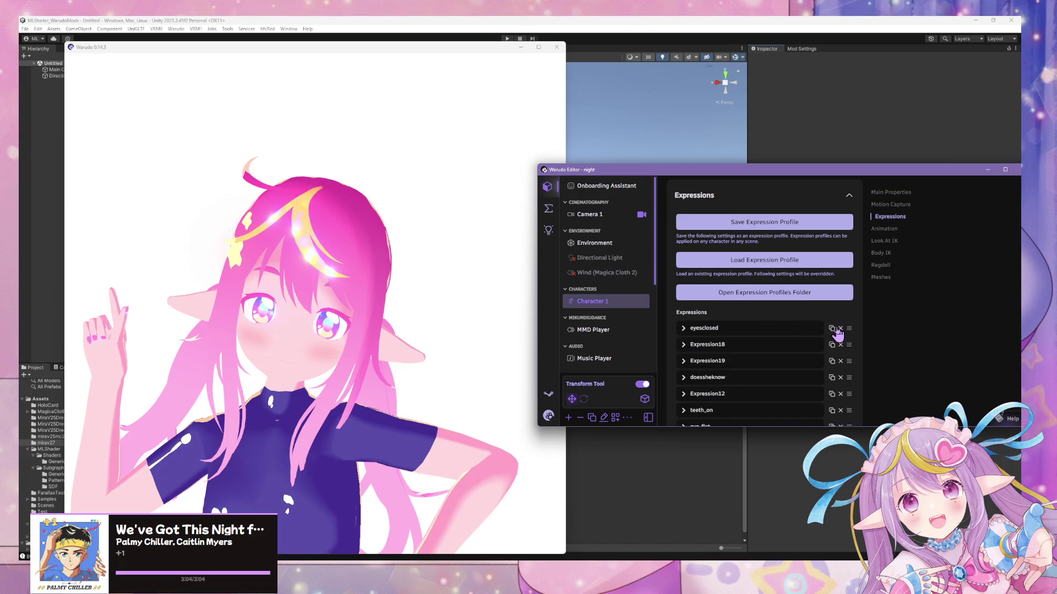
click(840, 328)
click(840, 328)
click(841, 328)
click(840, 328)
click(840, 328)
click(840, 328)
click(840, 328)
click(840, 328)
click(840, 328)
click(840, 328)
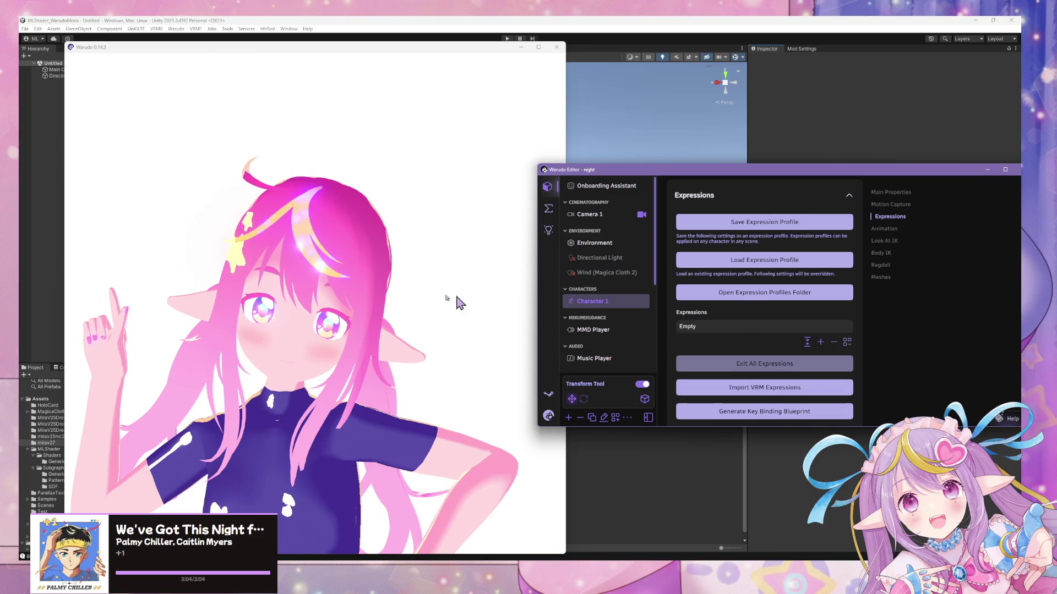
click(456, 299)
scroll(772, 322, down, 1)
scroll(772, 322, down, 5)
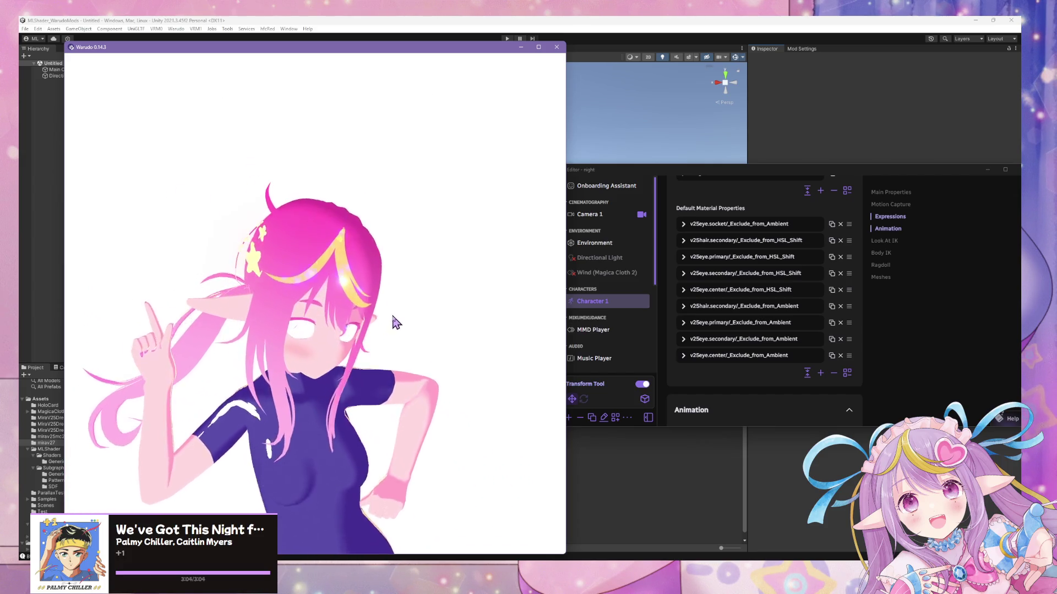
- Select the ML Shader Controller and lower its ambient colour opacity to 0
scroll(606, 275, down, 3)
click(605, 308)
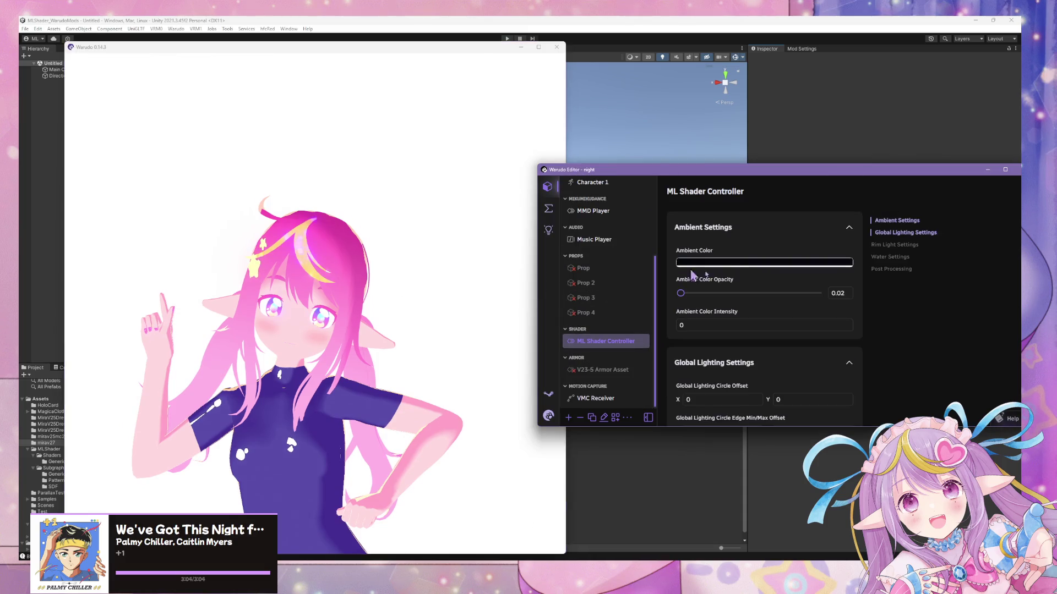
scroll(746, 271, down, 3)
click(473, 288)
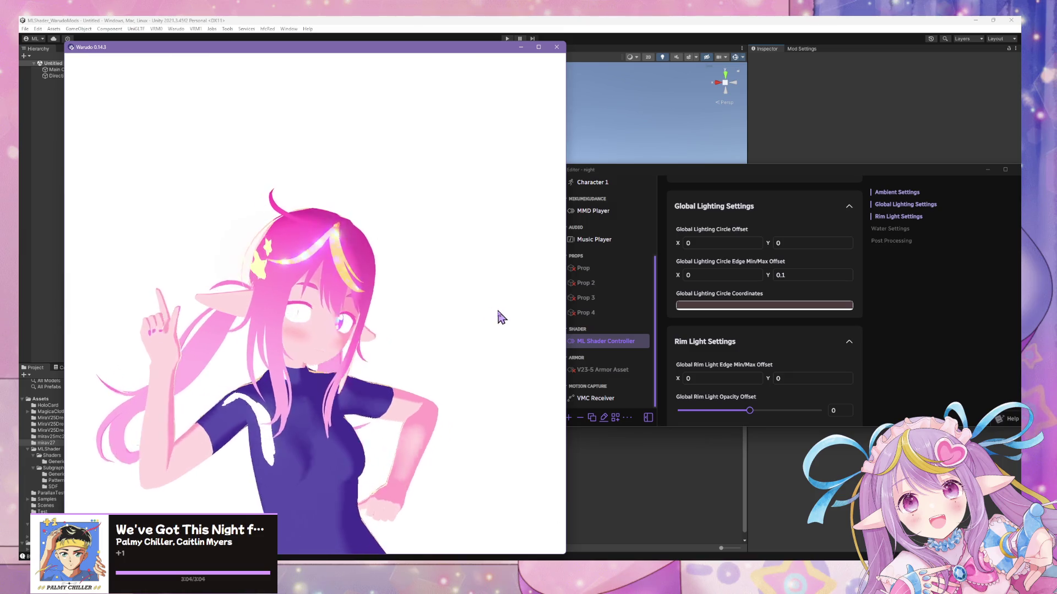
scroll(774, 308, down, 1)
scroll(773, 306, down, 1)
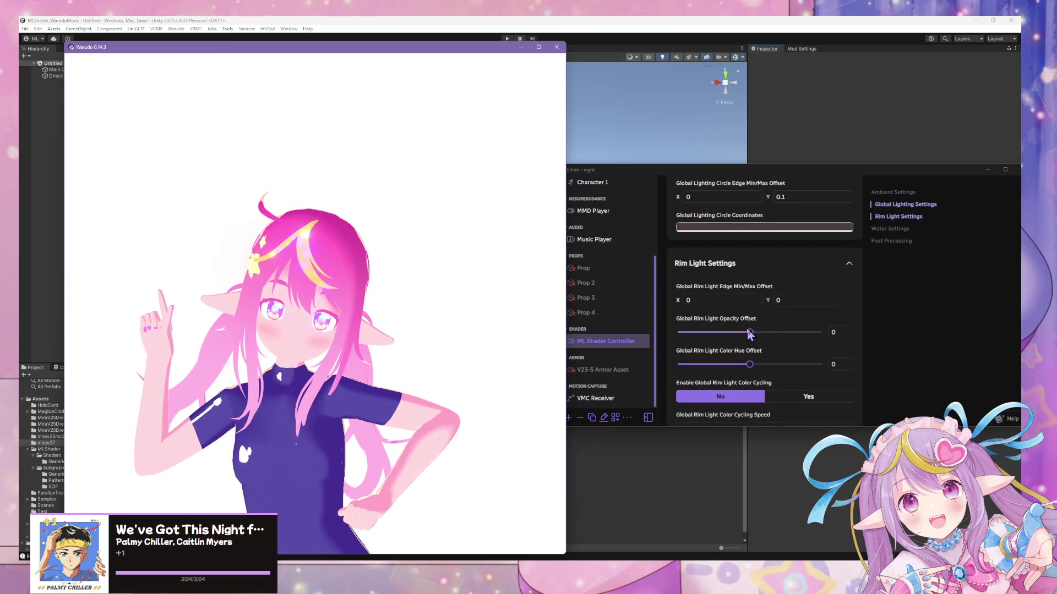
scroll(776, 330, up, 3)
scroll(801, 320, down, 3)
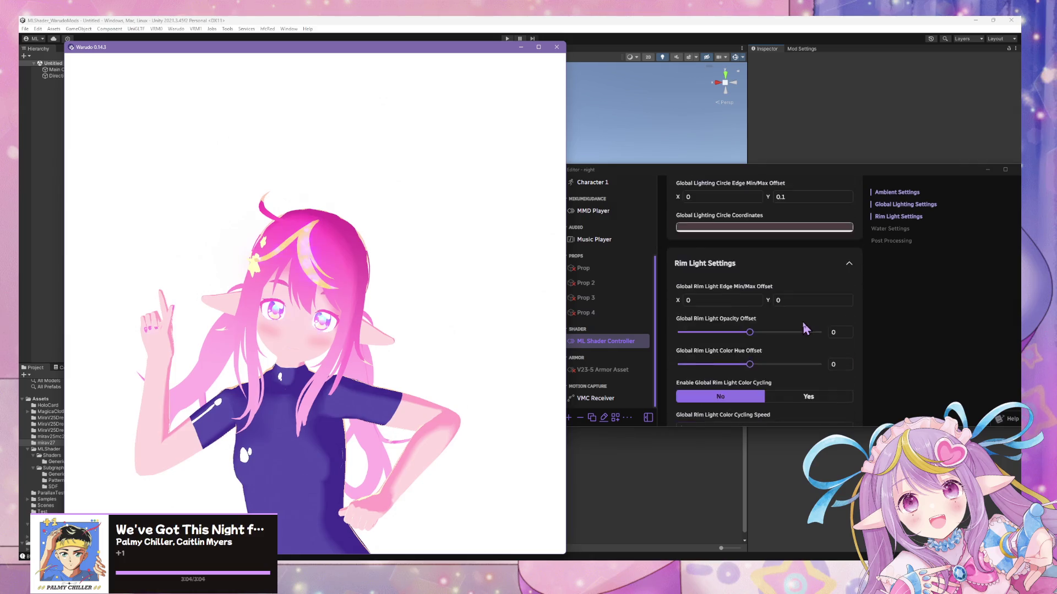
scroll(803, 325, up, 5)
scroll(803, 322, down, 4)
scroll(798, 319, up, 4)
mouse_move(687, 299)
mouse_down()
mouse_move(842, 302)
mouse_move(779, 306)
mouse_move(826, 306)
mouse_move(812, 311)
mouse_move(666, 304)
mouse_up()
- Turn off Camera 1's chroma key to get a black background
scroll(608, 259, up, 4)
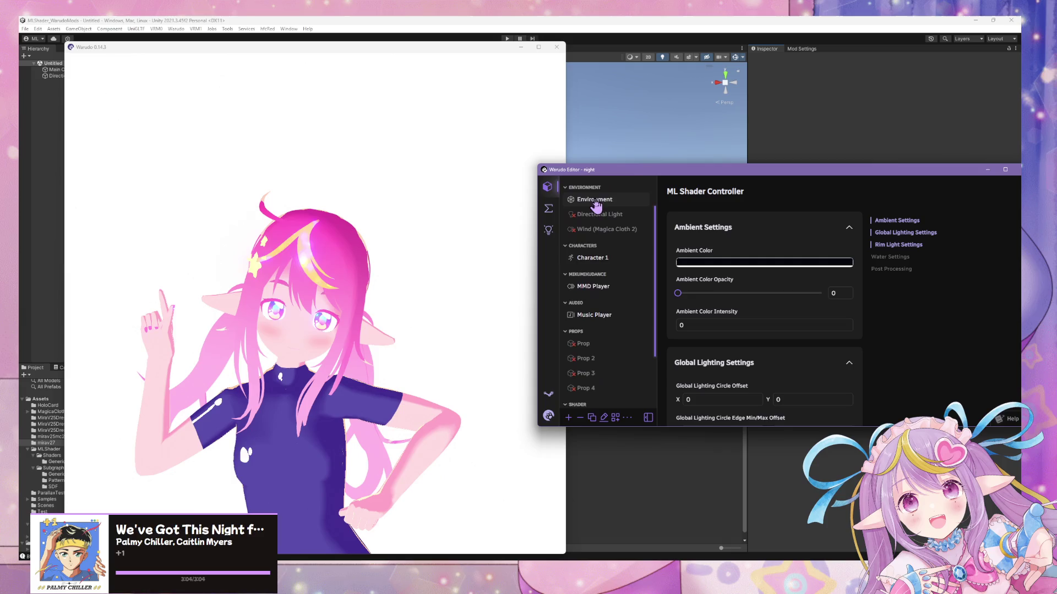
click(612, 219)
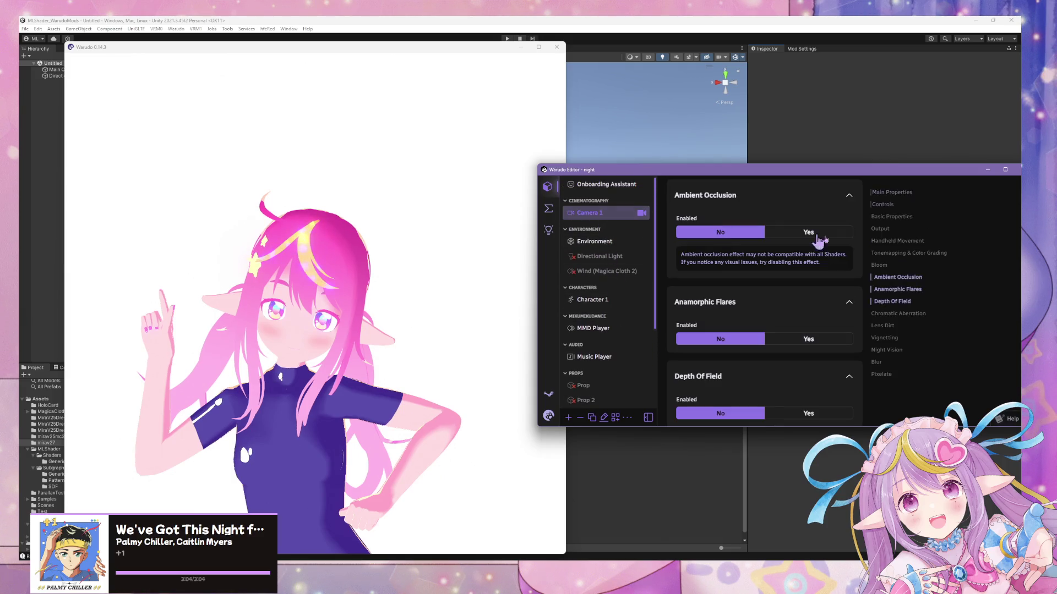
click(876, 231)
click(892, 218)
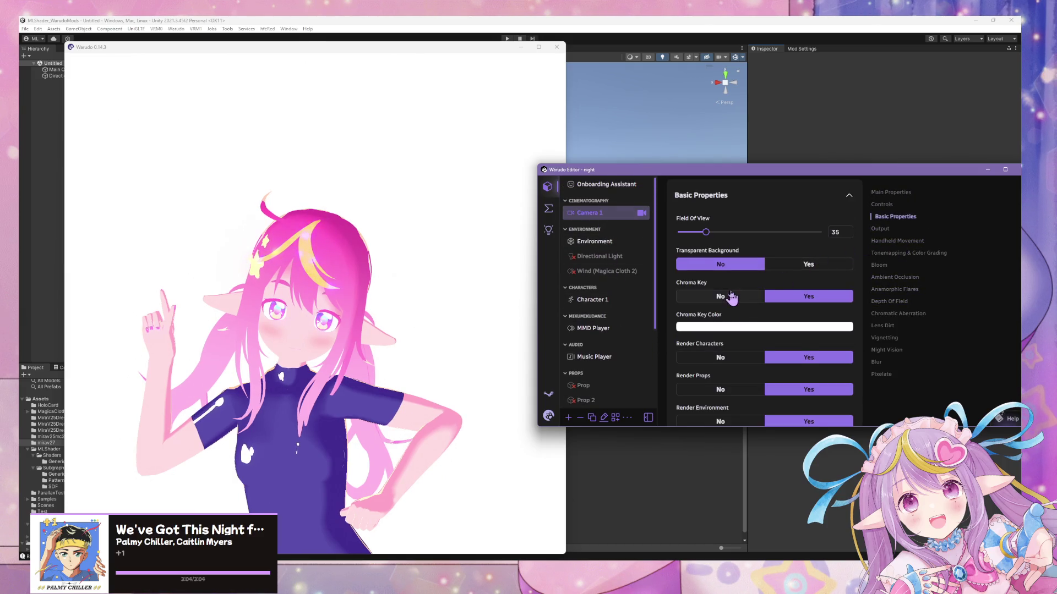
click(731, 297)
click(412, 283)
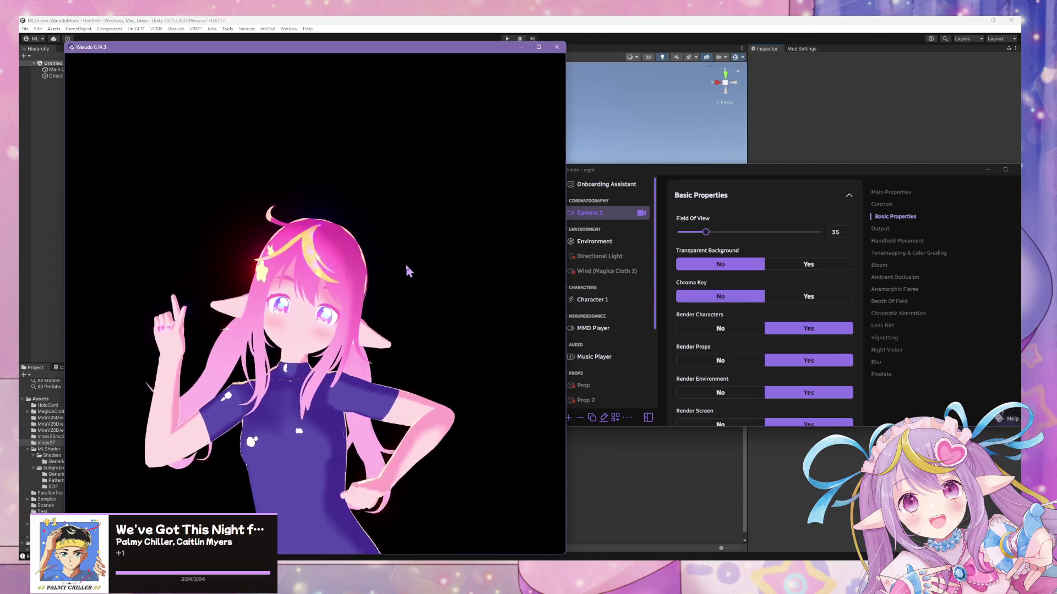
- Reopen the ML Shader Controller settings down at Global Lighting Settings
scroll(621, 338, down, 2)
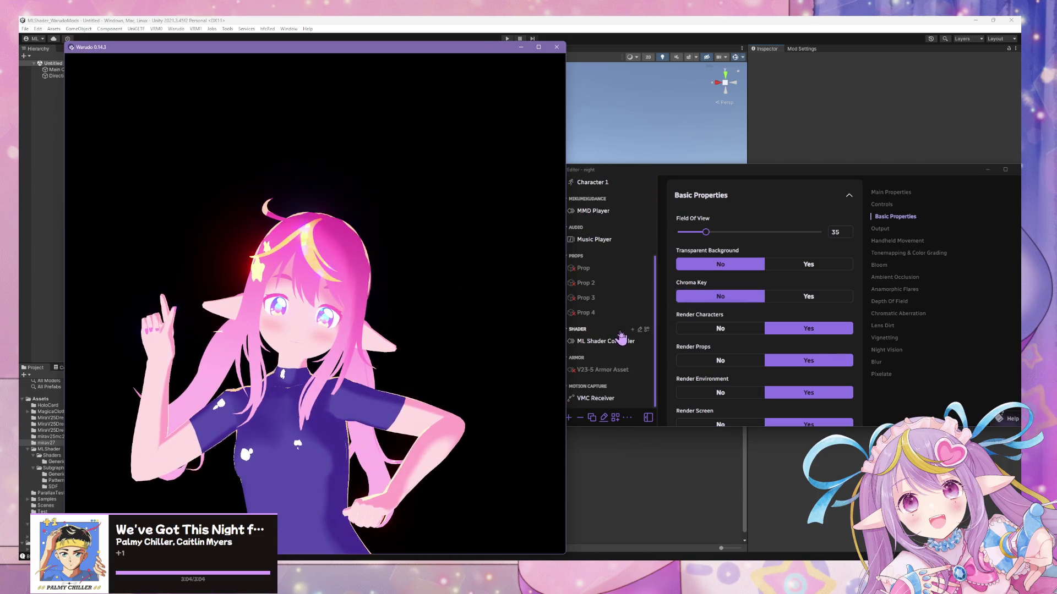
click(620, 338)
scroll(792, 344, down, 1)
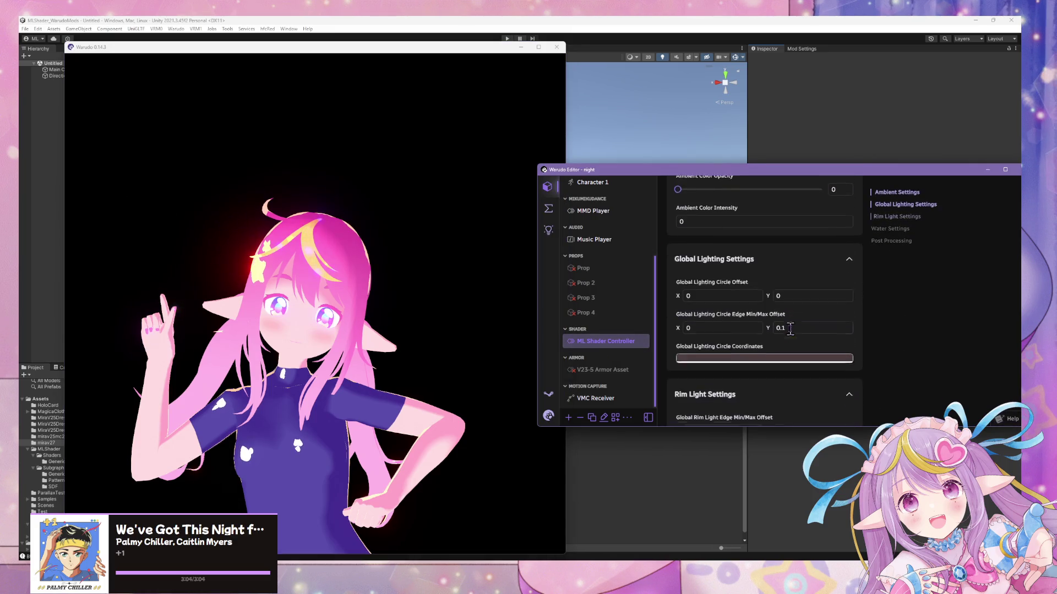
- Make the Circle Coordinates colour white and leave Circle Offset X at 0
click(705, 346)
drag(730, 284, 679, 284)
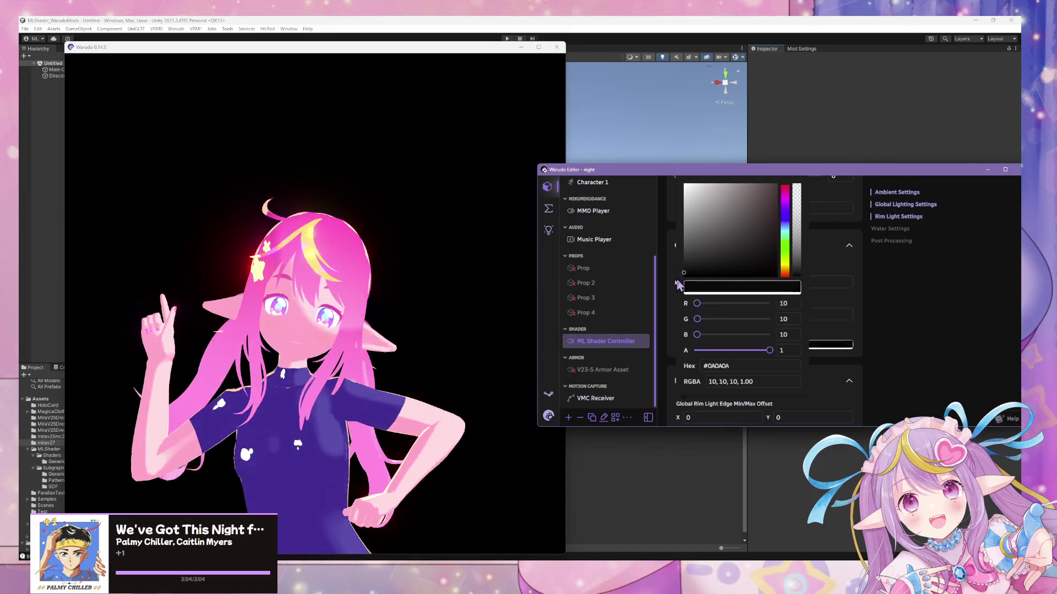
click(922, 329)
text(1)
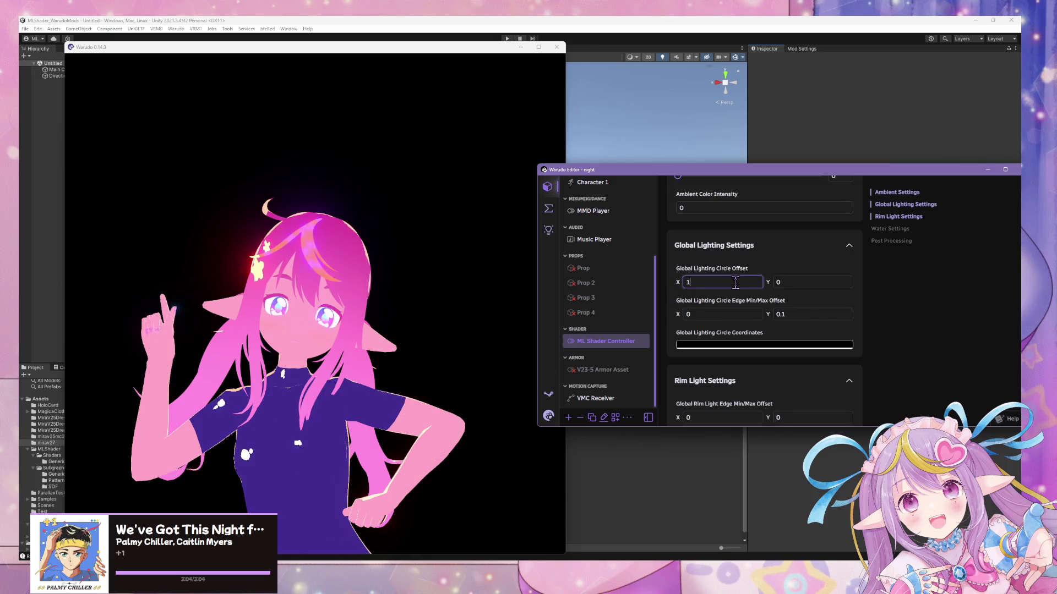
key(BackSpace)
text(0)
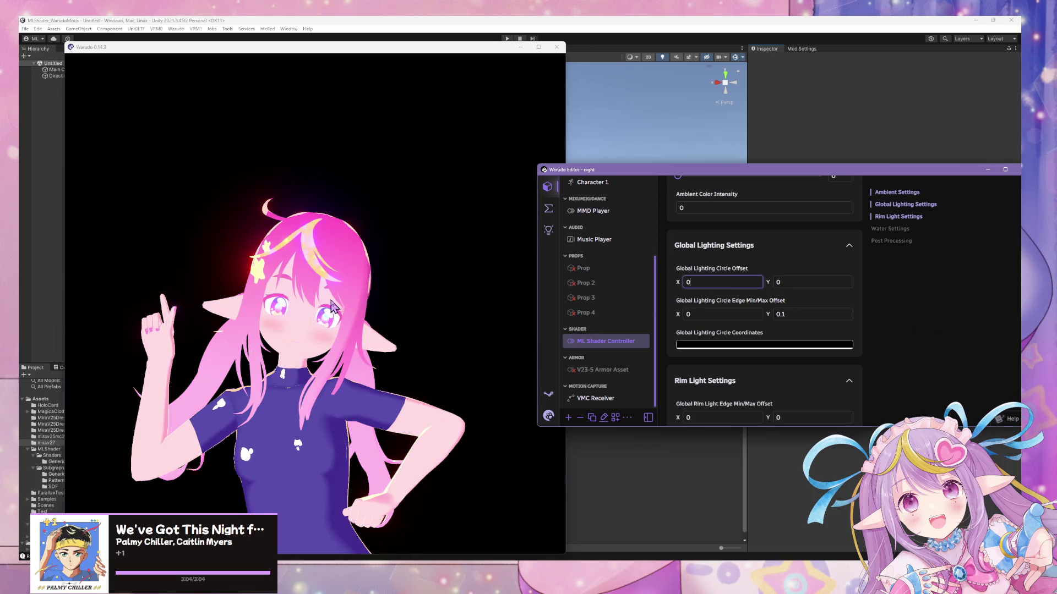
click(332, 307)
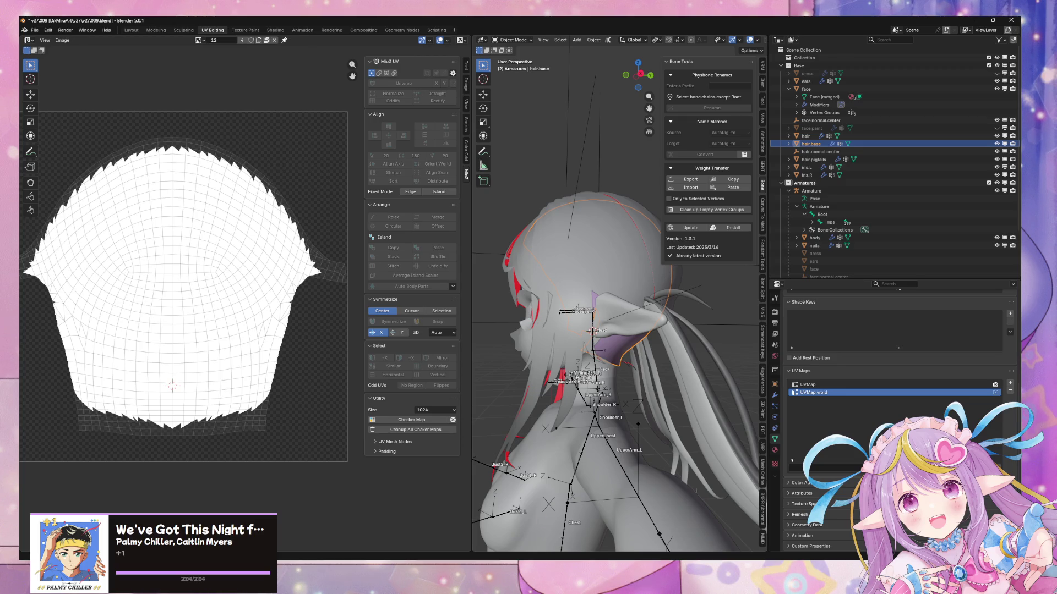
- Compare a close-up of the eye with Warudo's render, then make iris.L active
mouse_move(622, 282)
middle_down()
mouse_move(549, 233)
mouse_move(672, 271)
middle_up()
scroll(655, 357, up, 5)
middle_drag(674, 366, 658, 333)
key(alt+Tab)
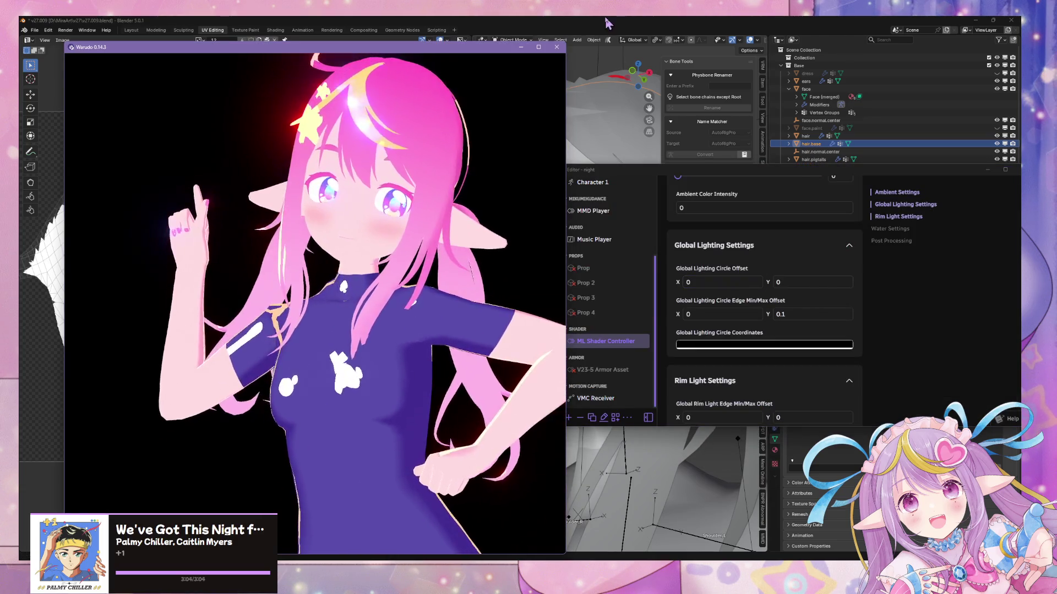
key(alt+Tab)
mouse_move(581, 228)
middle_down()
mouse_move(586, 275)
mouse_move(637, 358)
mouse_move(632, 333)
mouse_move(634, 417)
mouse_move(627, 382)
mouse_move(573, 355)
mouse_move(630, 390)
mouse_move(608, 377)
mouse_move(608, 410)
middle_up()
click(634, 419)
scroll(605, 386, up, 8)
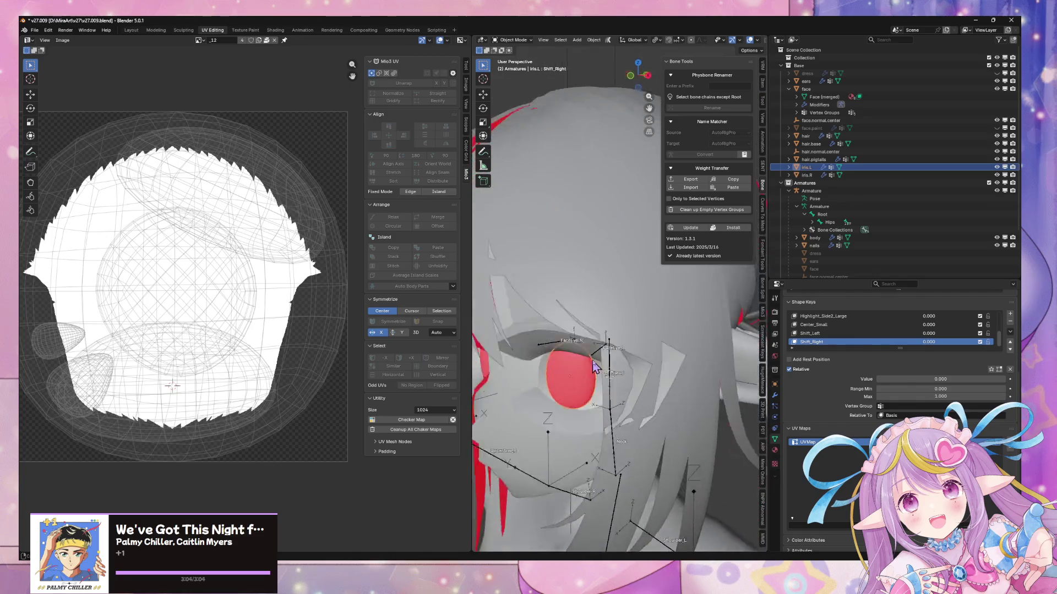
- Show the Vroid reference iris and move iris.L along Z
scroll(616, 361, down, 4)
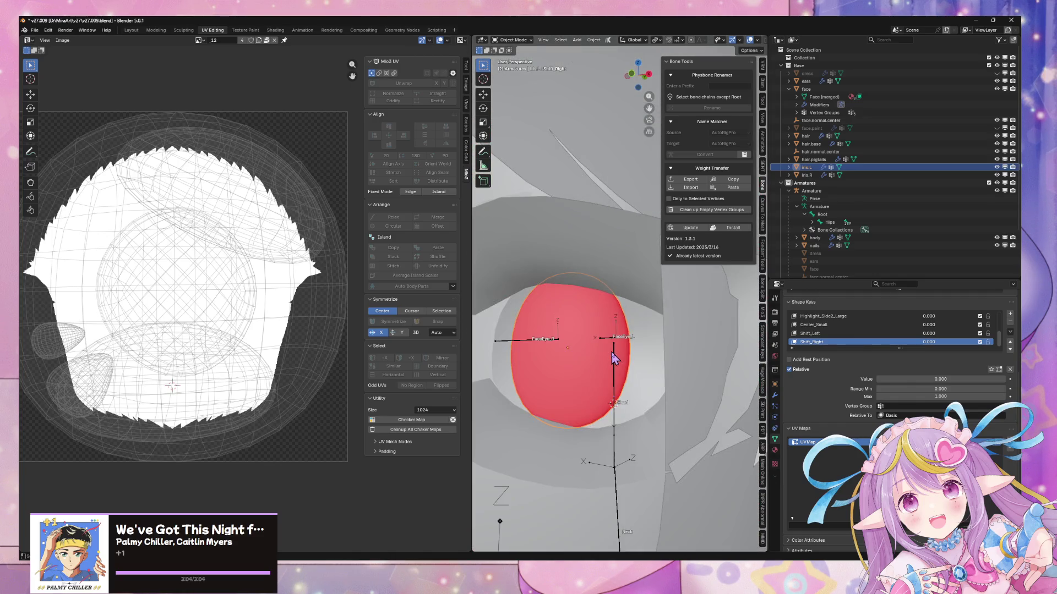
scroll(936, 168, down, 5)
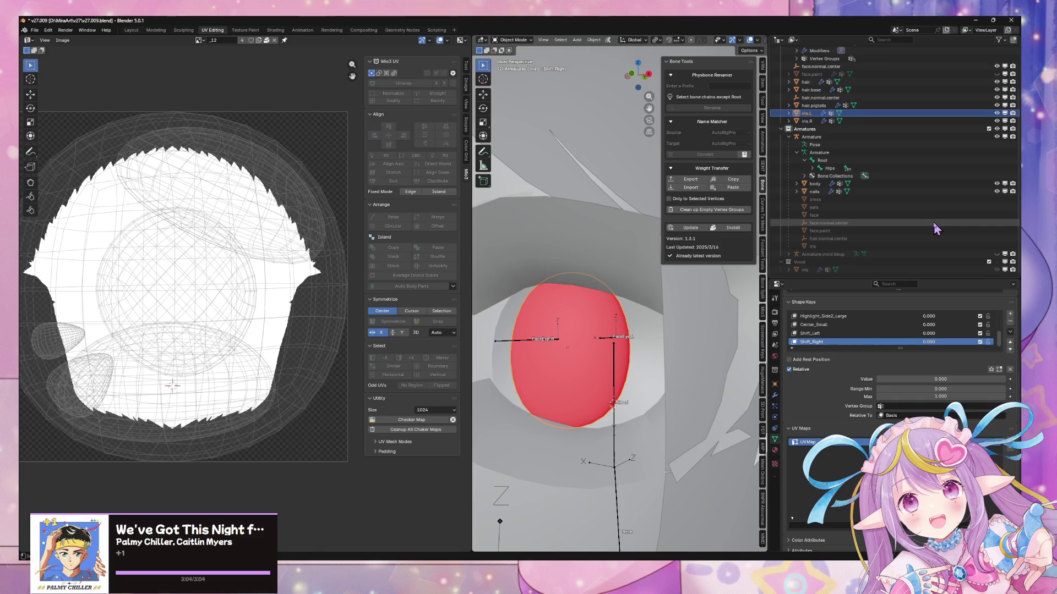
click(997, 269)
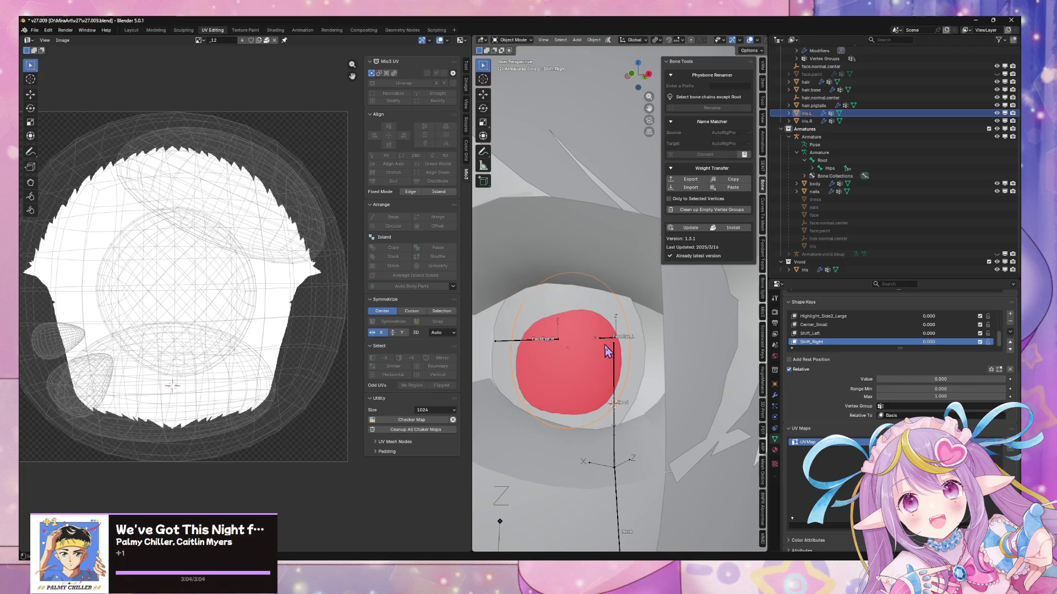
key(g)
key(z)
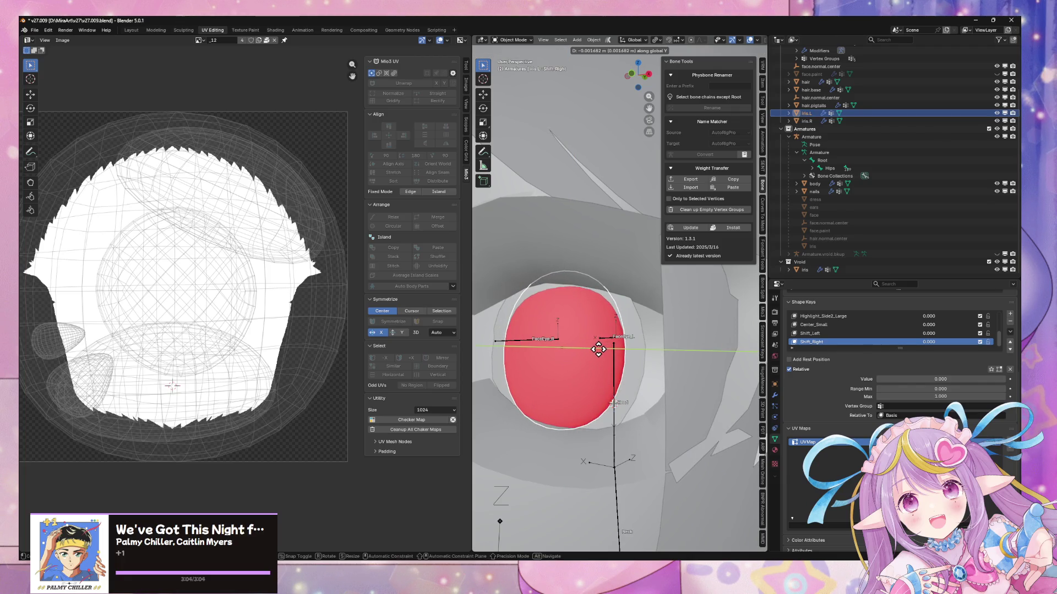
click(596, 349)
- Add iris.R to the selection, switch to Local orientation, and move both irises along local Y
scroll(602, 347, down, 4)
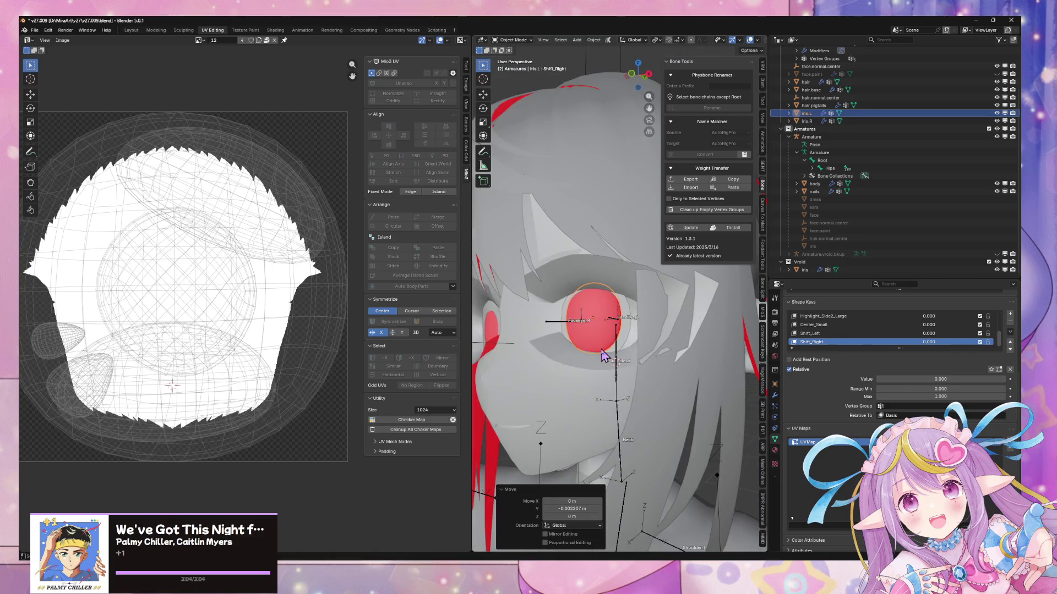
scroll(618, 358, up, 4)
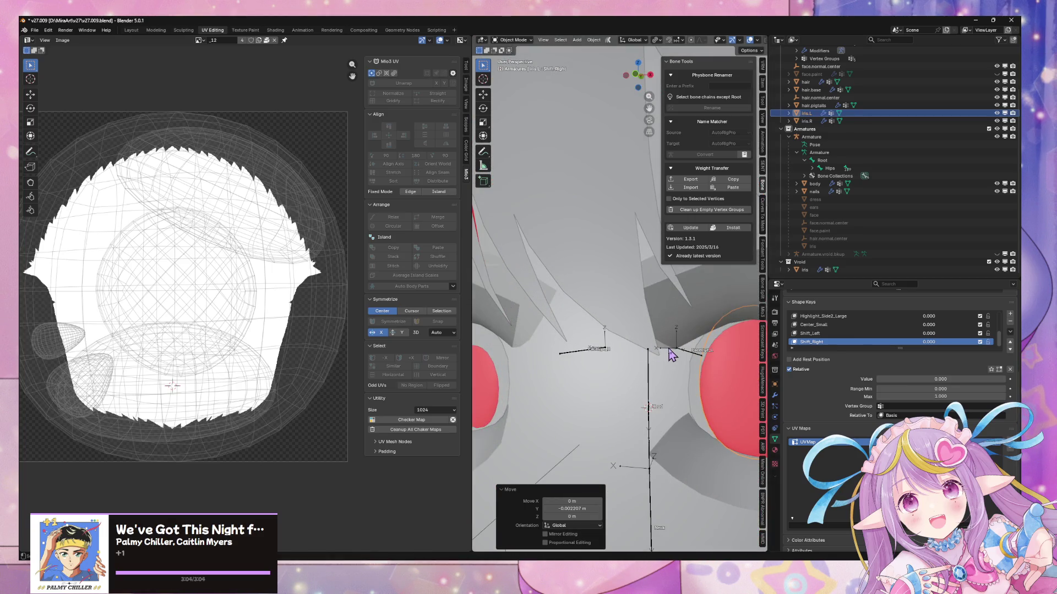
scroll(667, 357, down, 3)
shift+click(544, 345)
drag(633, 82, 624, 87)
mouse_move(643, 186)
middle_down()
mouse_move(603, 220)
mouse_move(637, 182)
mouse_move(606, 185)
middle_up()
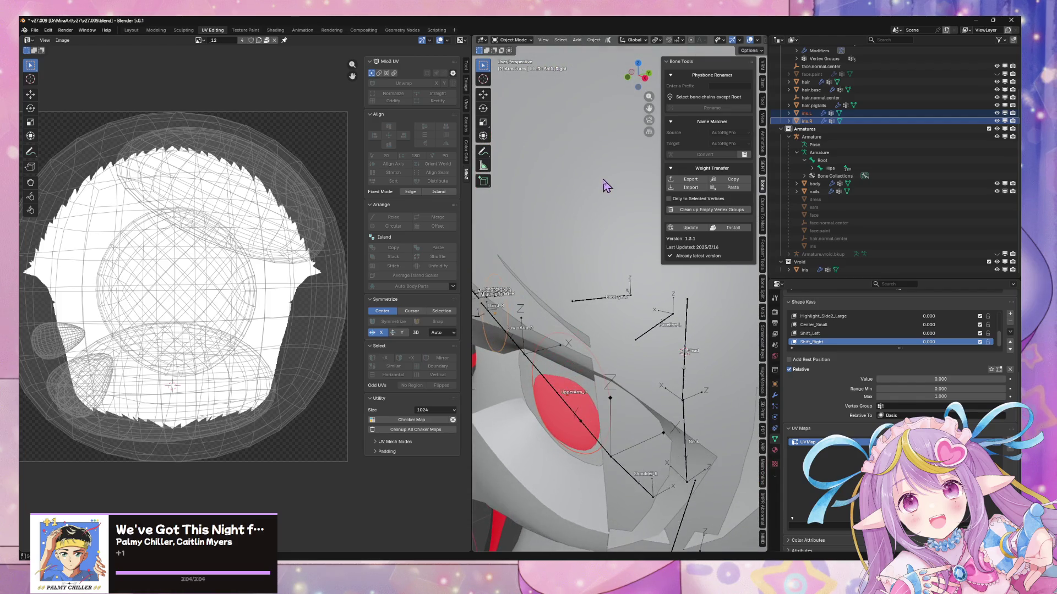
click(628, 41)
click(625, 81)
click(634, 72)
key(g)
key(y)
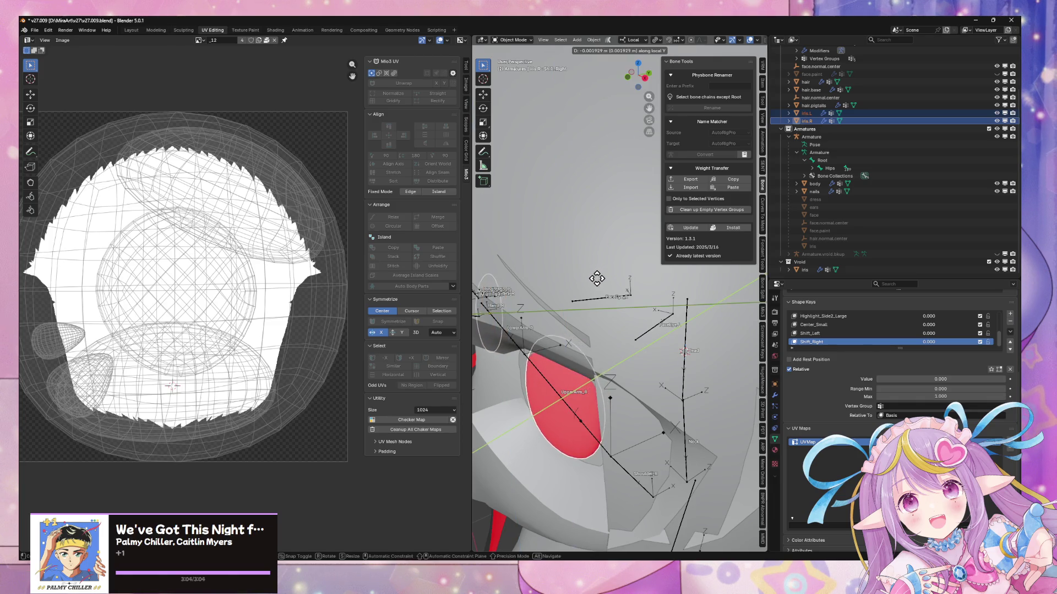
click(603, 273)
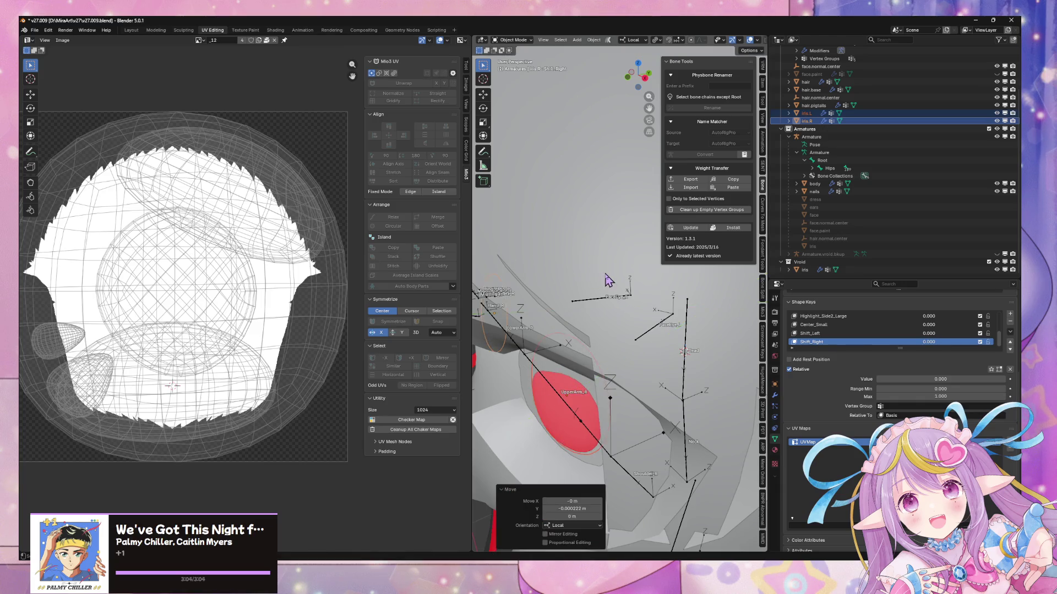
- Frame the iris and give it a small shift along local Z
key(KP_Decimal)
mouse_move(594, 276)
middle_down()
mouse_move(602, 269)
mouse_move(581, 273)
middle_up()
key(g)
key(z)
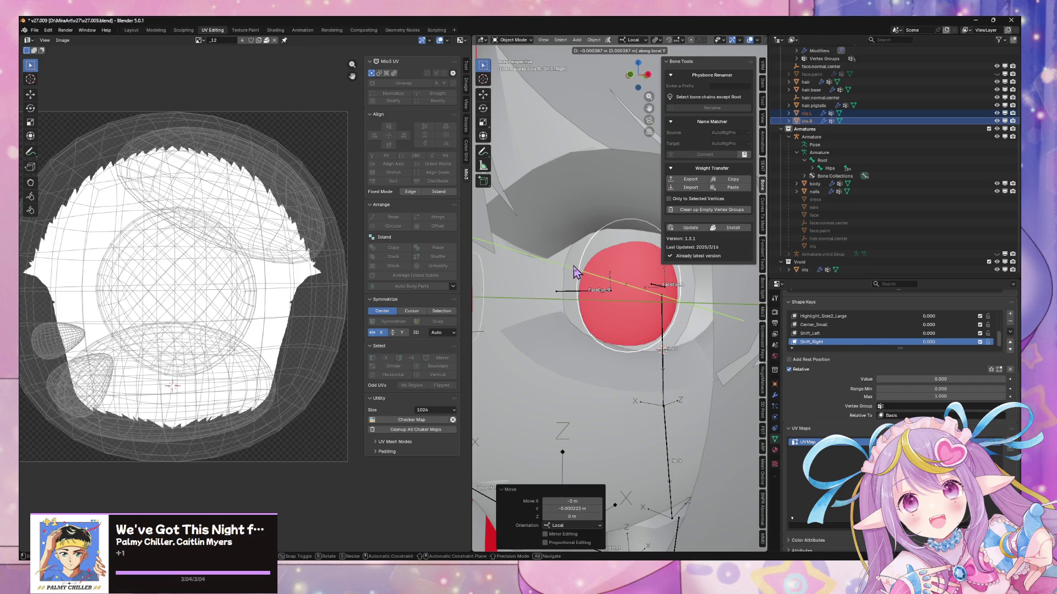
click(573, 274)
middle_drag(573, 276, 570, 270)
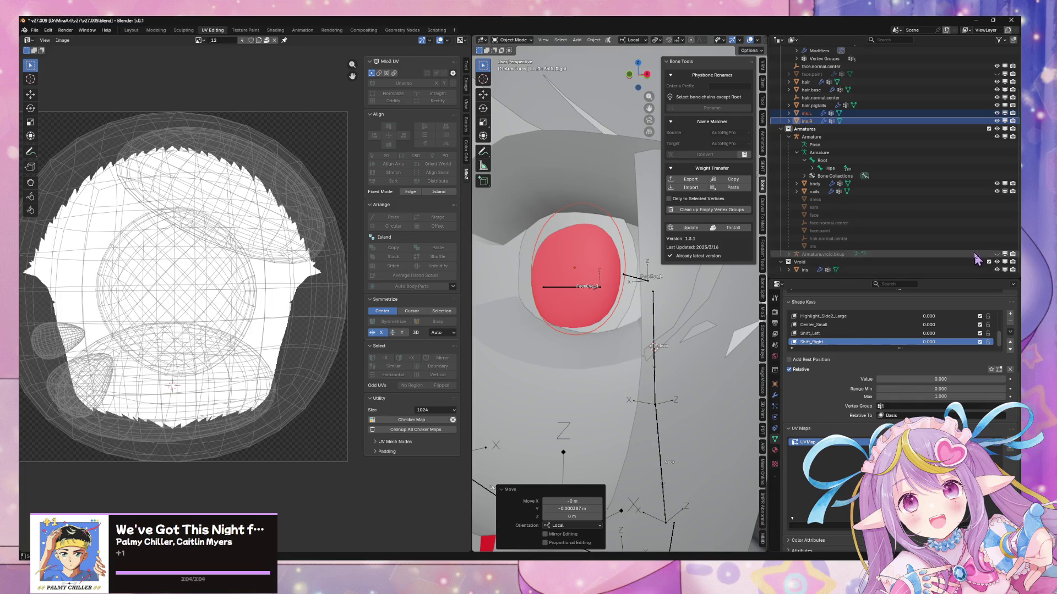
- Hide the Vroid reference, nudge the irises along local Y again, and save v27.009.blend
click(997, 264)
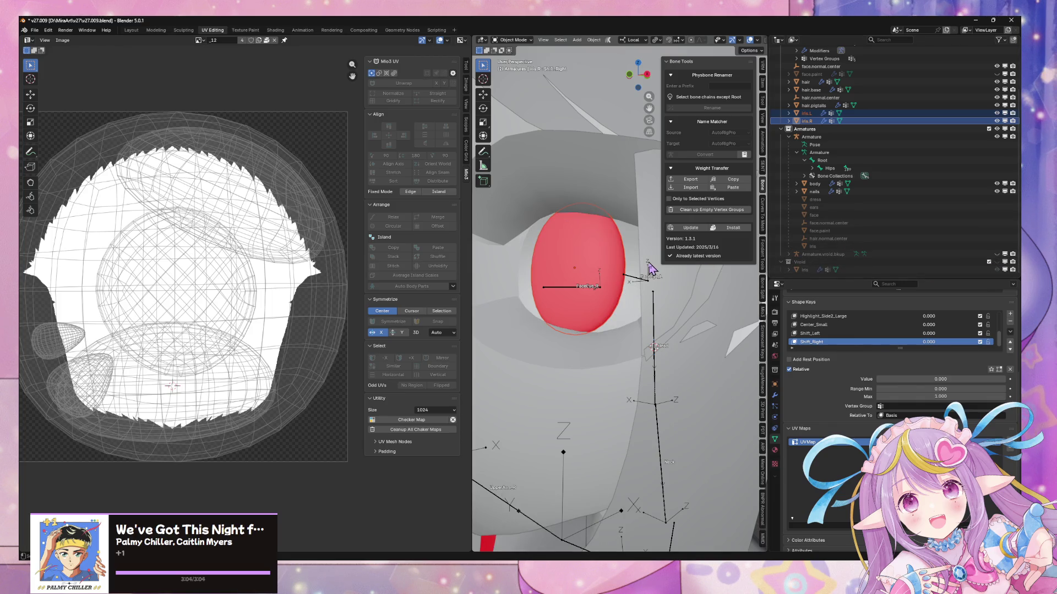
key(g)
key(y)
key(y)
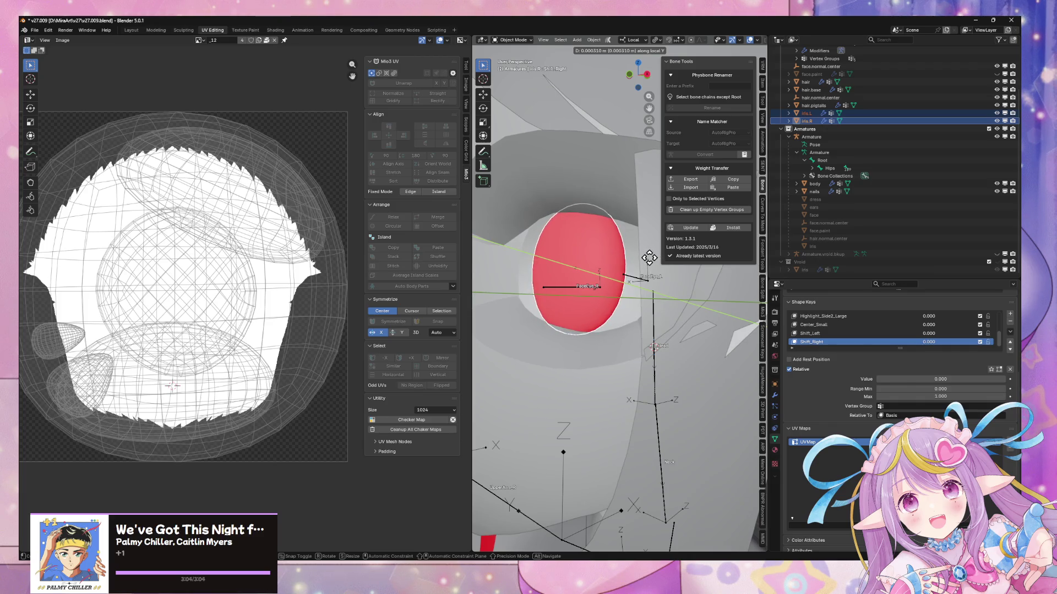
click(650, 258)
scroll(650, 257, down, 8)
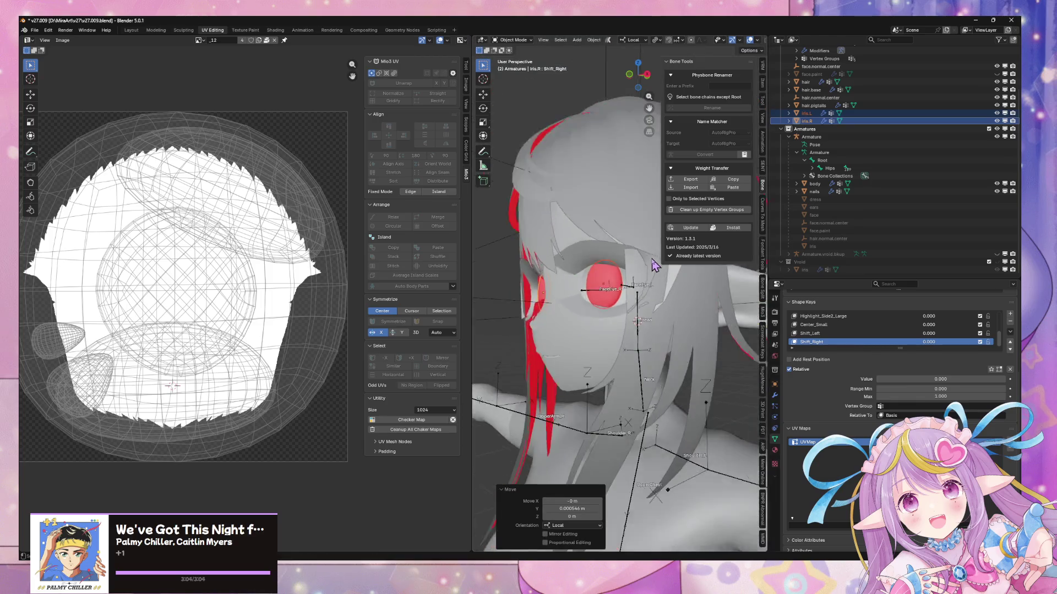
key(ctrl+s)
click(34, 30)
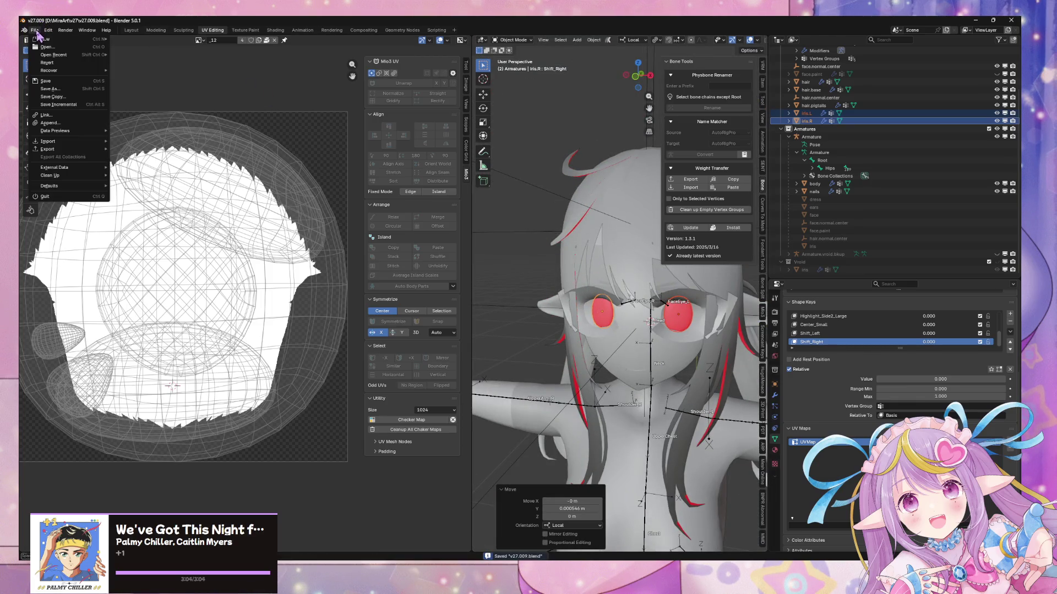
- Export the model through File > Export, confirm it, and move over to Unity
mouse_move(76, 154)
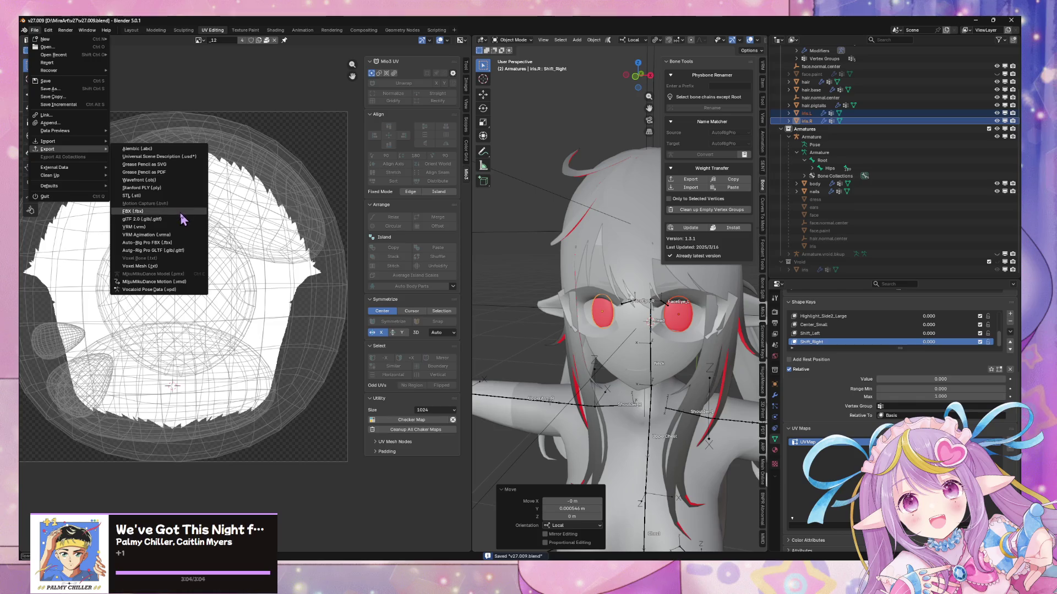
click(180, 219)
key(Return)
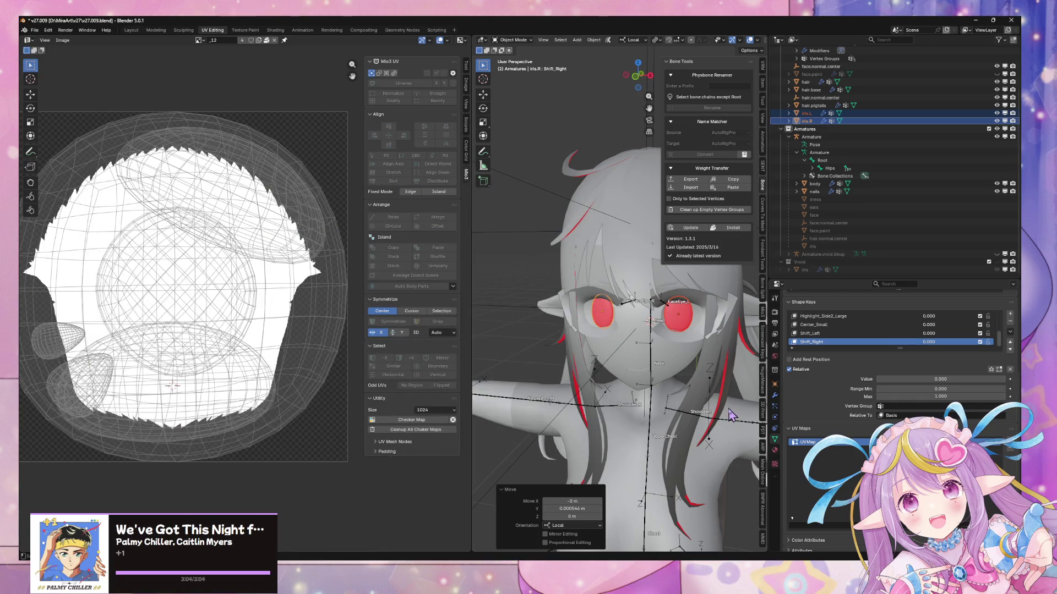
click(639, 544)
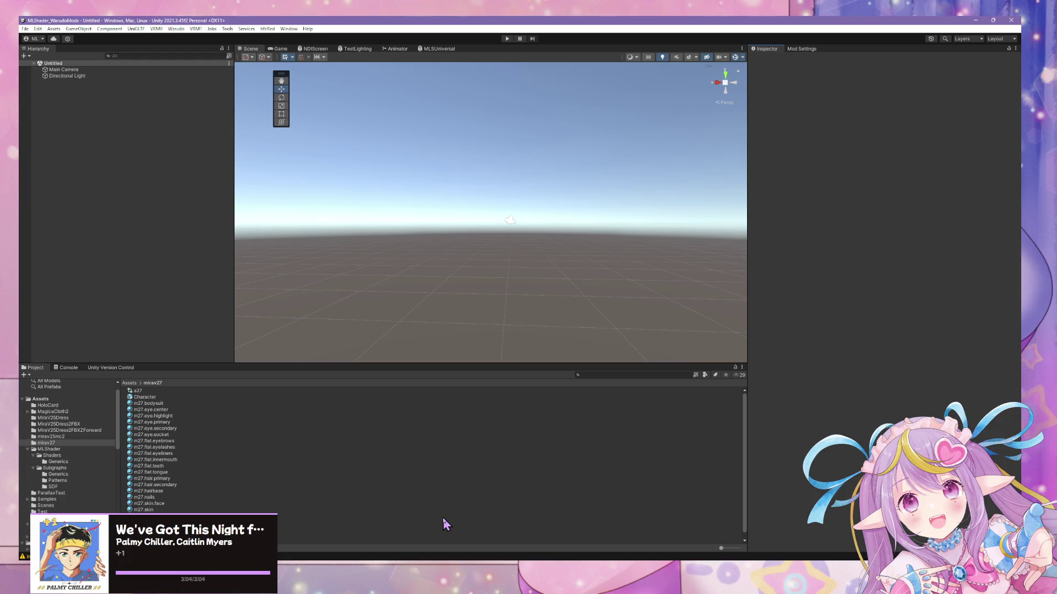
- Drag the Character prefab from the Mirav 27 model into the Hierarchy and zoom to its face
click(149, 516)
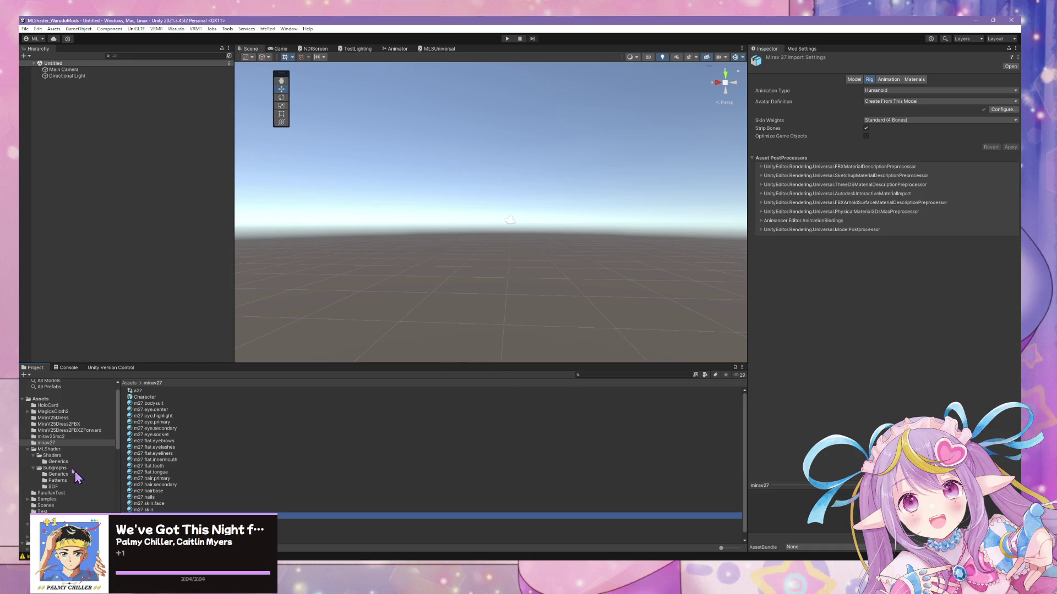
drag(145, 397, 89, 153)
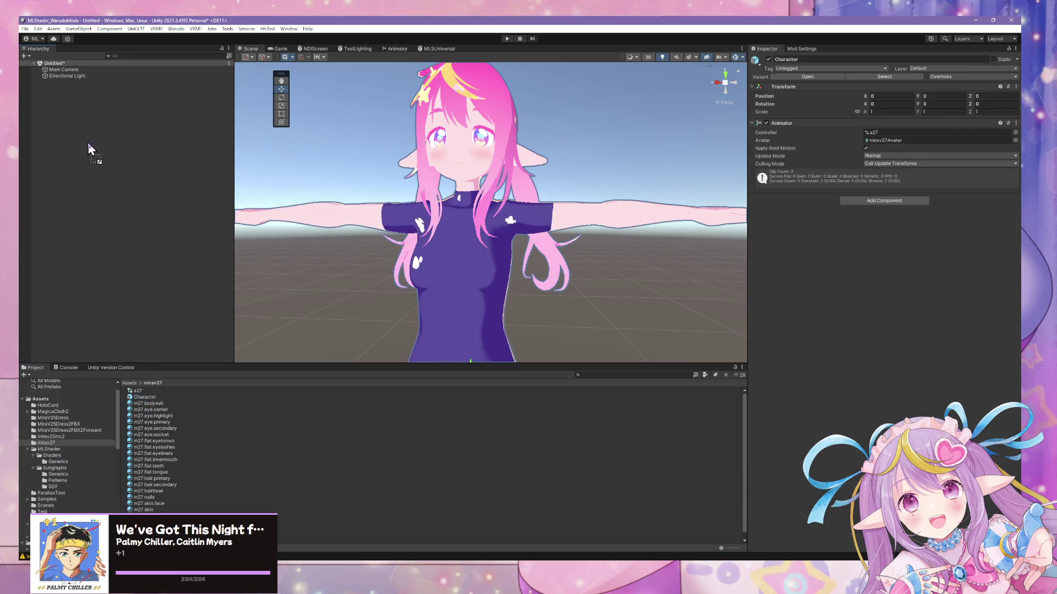
mouse_move(509, 159)
middle_down()
mouse_move(509, 138)
mouse_move(518, 186)
middle_up()
scroll(512, 185, up, 5)
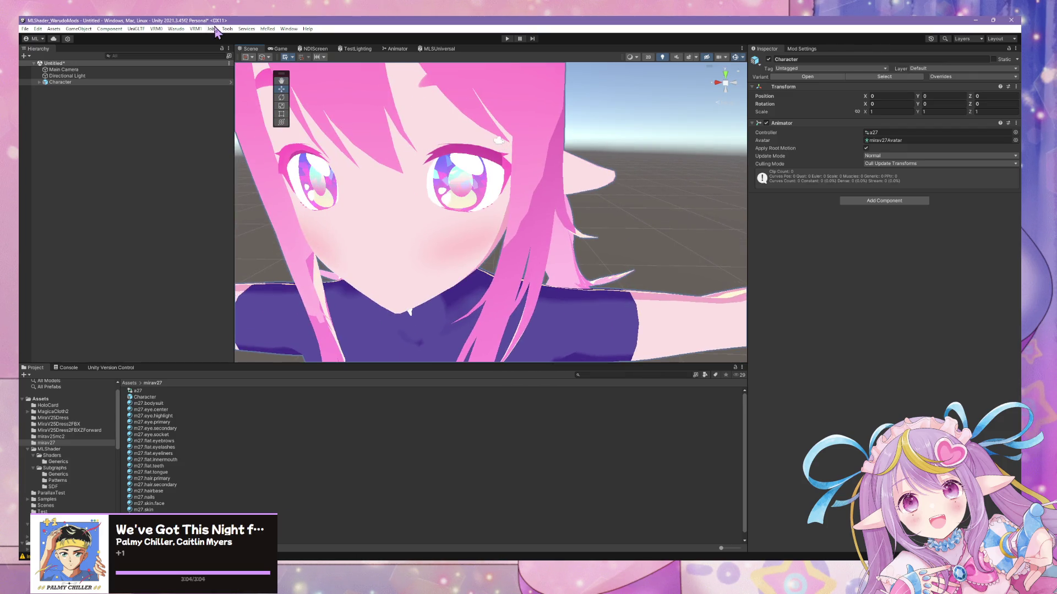
click(181, 29)
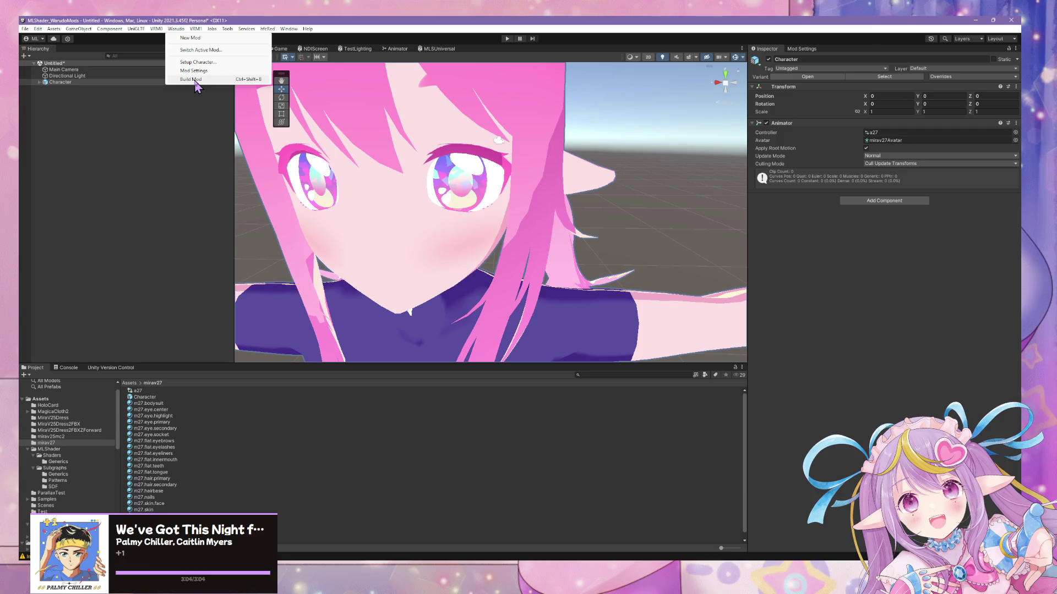
- Build the mirav27 Warudo mod, dismiss the prefab restructure warning, and switch to Warudo
click(193, 80)
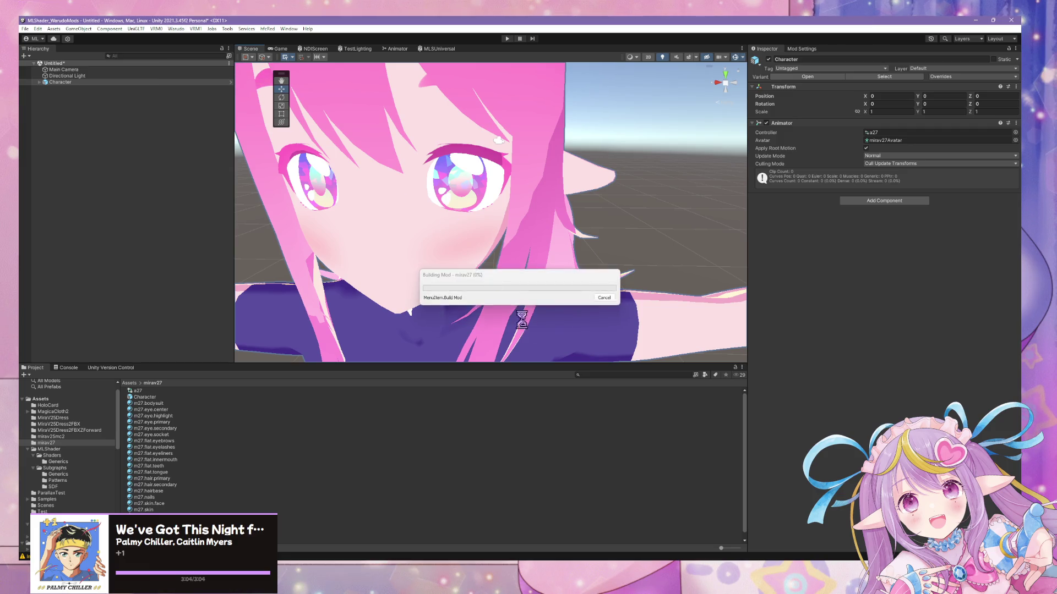
click(575, 310)
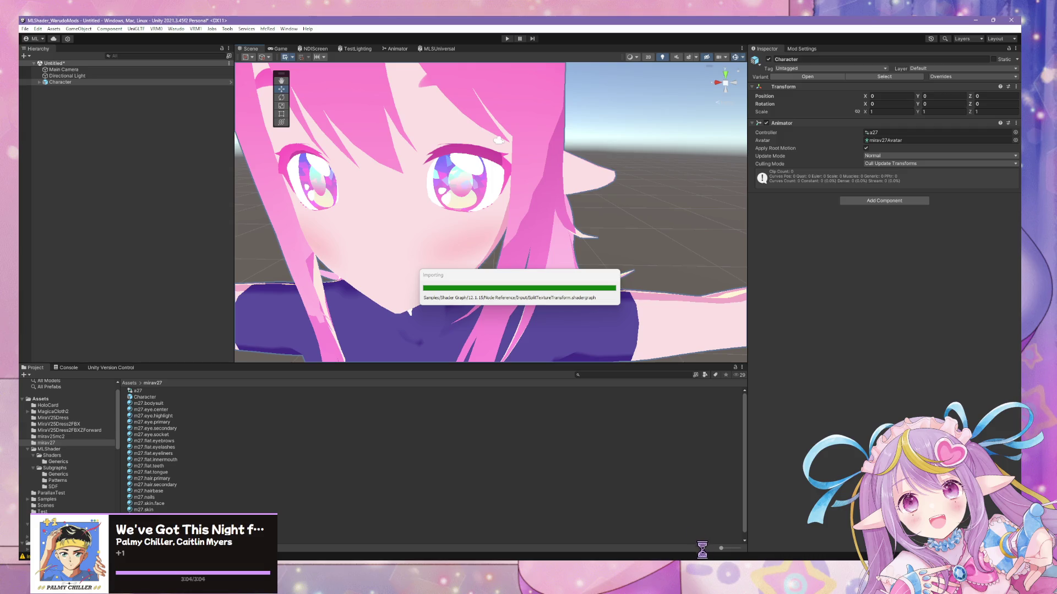
key(alt+Tab)
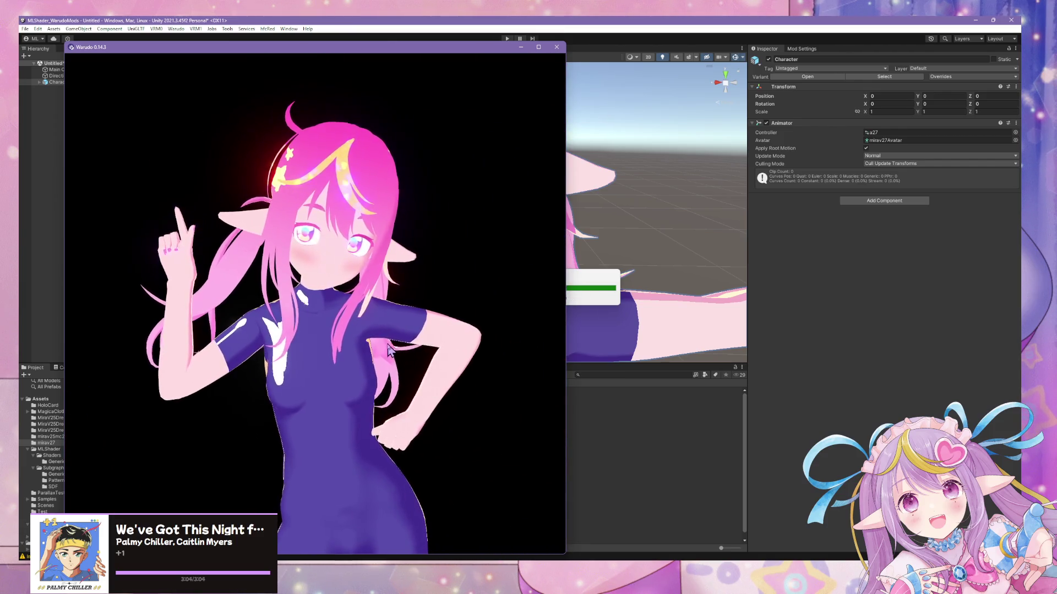
- Add a new expression to Character 1's Expressions list
key(alt+Tab)
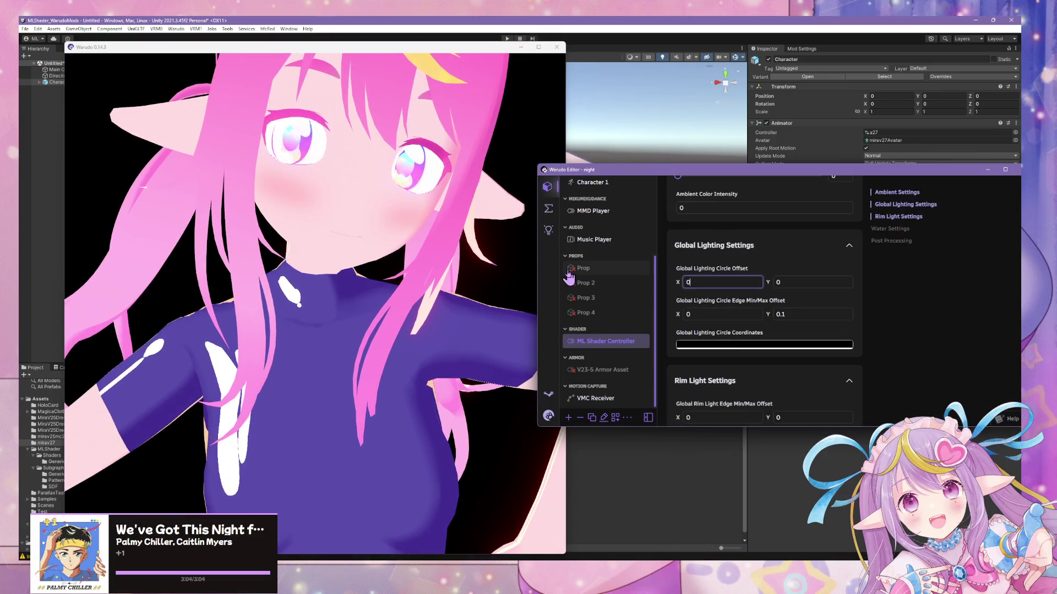
scroll(627, 261, up, 3)
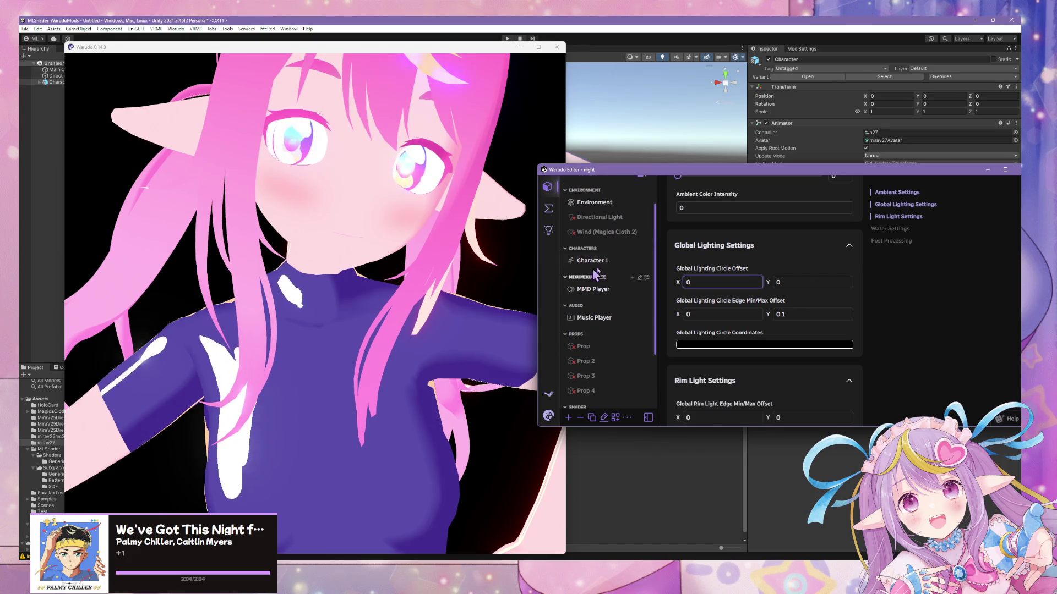
click(606, 260)
click(892, 217)
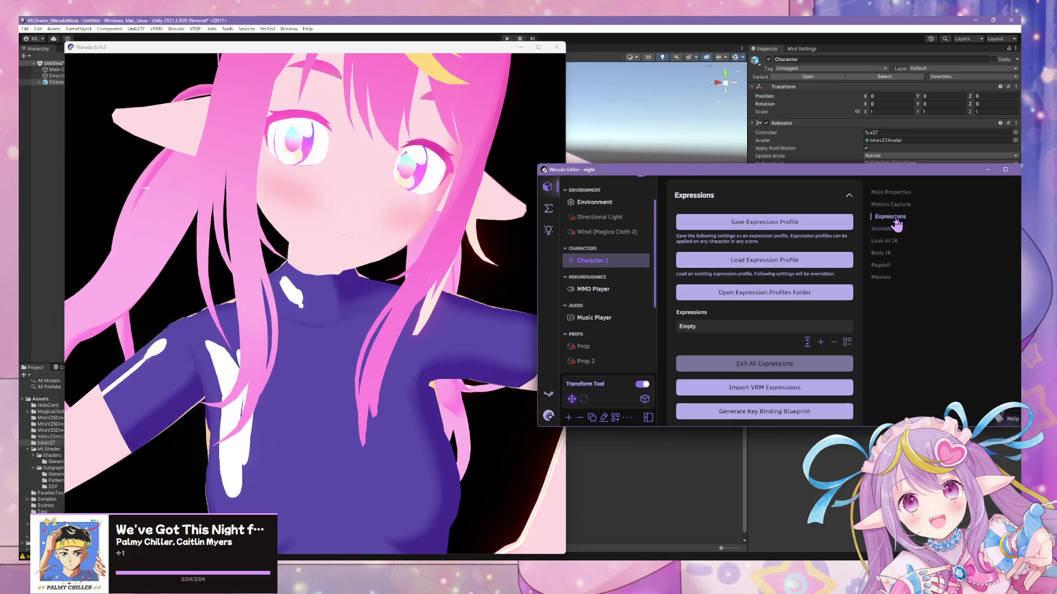
click(884, 228)
scroll(798, 243, up, 3)
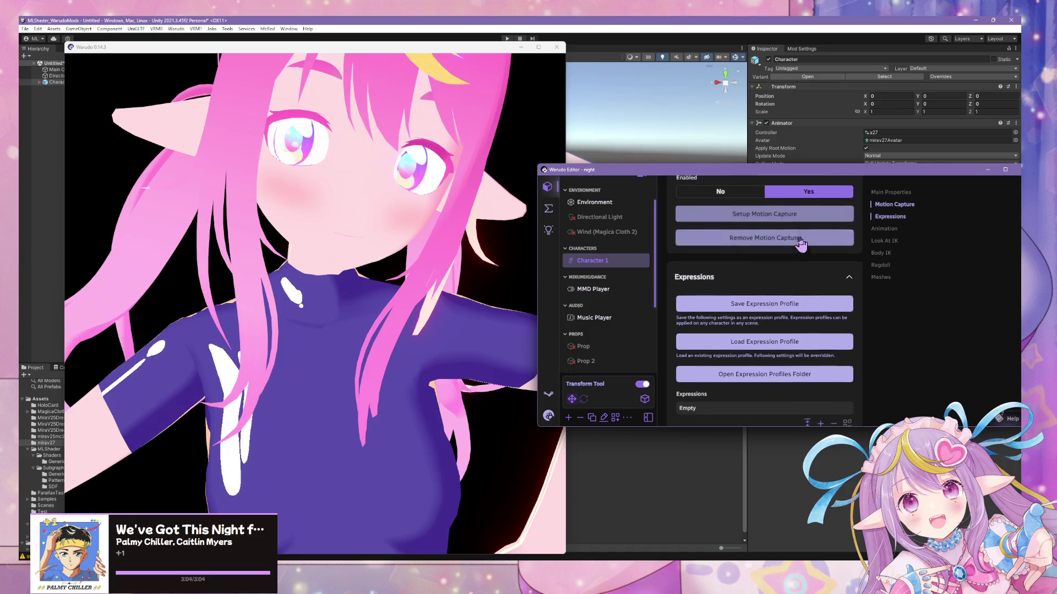
scroll(815, 286, down, 2)
click(821, 342)
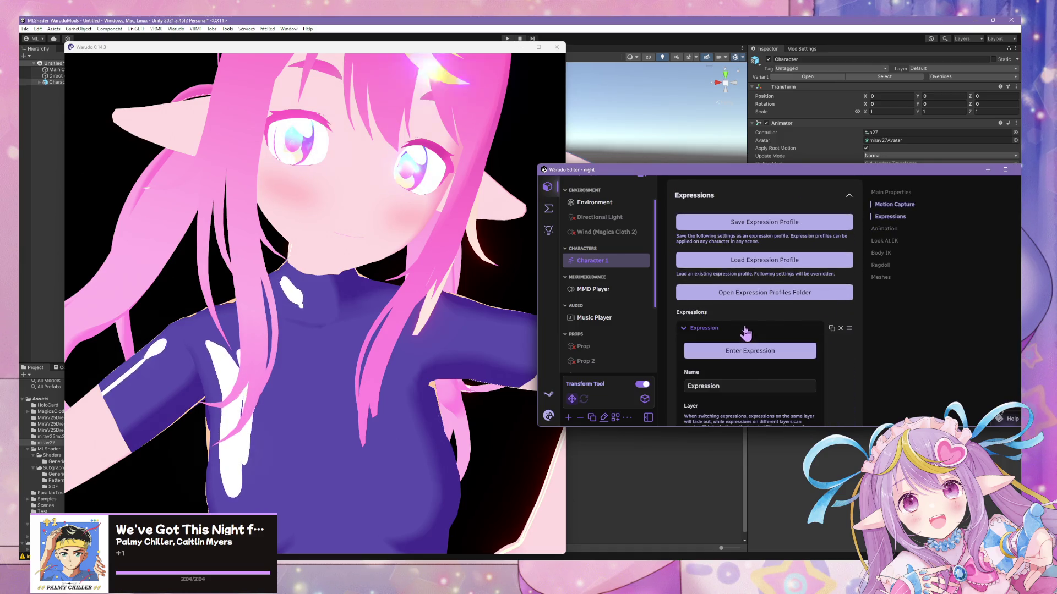
scroll(775, 383, down, 5)
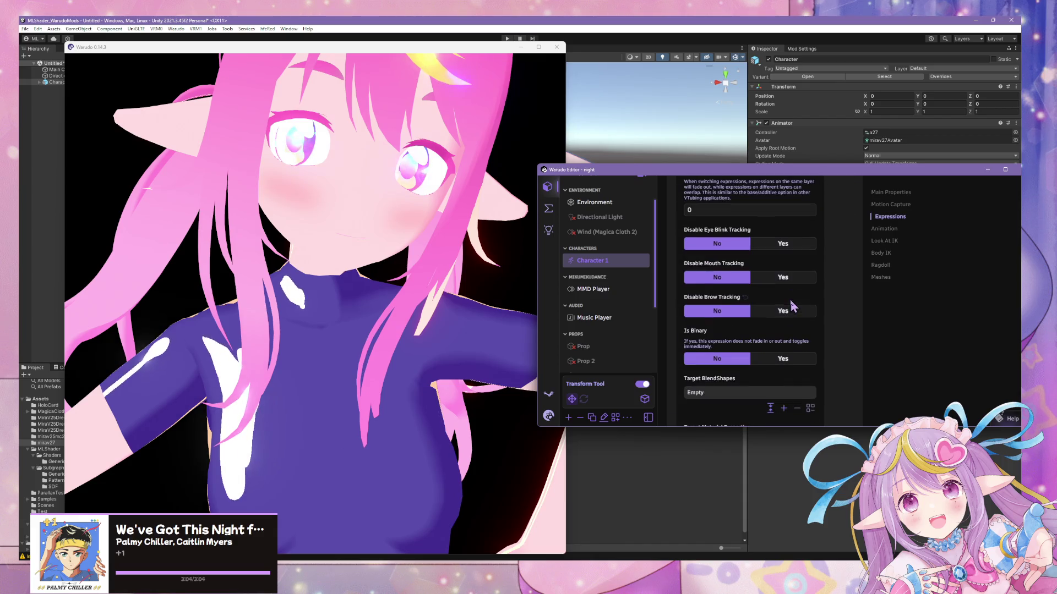
scroll(778, 306, down, 2)
- Add a Target BlendShape on the face mesh driving Fcl_MTH_O
click(783, 291)
click(694, 277)
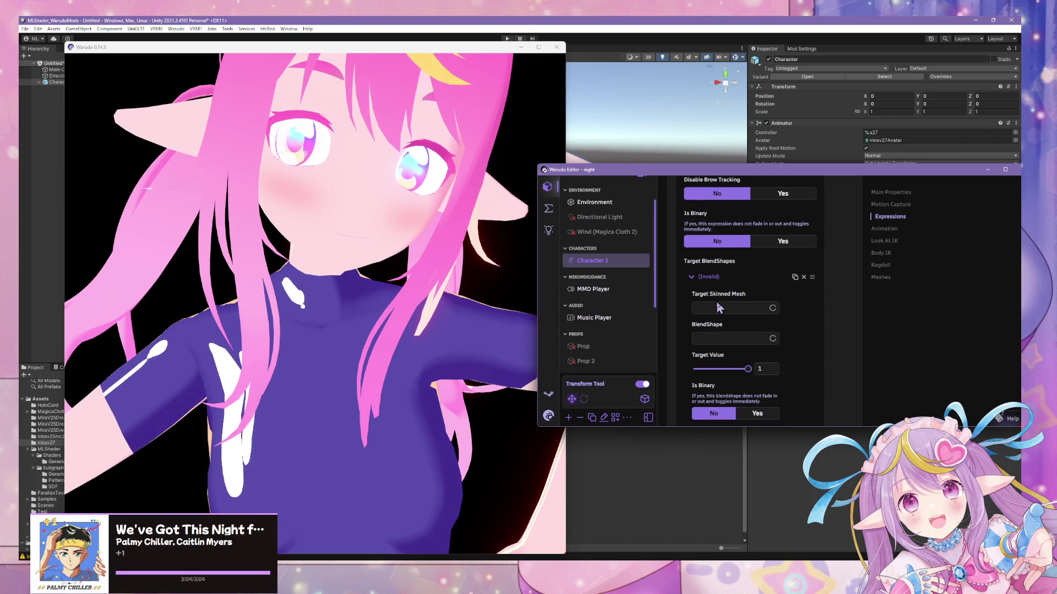
click(732, 308)
click(721, 344)
click(771, 339)
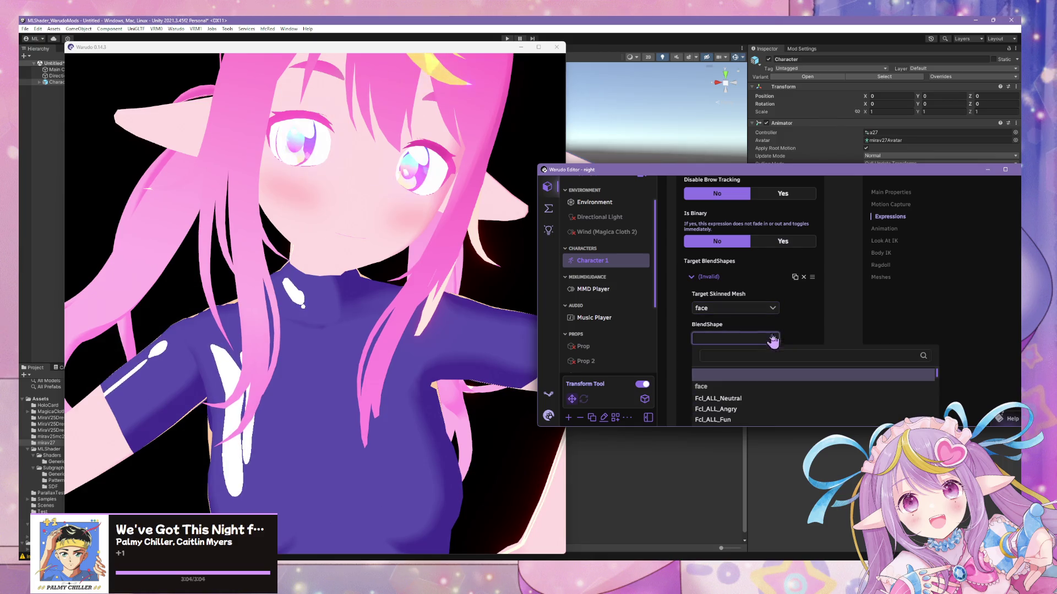
scroll(770, 405, down, 3)
click(771, 405)
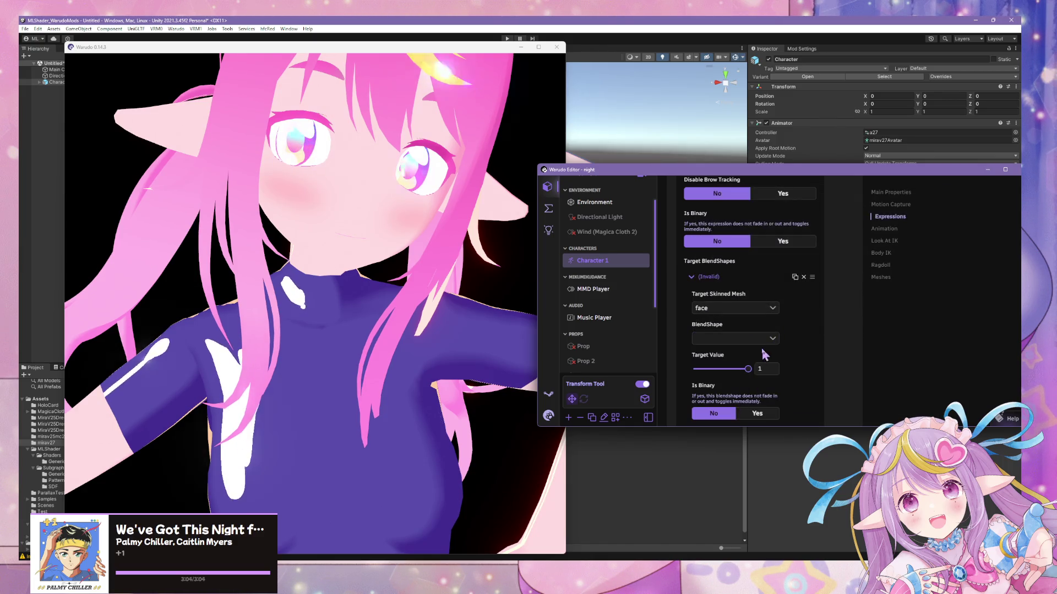
click(739, 338)
scroll(732, 269, down, 3)
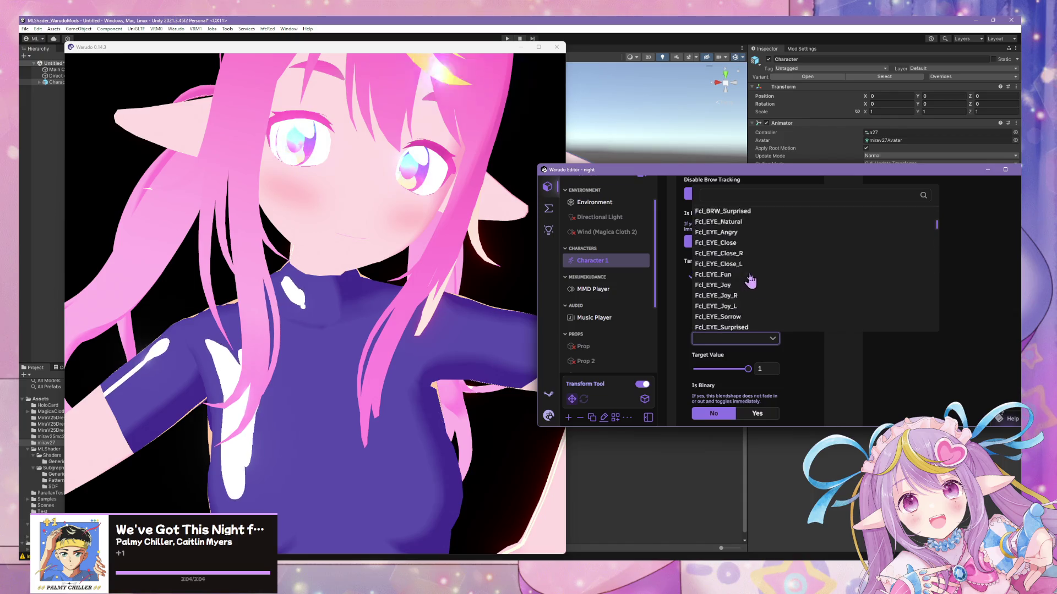
scroll(738, 259, down, 6)
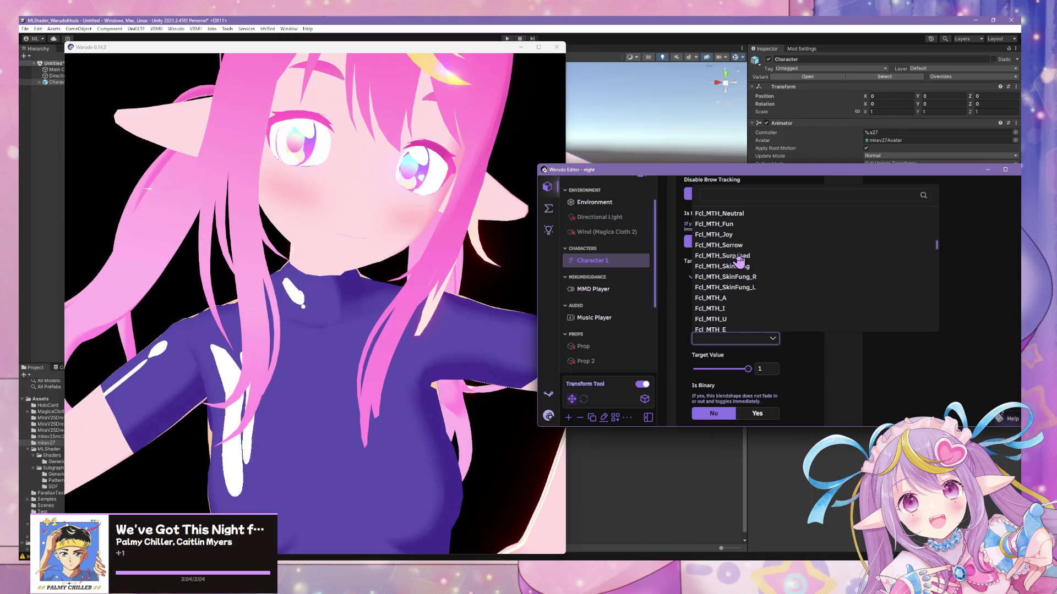
click(734, 302)
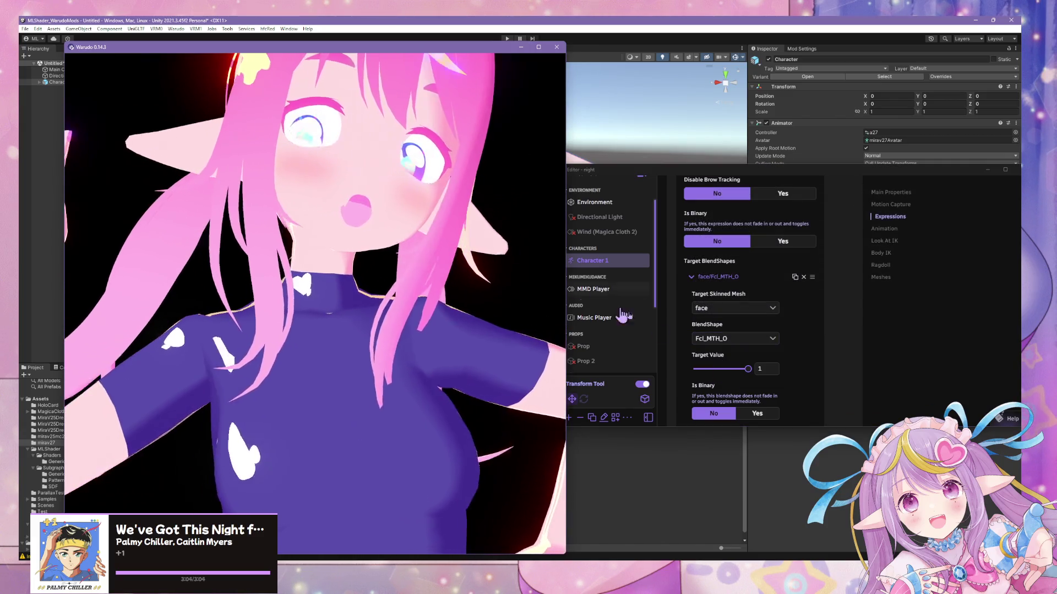
- Try Fcl_MTH_A, then settle on Fcl_MTH_Joy at about 0.678 strength
drag(752, 371, 729, 370)
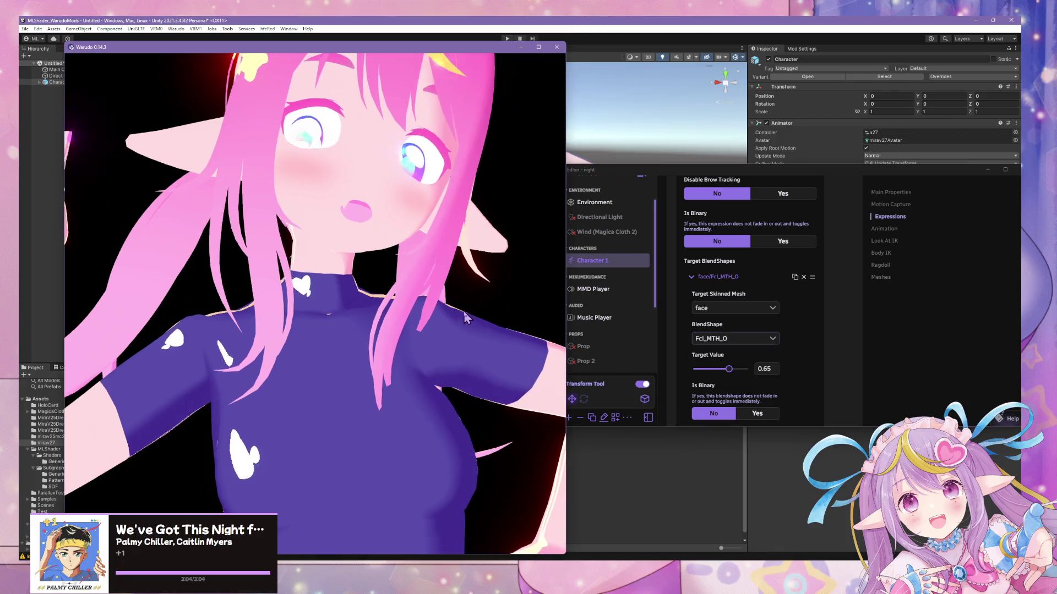
click(737, 338)
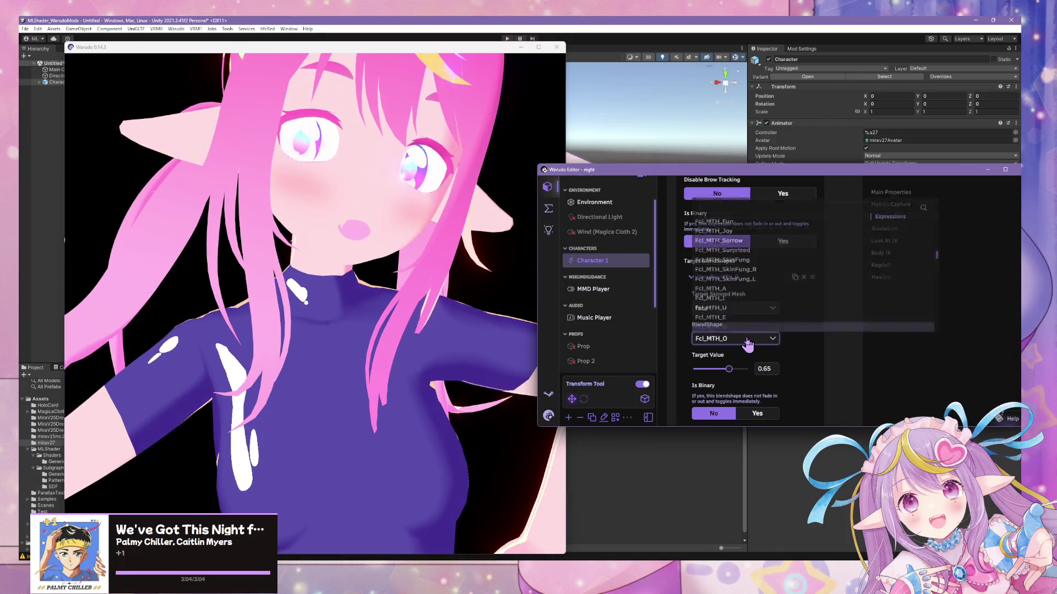
click(735, 273)
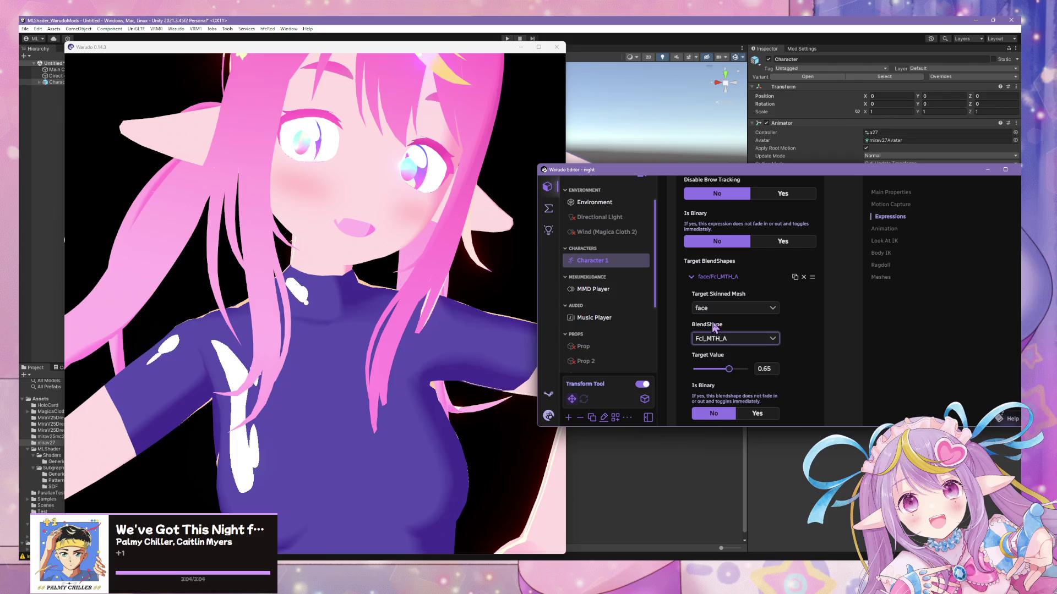
click(761, 340)
click(744, 252)
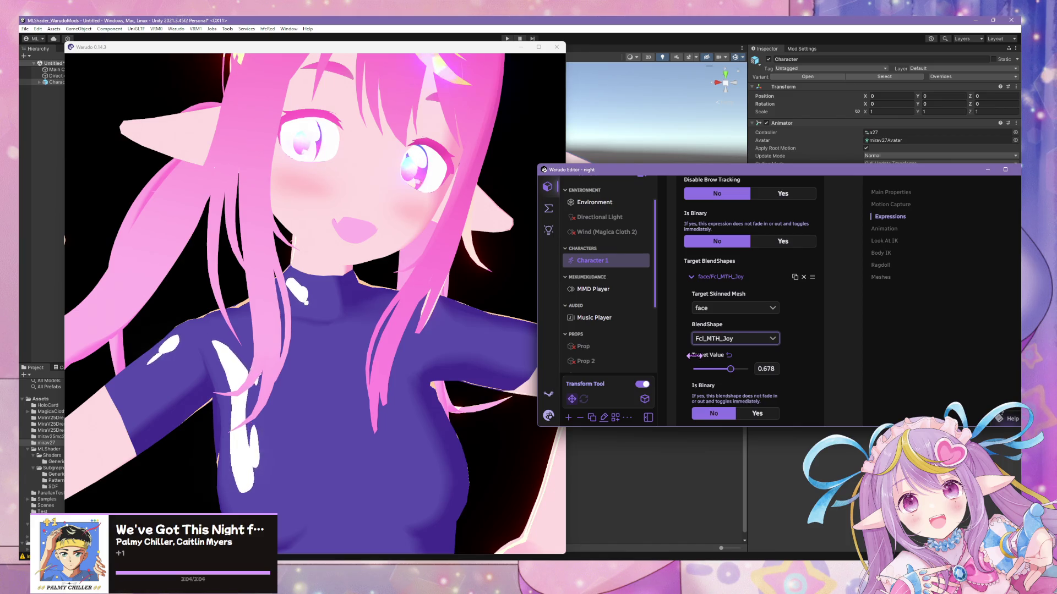
click(738, 338)
scroll(768, 281, down, 10)
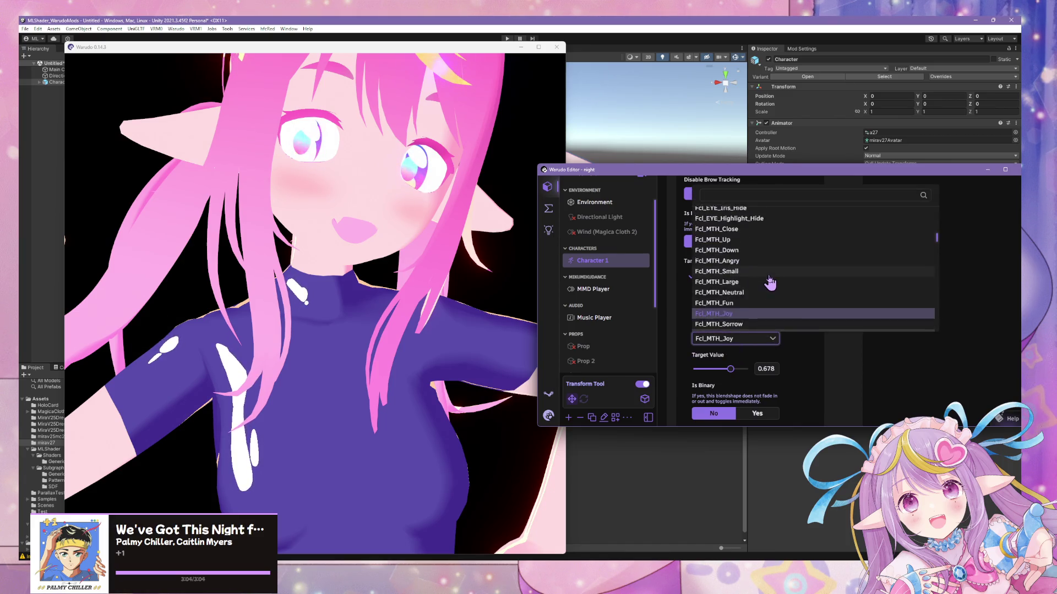
- Retarget the expression to the face's cheekPuff blendshape with a target value of 0.45
scroll(770, 281, down, 3)
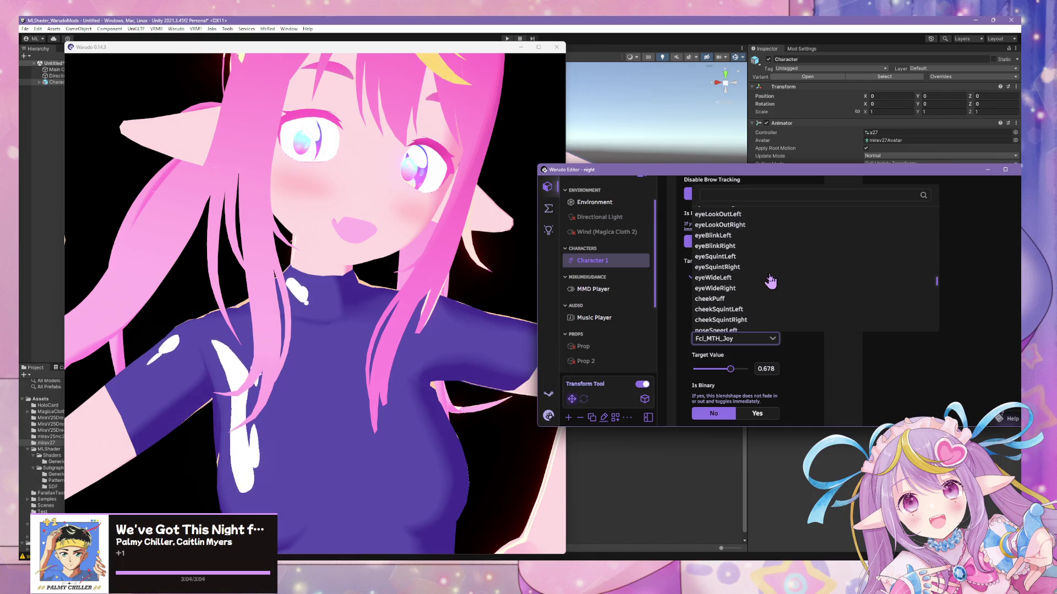
click(757, 300)
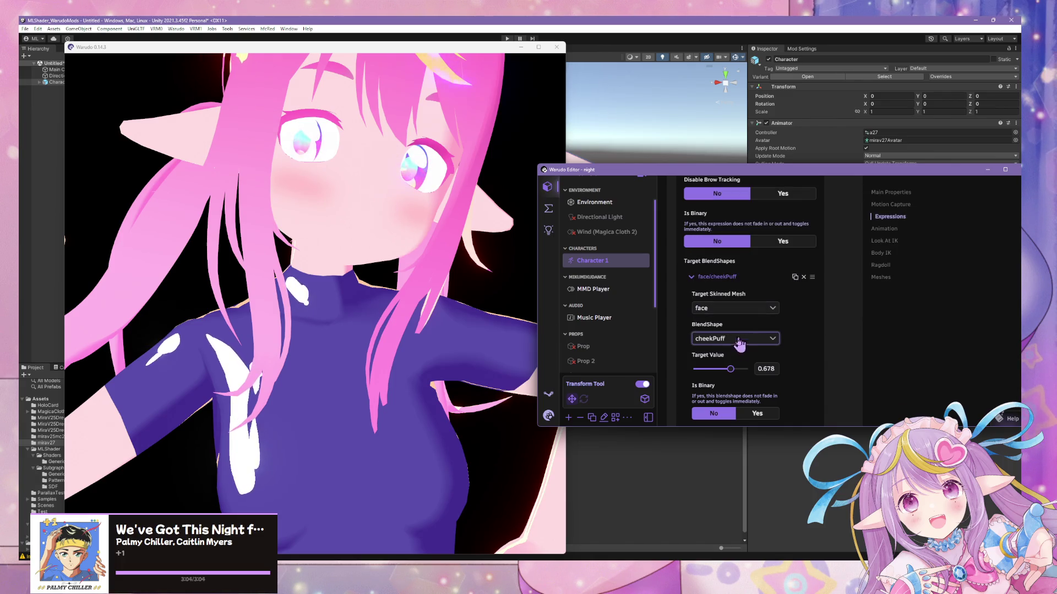
mouse_move(732, 367)
mouse_down()
mouse_move(698, 367)
mouse_move(715, 367)
mouse_up()
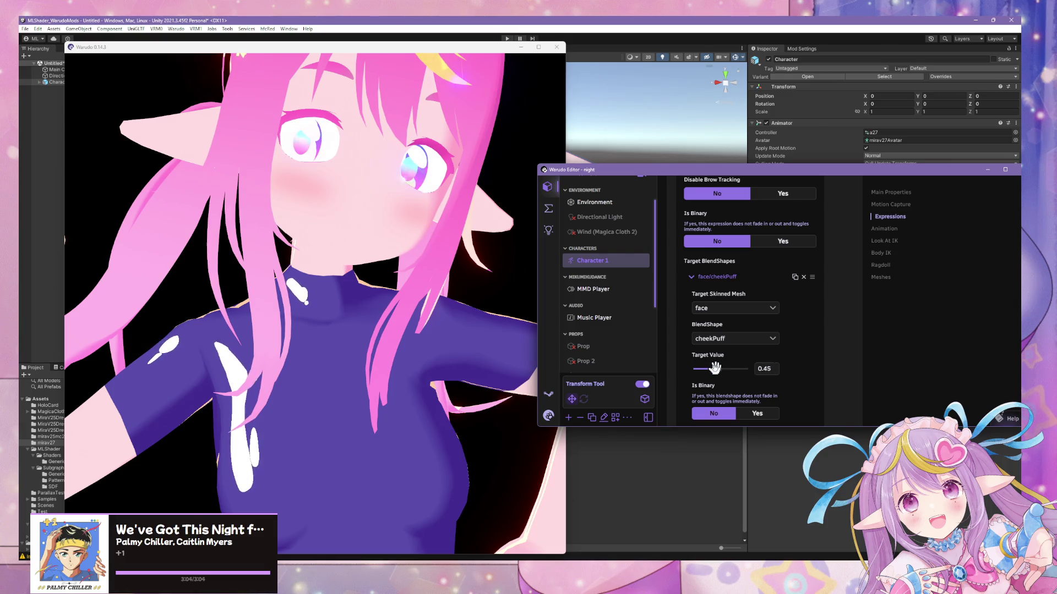
- Inspect the cheeks from the side, try a cheekPuff strength near 0.56, then reset it to 0
click(526, 332)
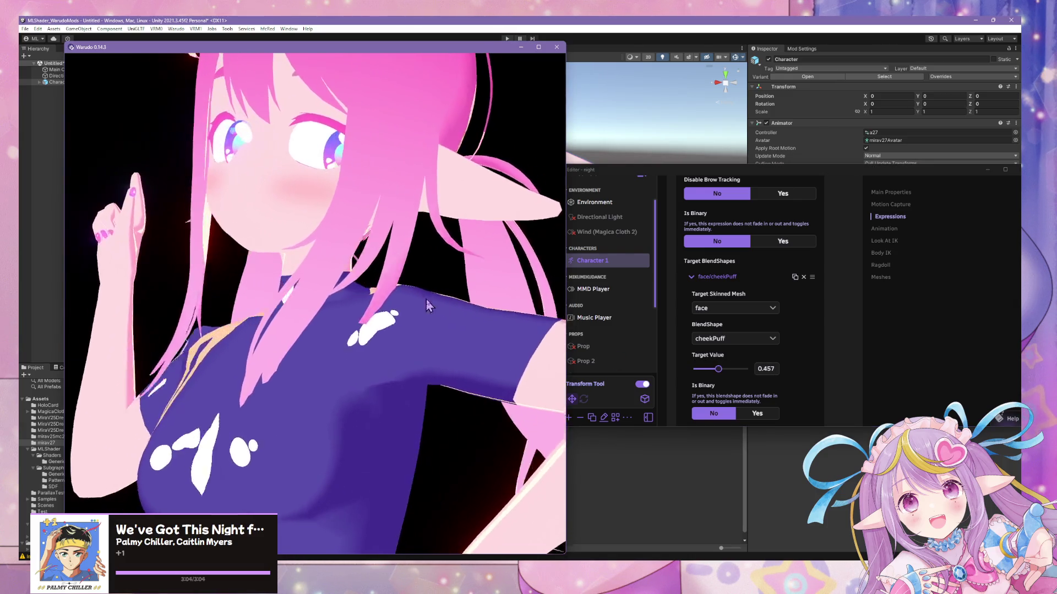
scroll(500, 303, down, 5)
scroll(529, 314, up, 8)
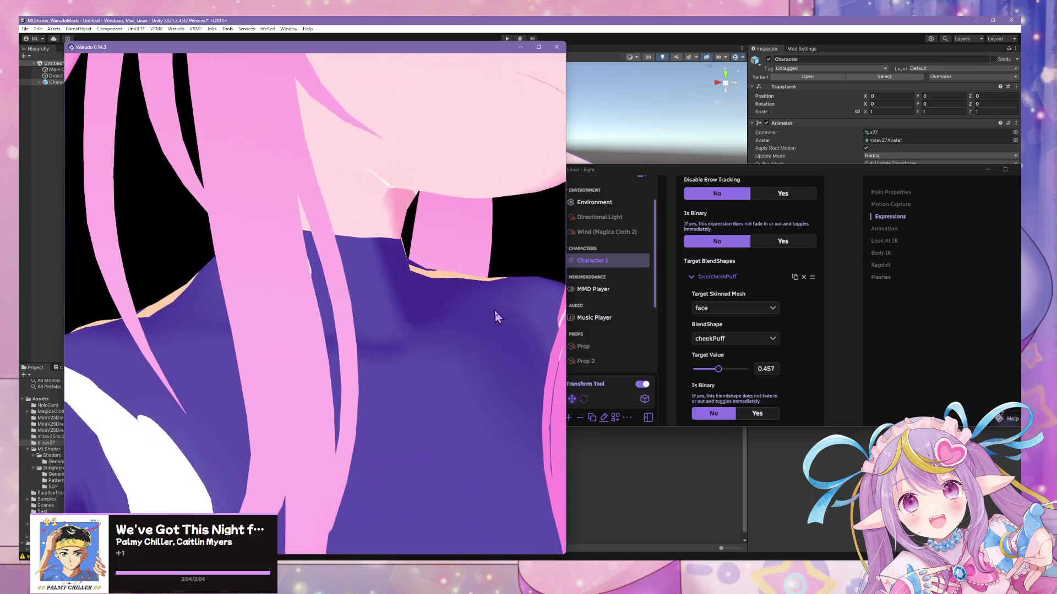
mouse_move(495, 317)
mouse_down()
mouse_move(345, 338)
mouse_move(348, 328)
mouse_move(557, 330)
mouse_up()
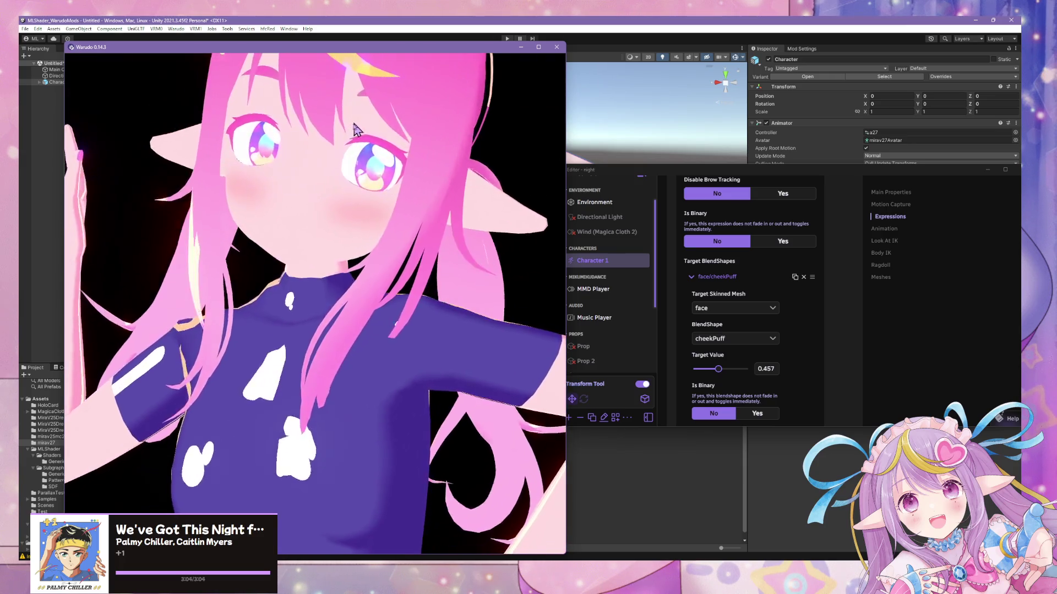
drag(719, 369, 692, 369)
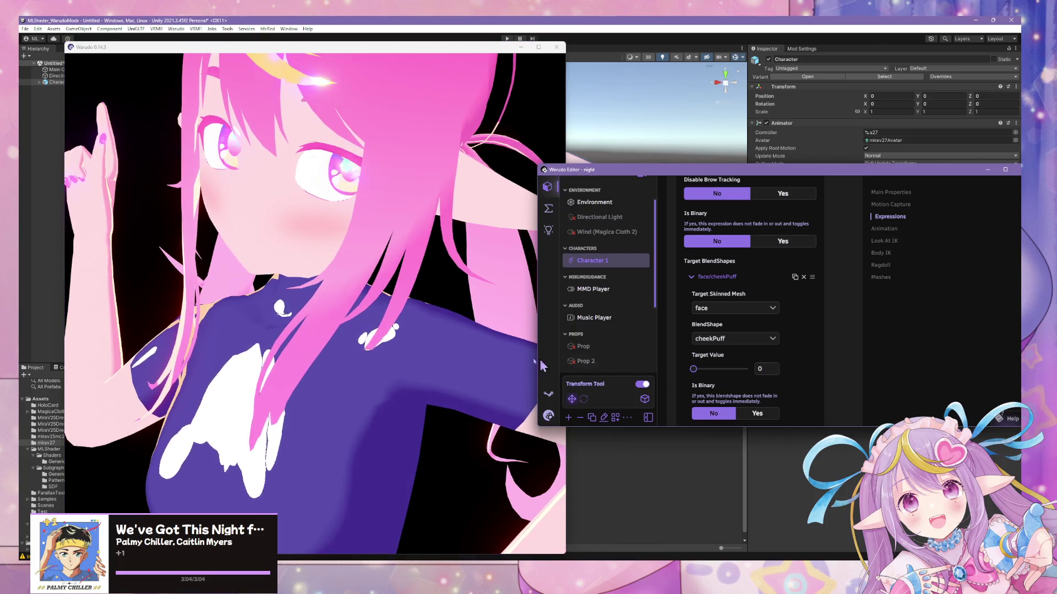
click(436, 250)
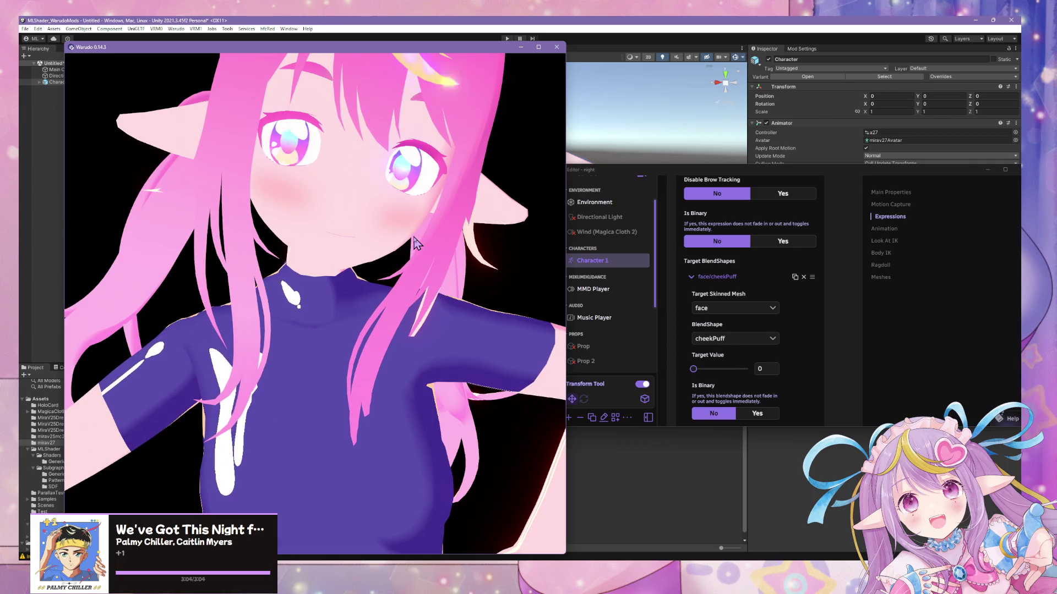
- Return past the blush texture in Affinity Photo to Blender and select the hair.normal.center empty
key(alt+Tab)
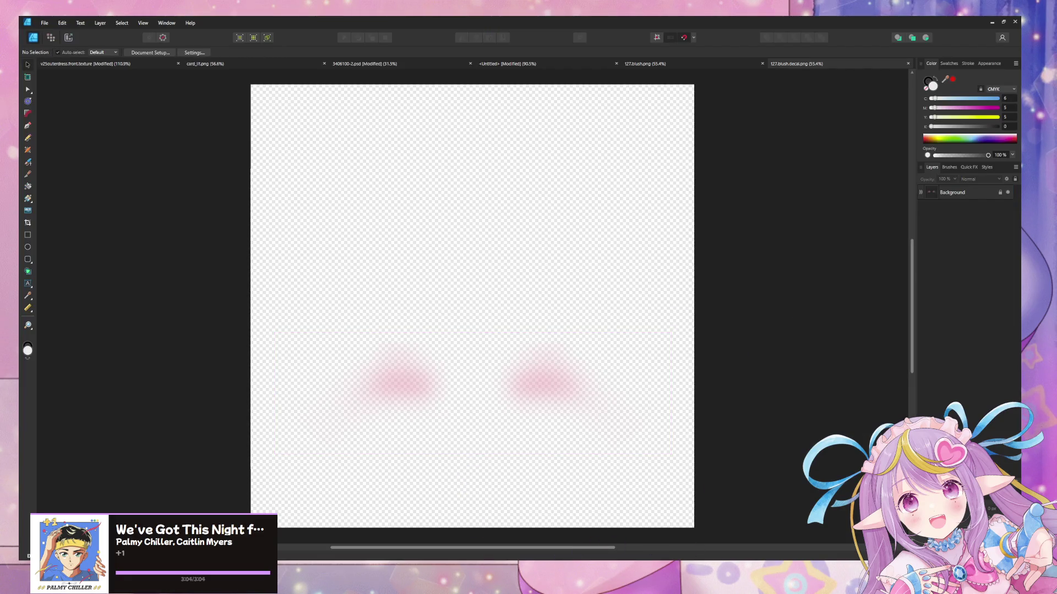
key(alt+Tab)
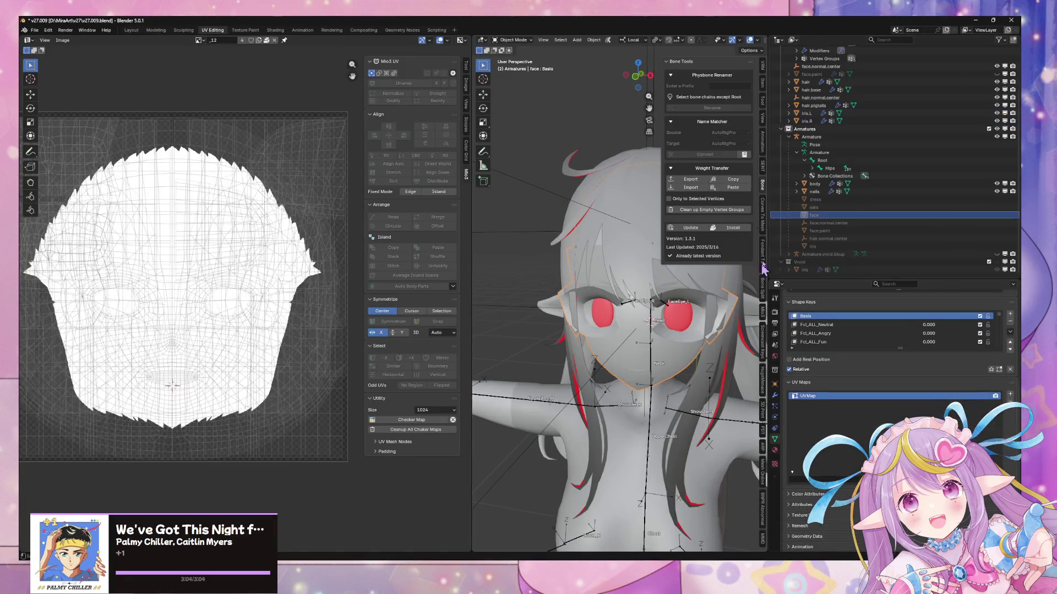
click(890, 240)
scroll(886, 220, up, 3)
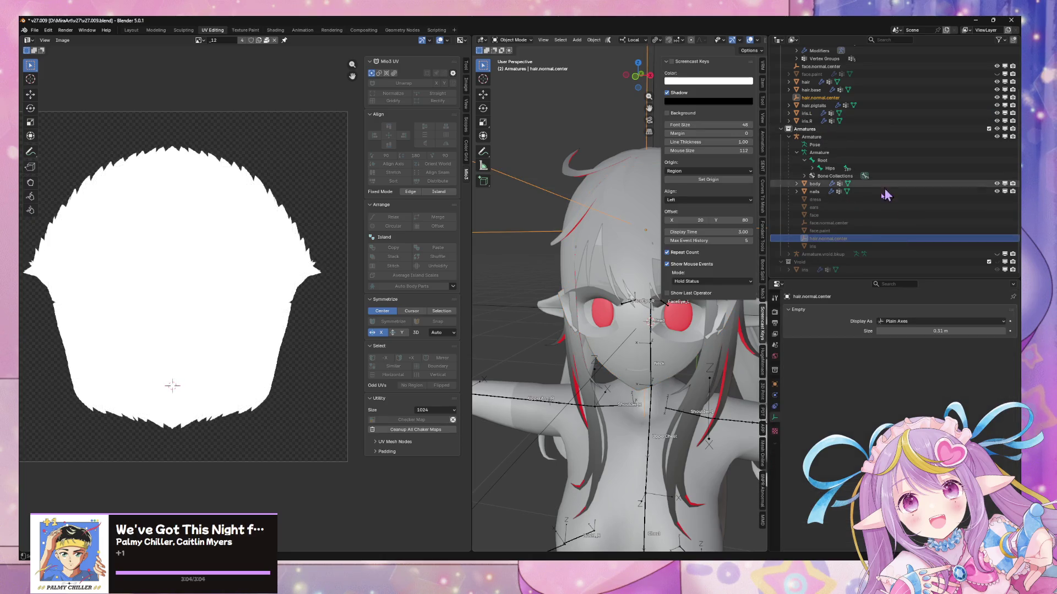